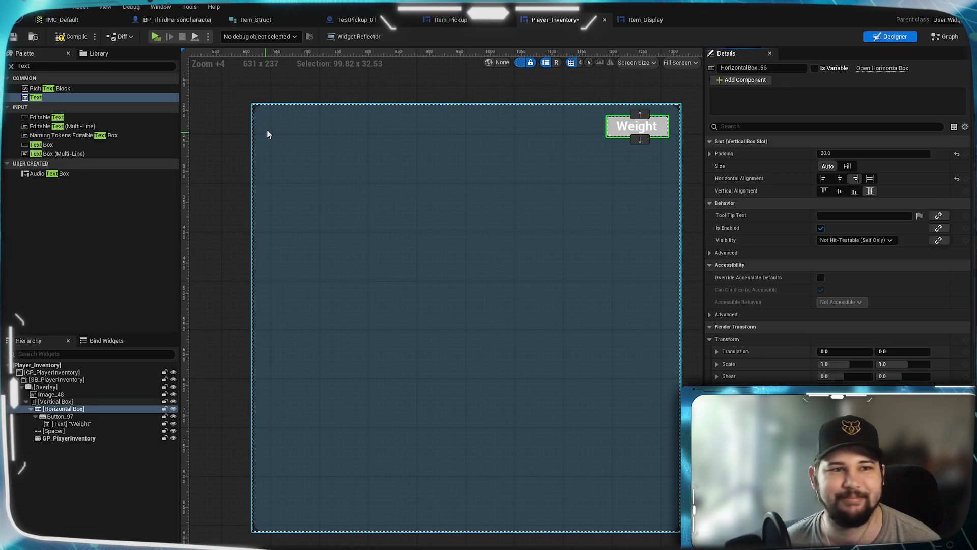
- Add an On Clicked event for Button_97 to the EventGraph and save Player_Inventory
left_click(13, 36)
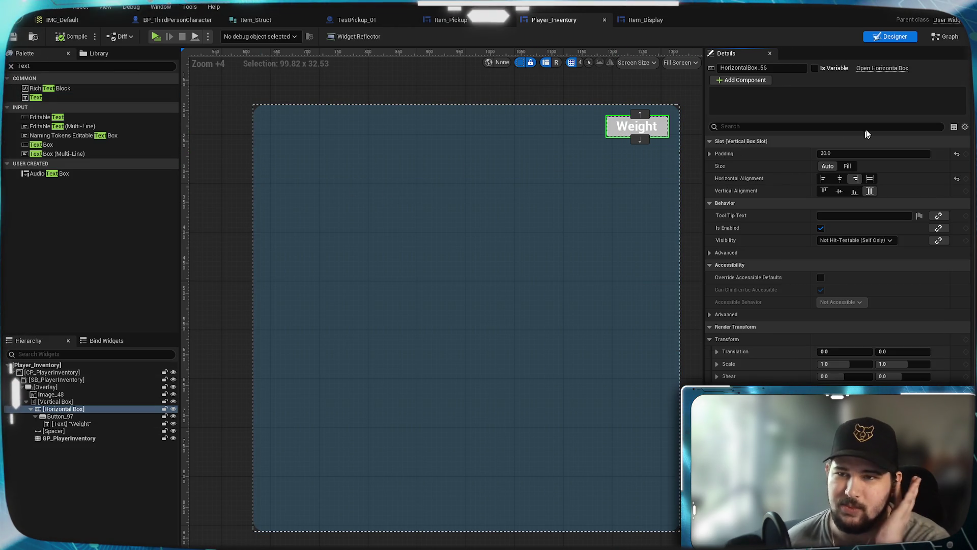
left_click(70, 417)
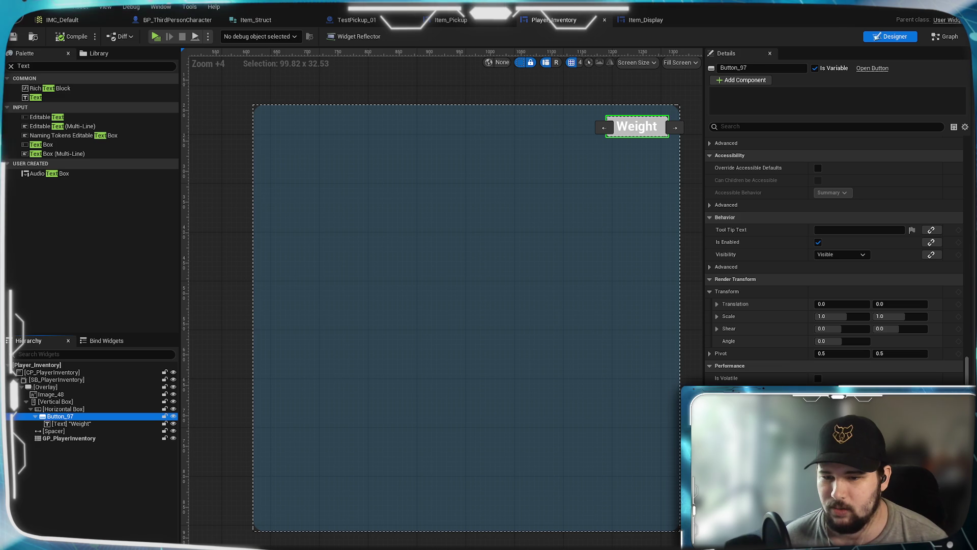
left_click(947, 509)
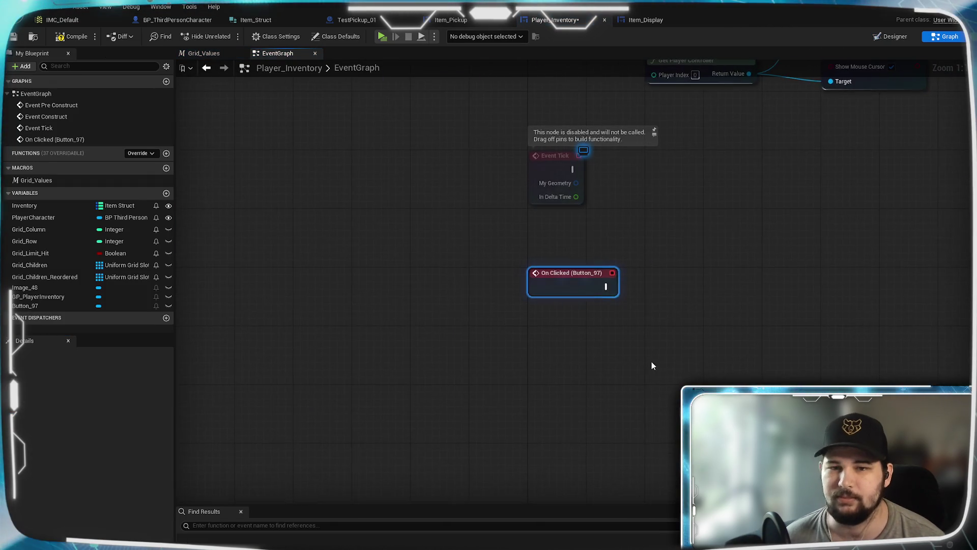
left_click(14, 37)
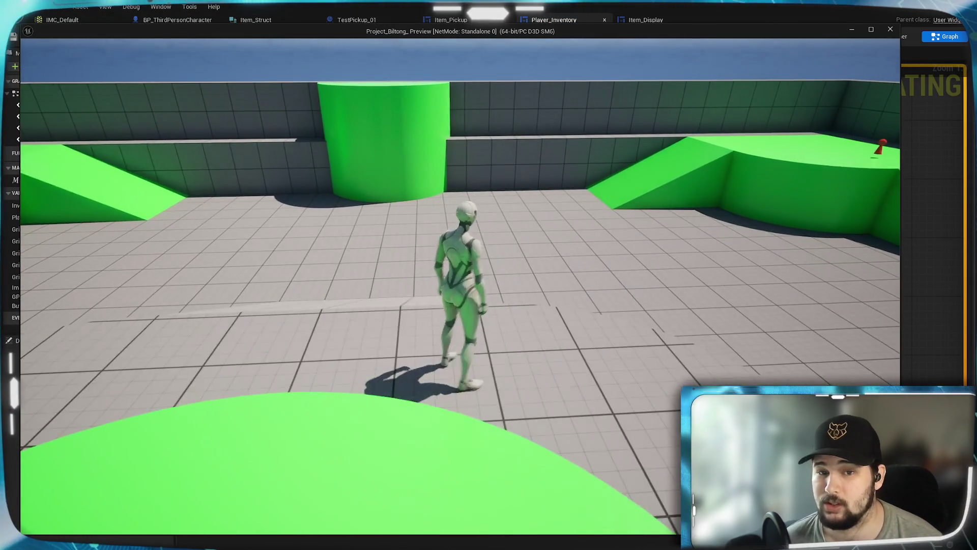
- Run the character, open the inventory to check the two Test_Item slots, then stop the preview
key("w")
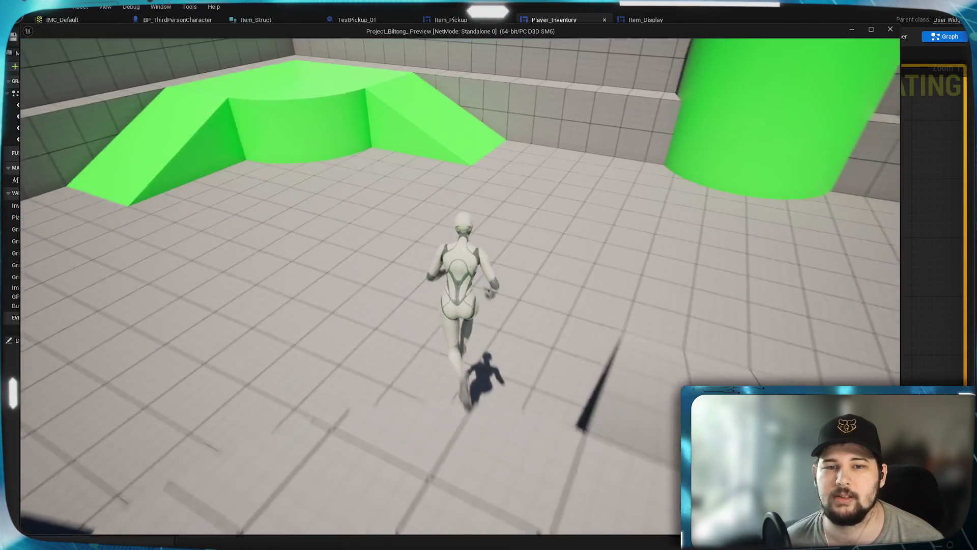
key("Tab")
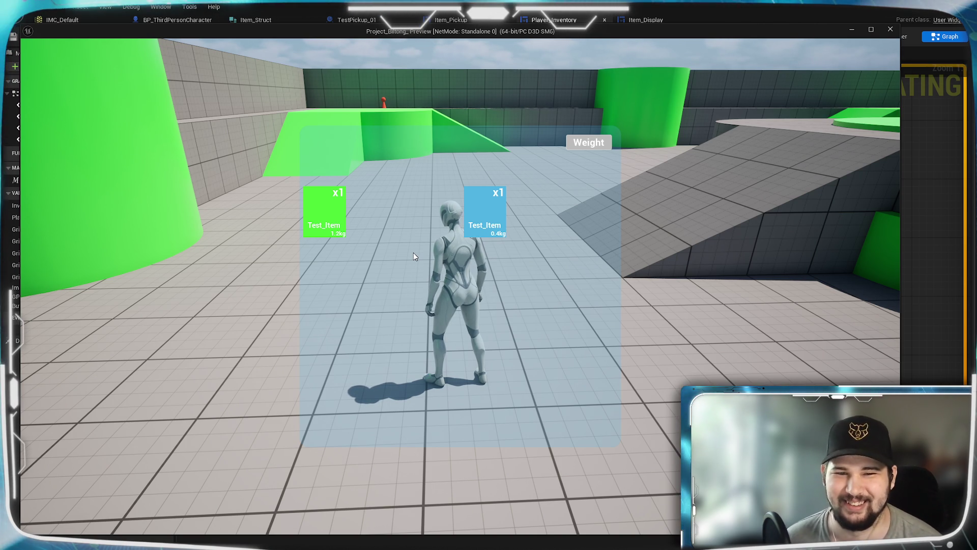
key("Escape")
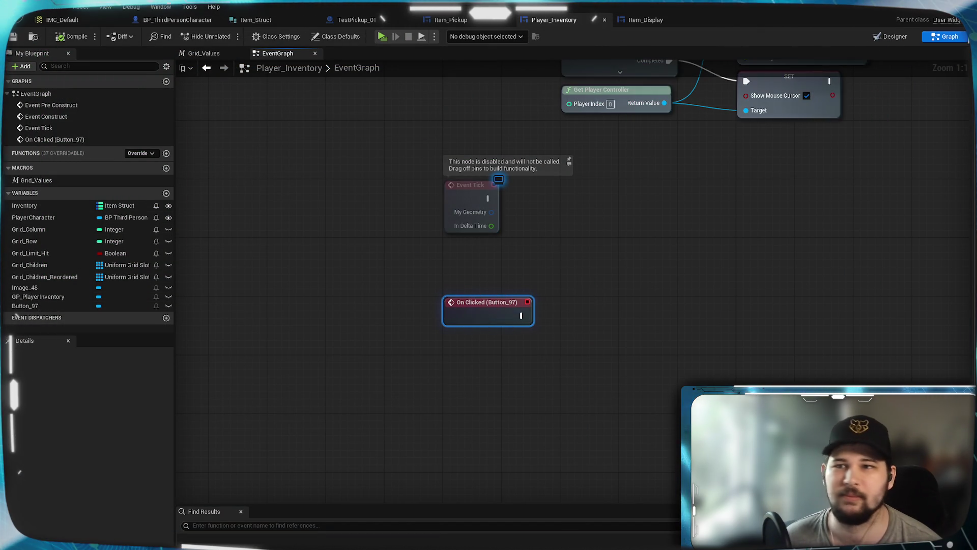
- In the Designer, give GP_PlayerInventory 20.0 padding and Fill size
left_click(890, 41)
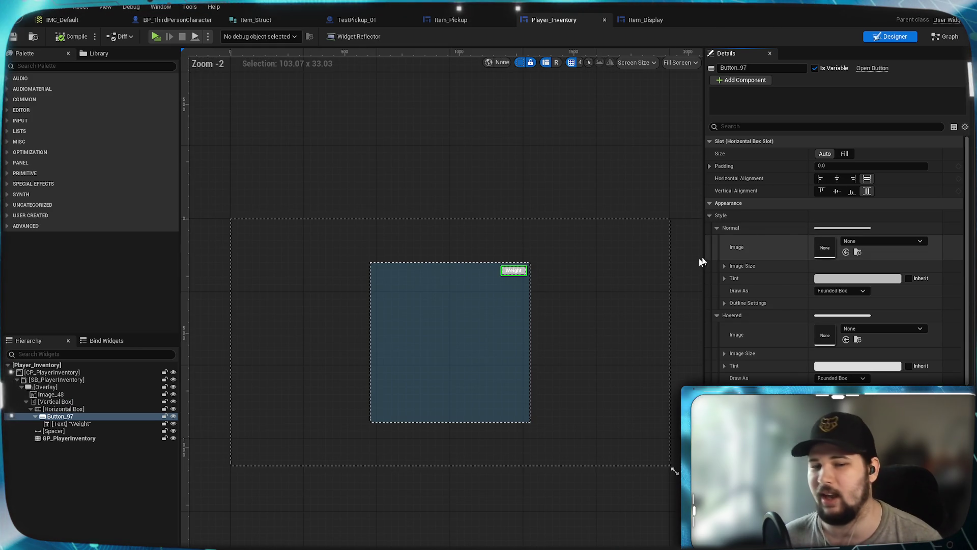
left_click(69, 438)
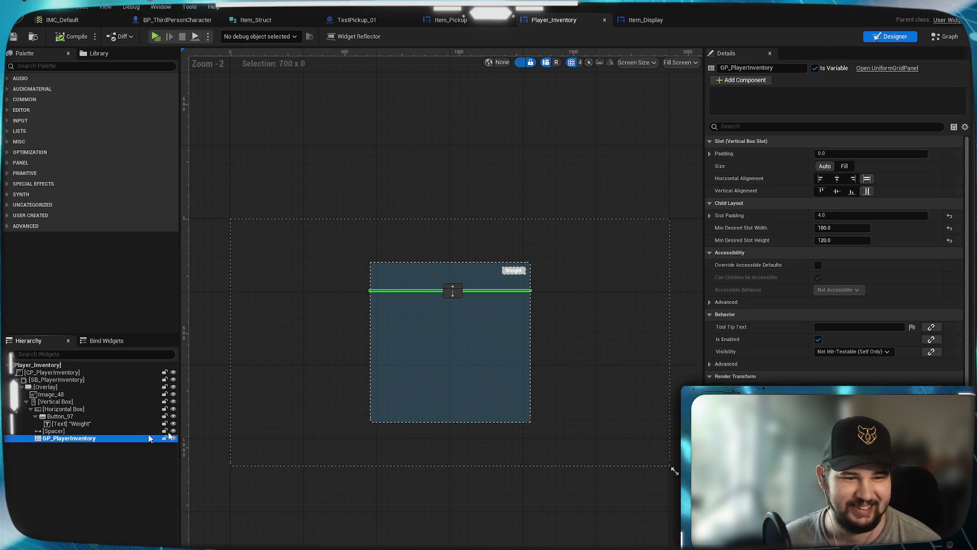
left_click(865, 154)
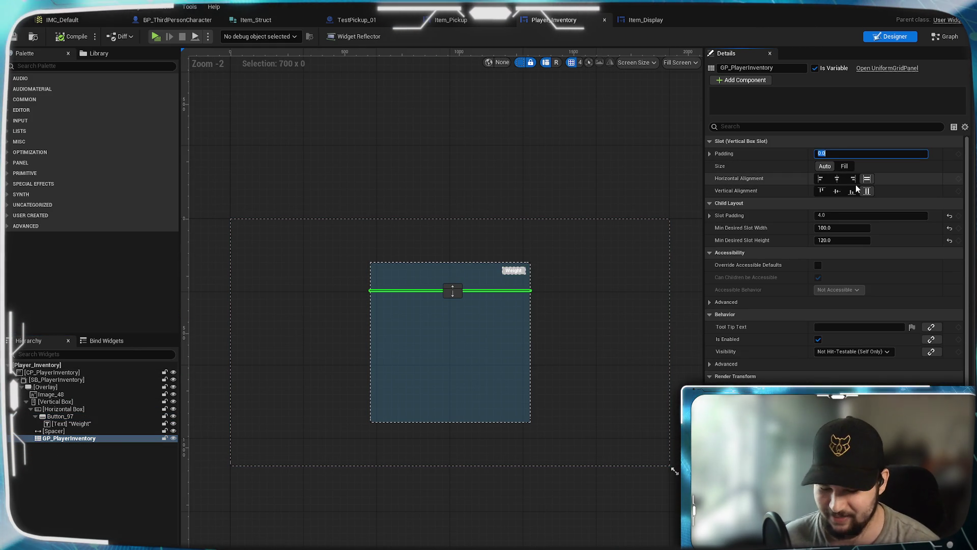
type("20")
key("Return")
scroll(482, 339, "up", 6)
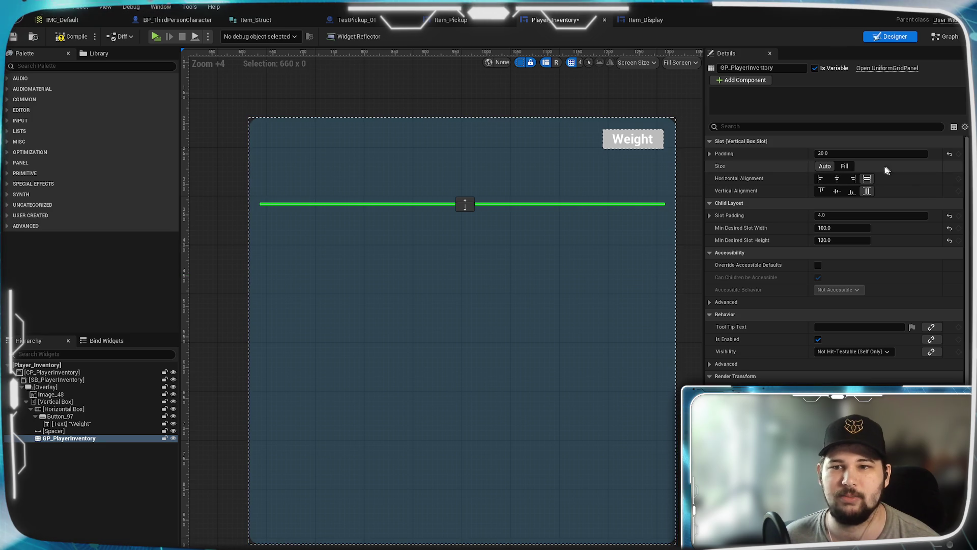
left_click(846, 167)
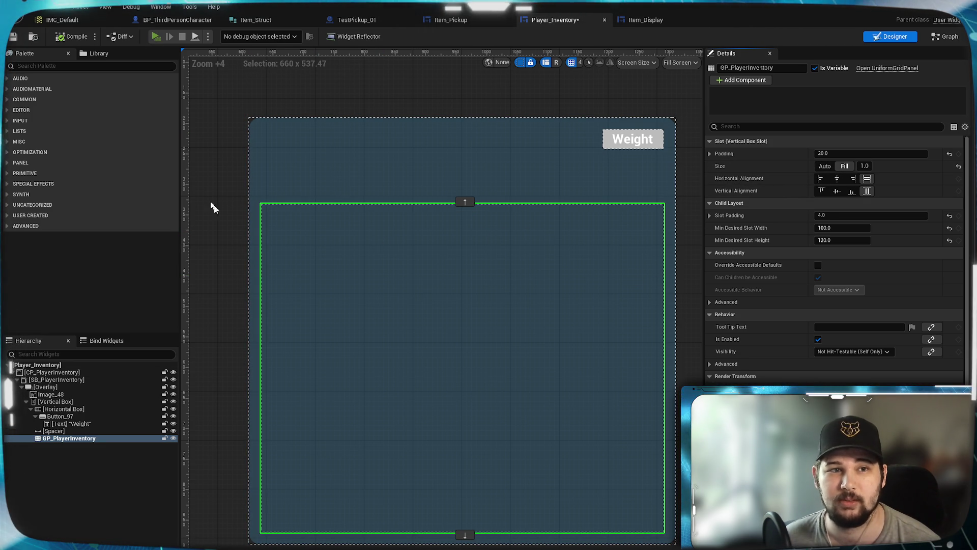
- Move the character, open the inventory to view the padded Test_Item slots, then stop the preview
key("w")
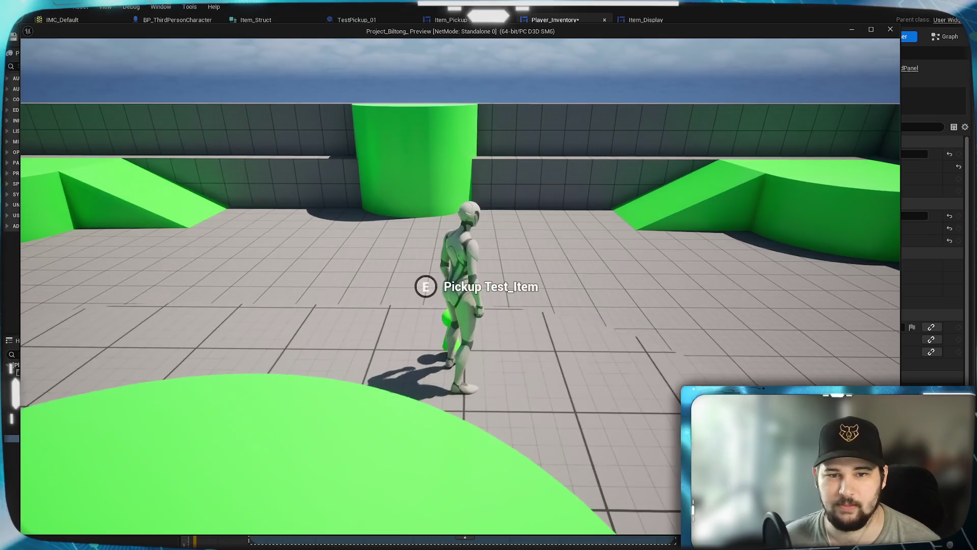
key("w")
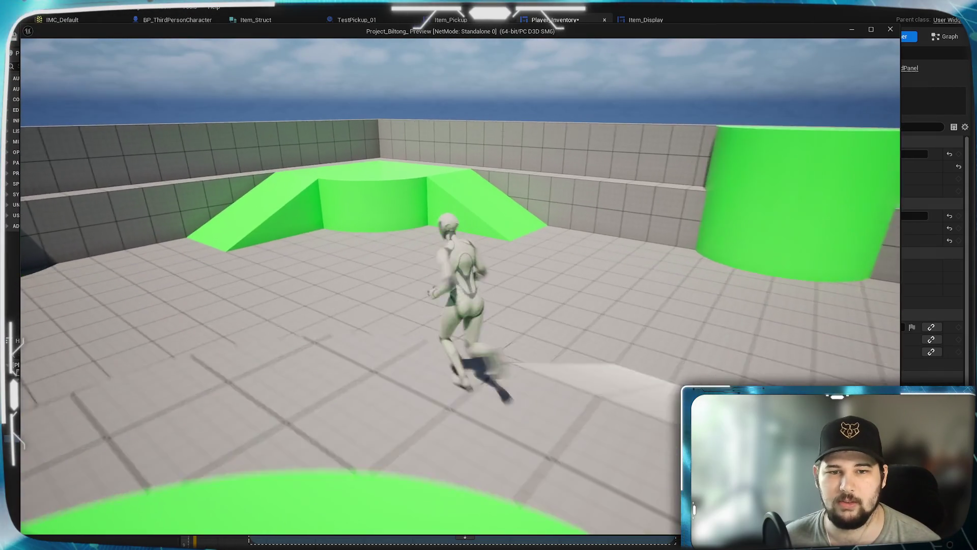
key("w")
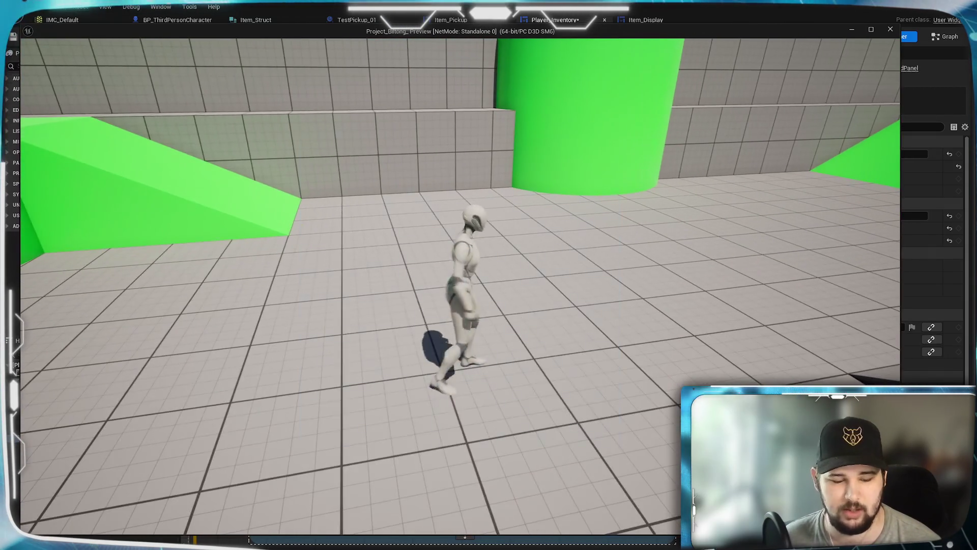
key("Tab")
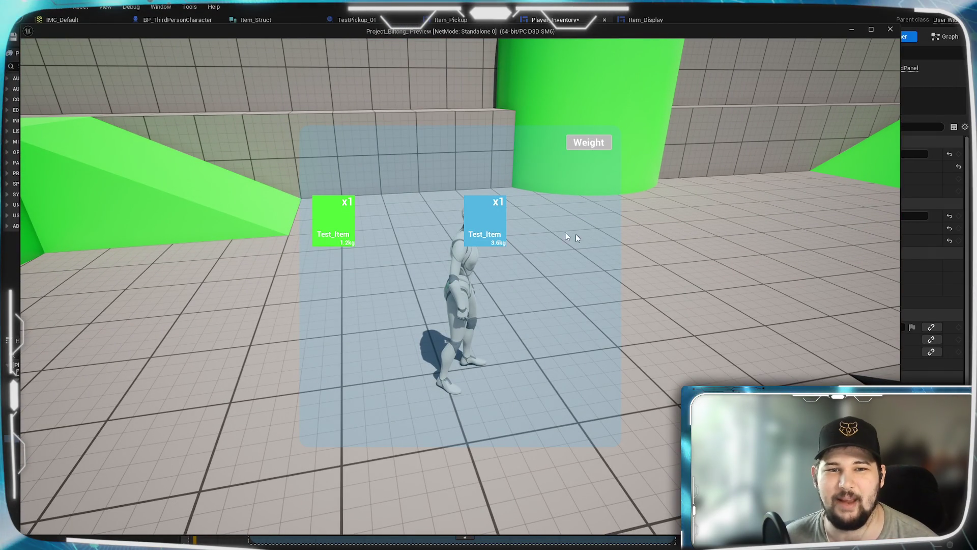
key("Escape")
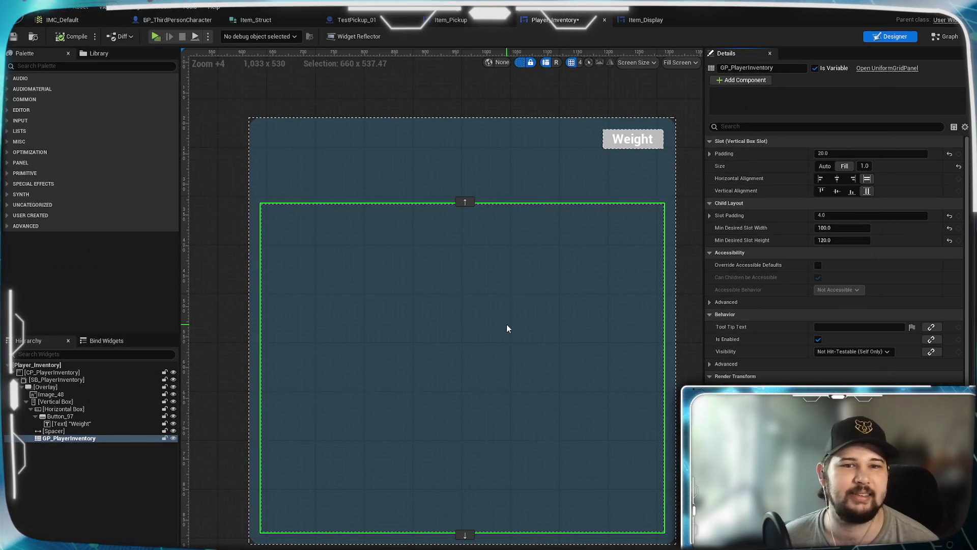
- Set GP_PlayerInventory's size back to Auto, save, and check its 4.0 slot padding
left_click(825, 166)
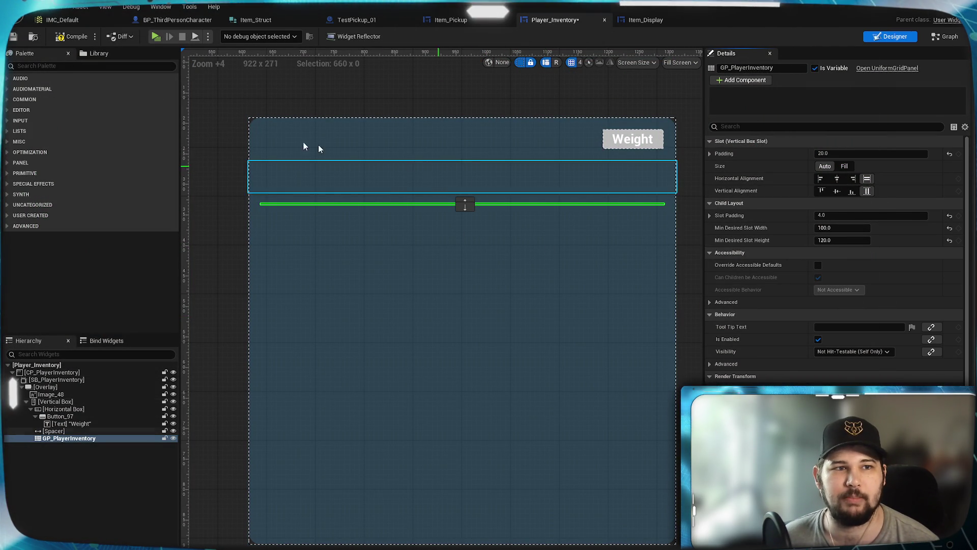
left_click(14, 41)
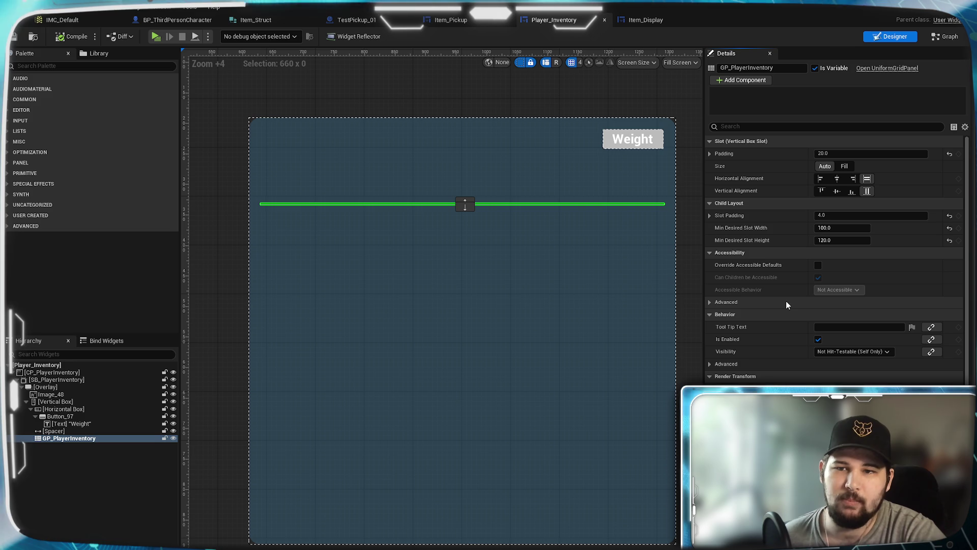
left_click(709, 216)
left_click(709, 215)
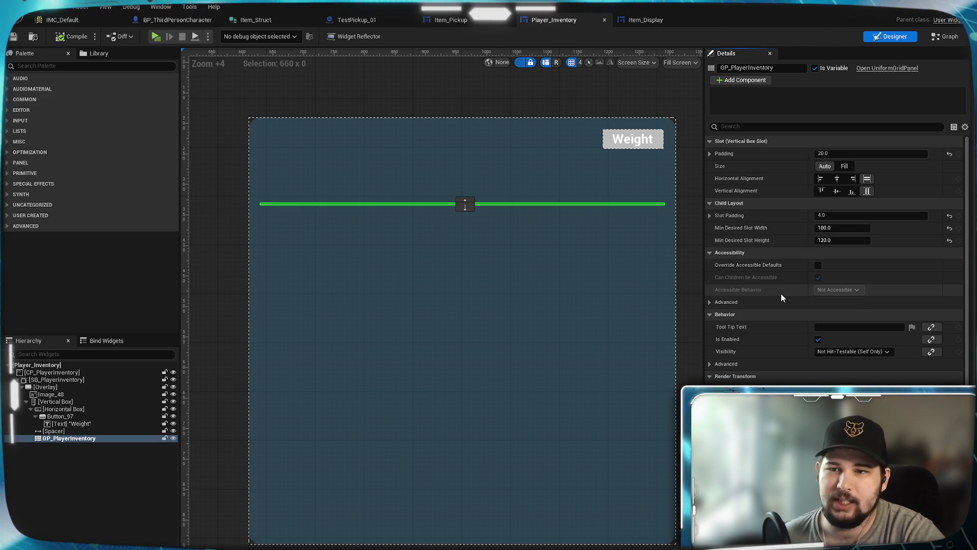
scroll(767, 347, "down", 1)
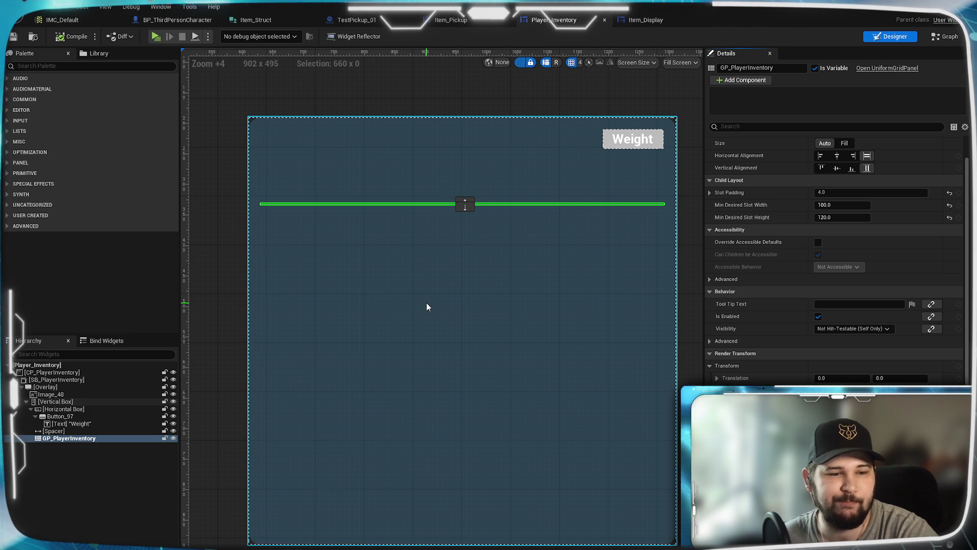
left_click(66, 459)
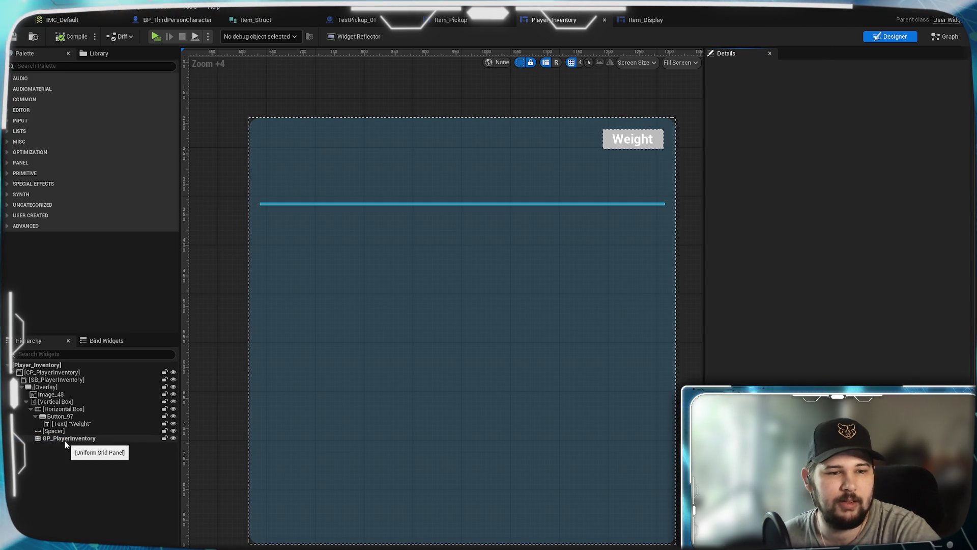
- Add a Size Box from the Palette into GP_PlayerInventory
left_click(65, 441)
left_click(66, 474)
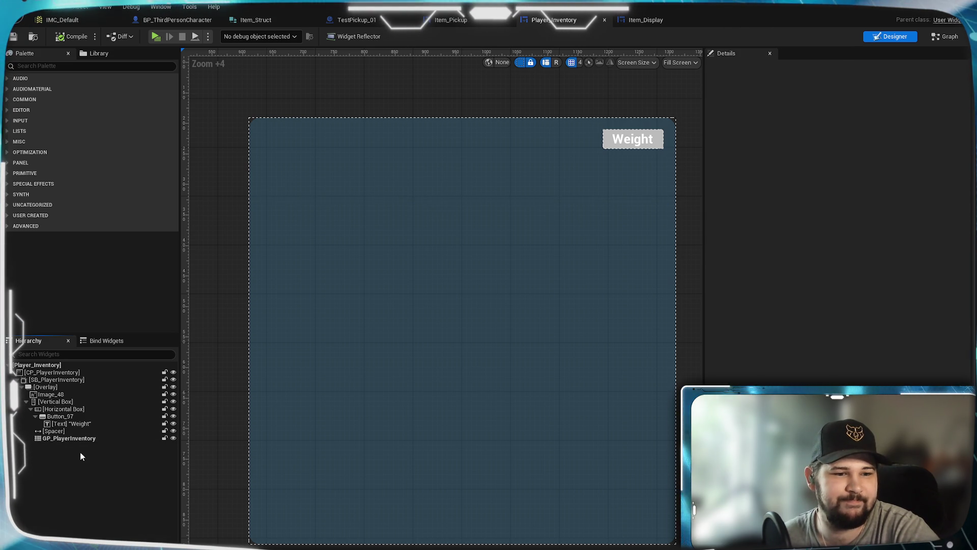
left_click(55, 66)
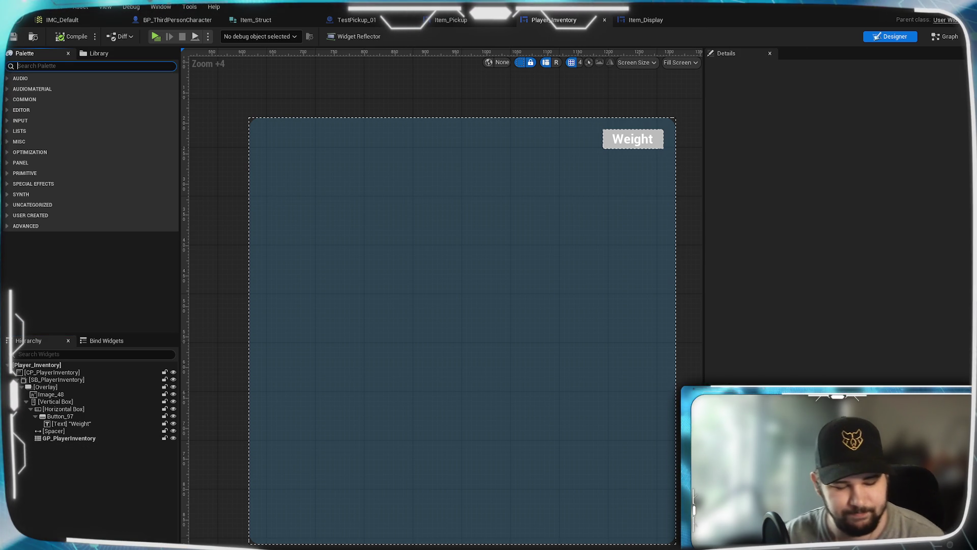
type("size")
mouse_move(40, 88)
left_mouse_down()
mouse_move(63, 466)
mouse_move(54, 438)
left_mouse_up()
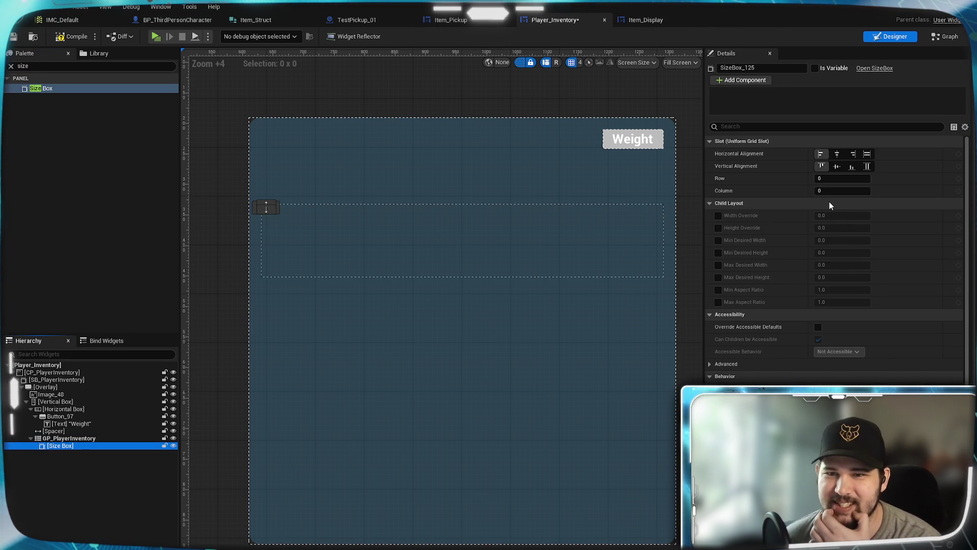
- Give the Size Box a width override of 100 and height override of 120
left_click(718, 215)
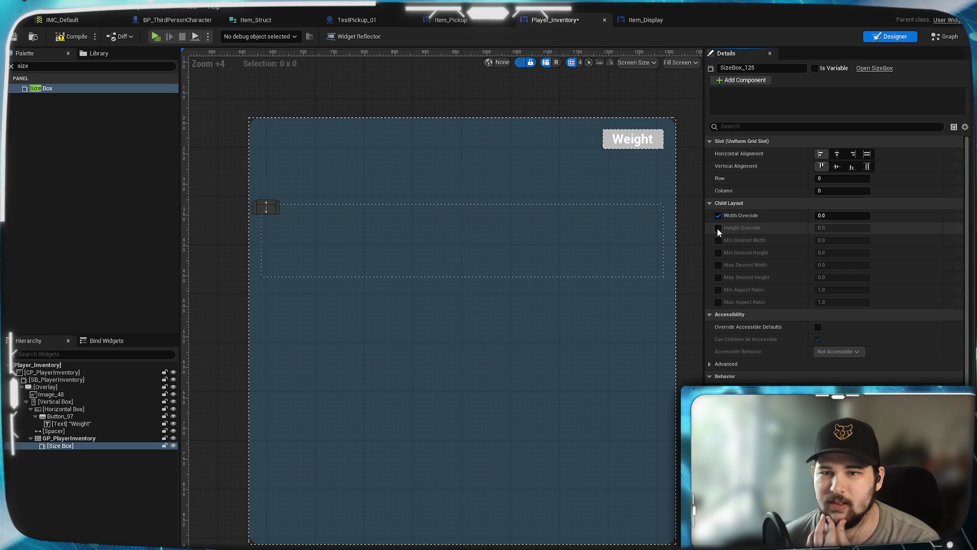
left_click(717, 228)
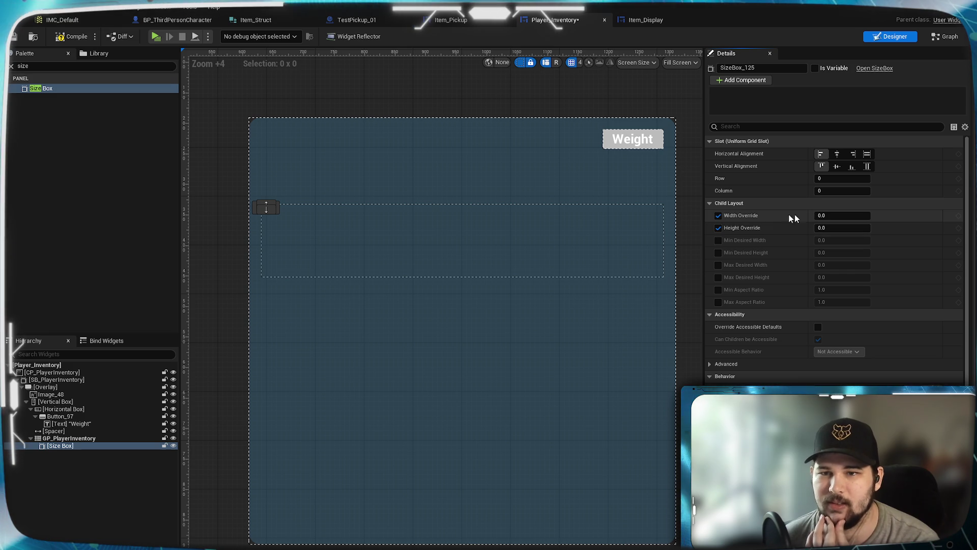
type("1")
left_click(826, 215)
type("100")
left_click(834, 228)
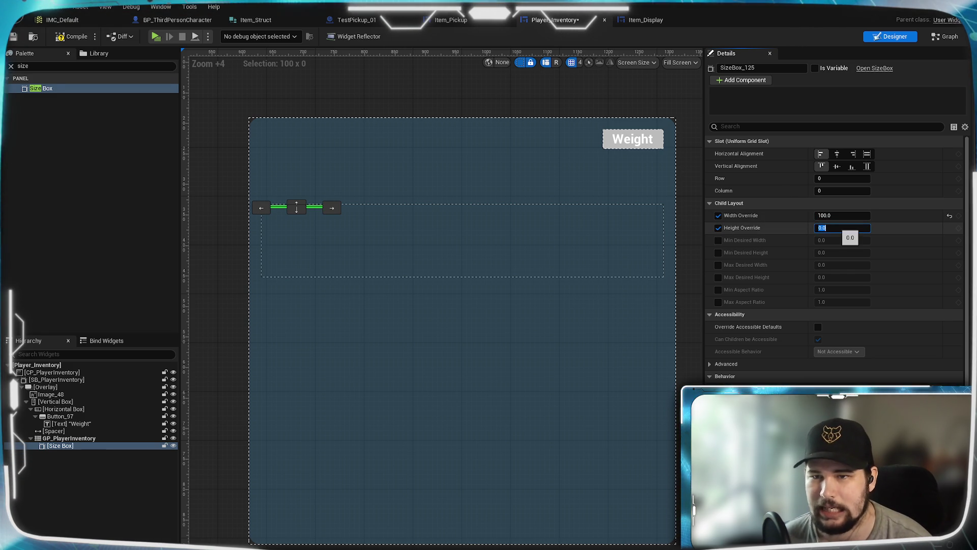
type("120")
key("Return")
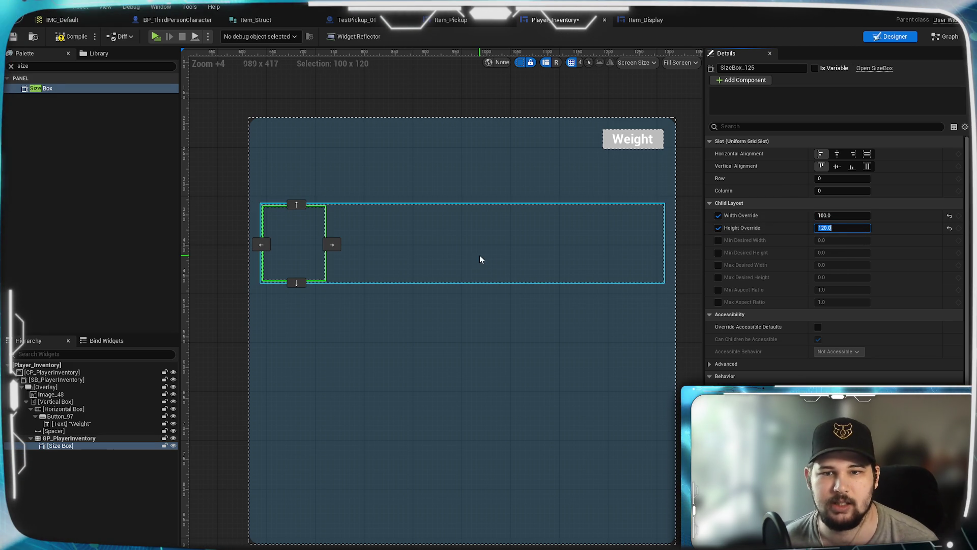
left_click(55, 474)
right_click(71, 446)
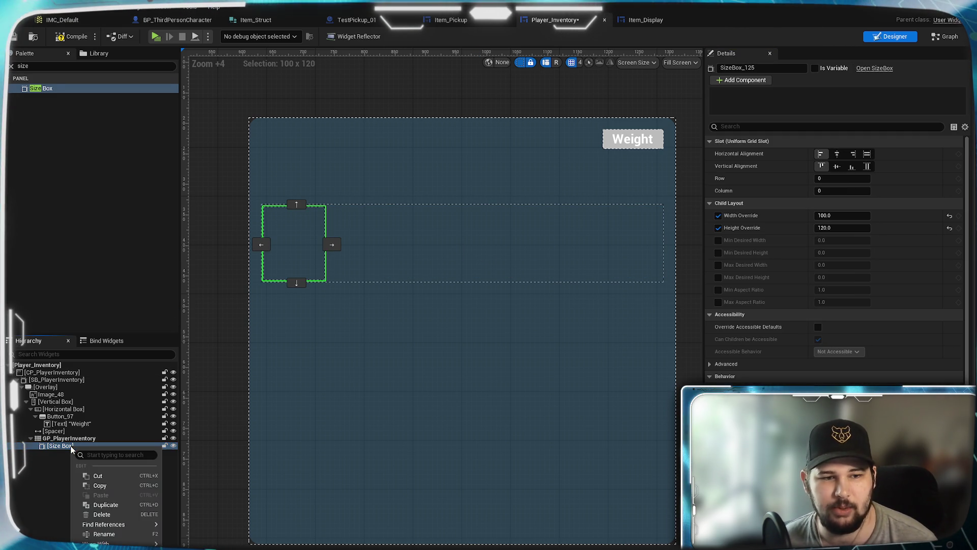
- Duplicate the Size Box and place the copy in grid column 1
left_click(110, 504)
left_click(843, 191)
type("1")
key("Return")
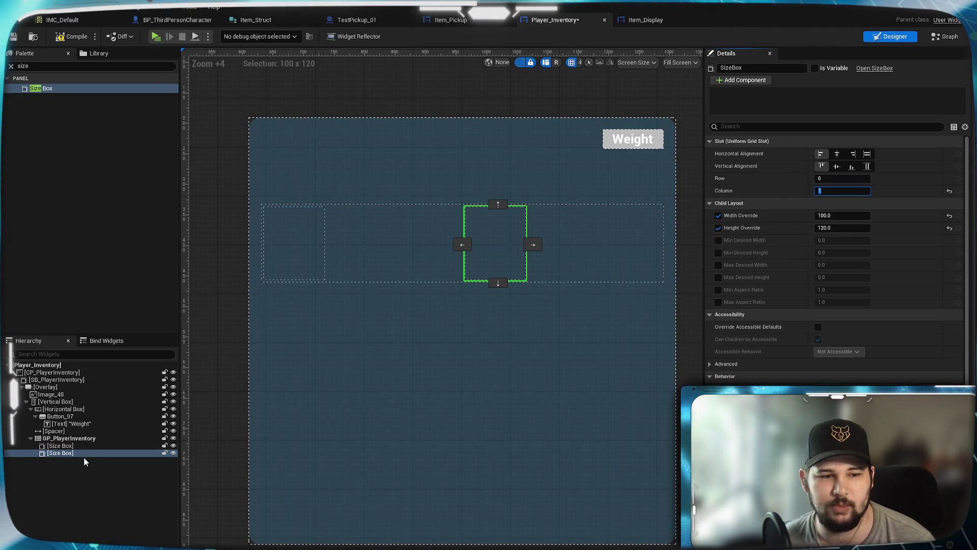
- Duplicate the second Size Box and move the third copy to column 2, then column 6
right_click(69, 451)
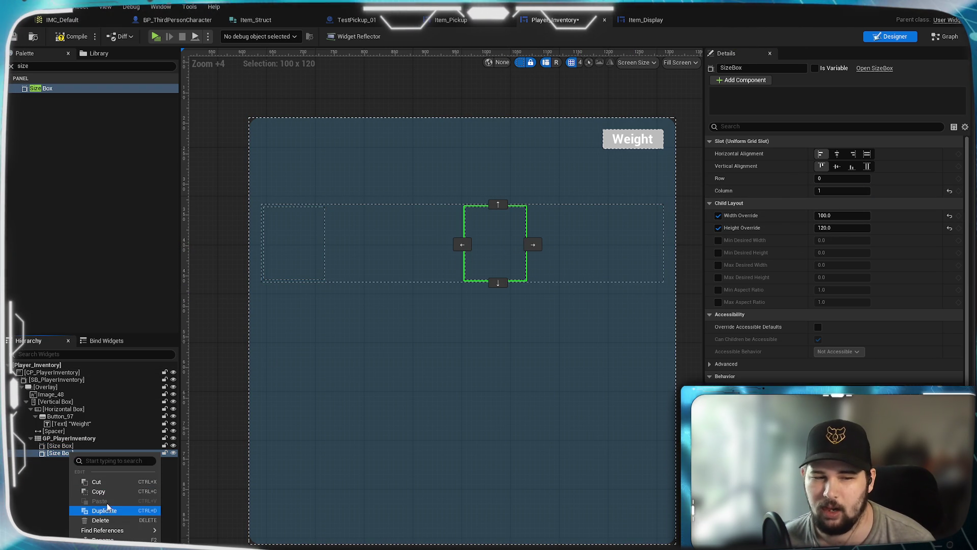
left_click(113, 510)
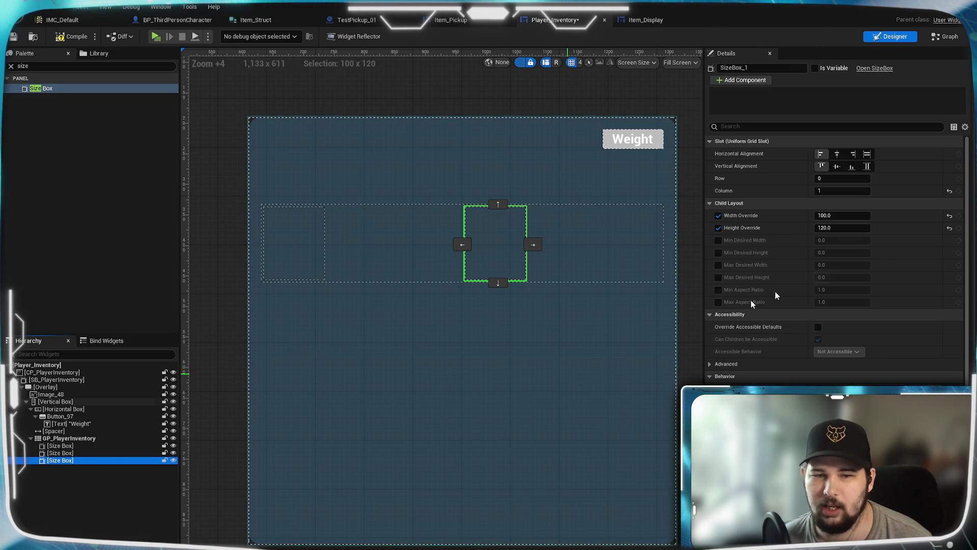
left_click(834, 191)
type("2")
key("Return")
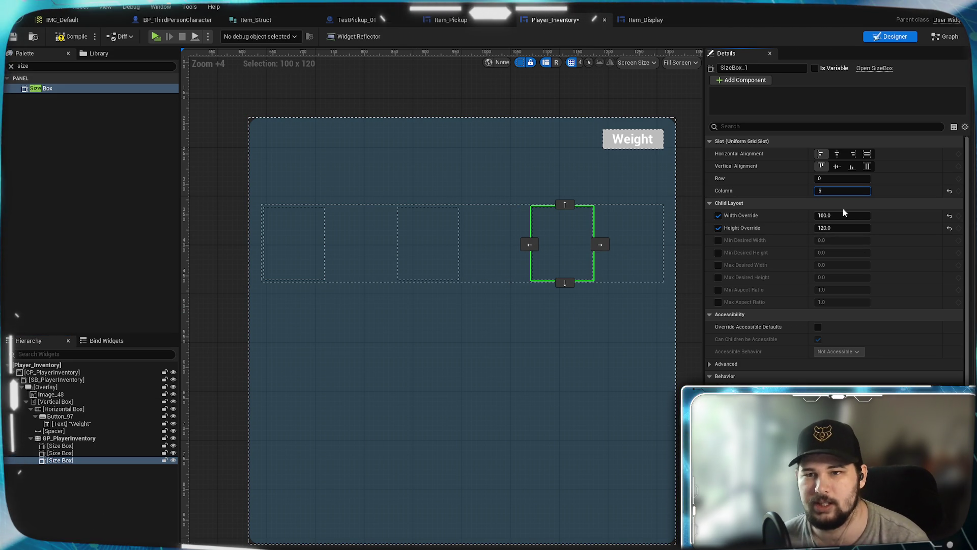
key("Return")
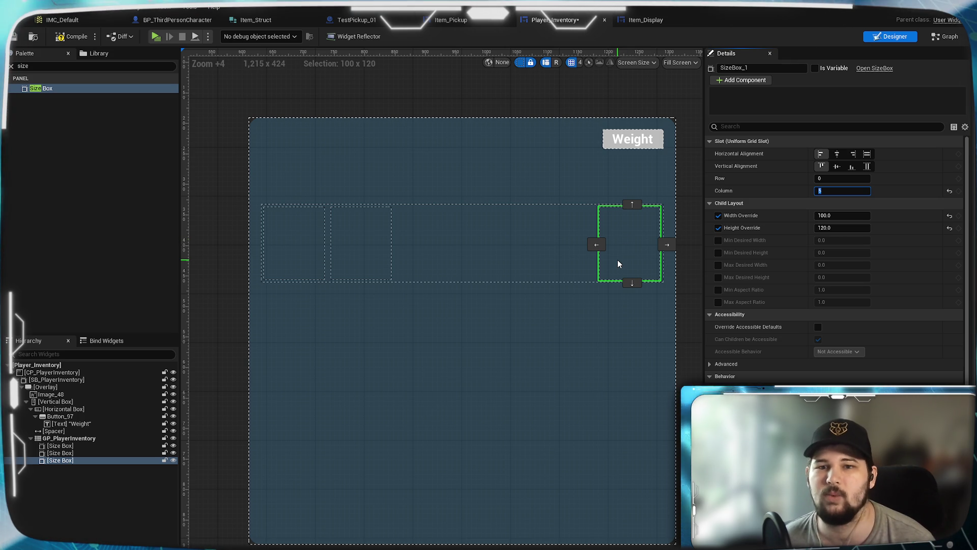
left_click(475, 248)
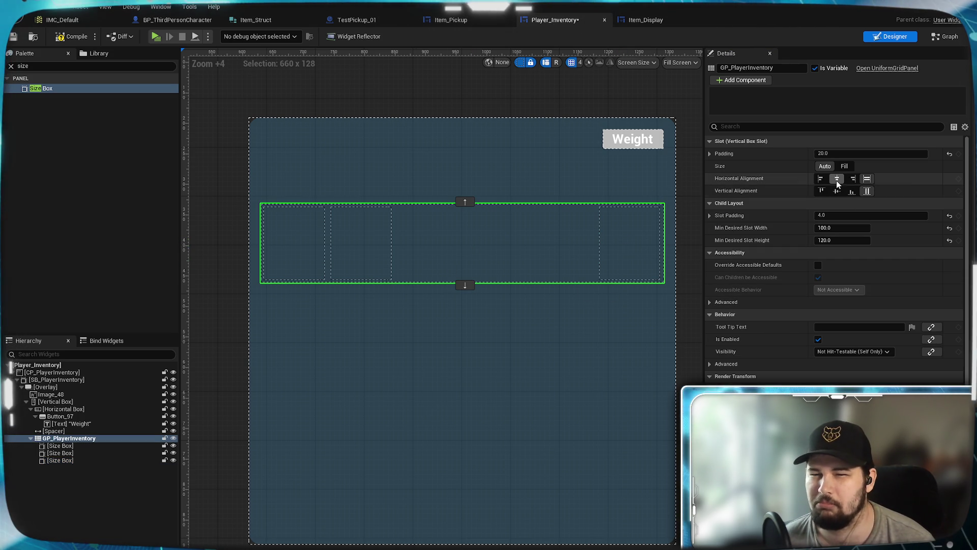
- Left-align GP_PlayerInventory and try moving the third Size Box back to column 3
left_click(821, 179)
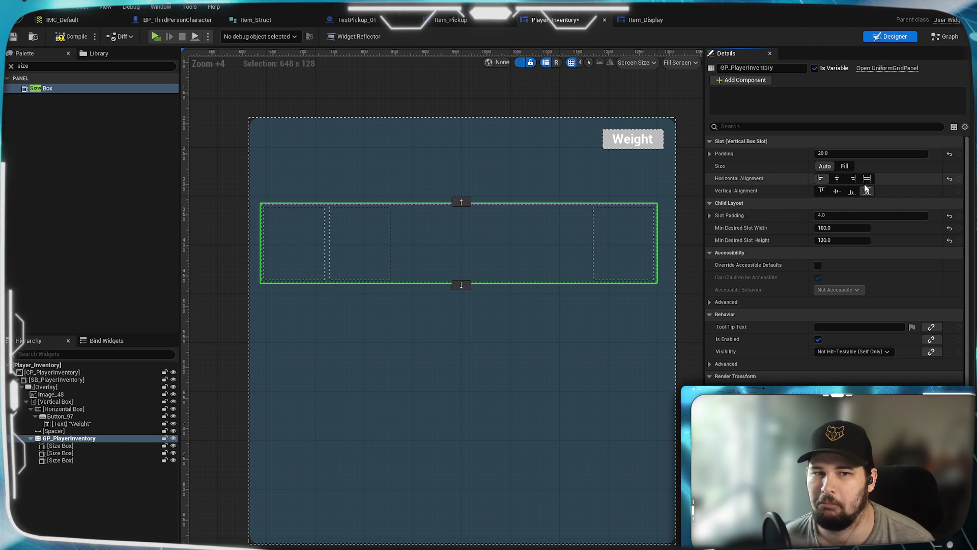
left_click(95, 481)
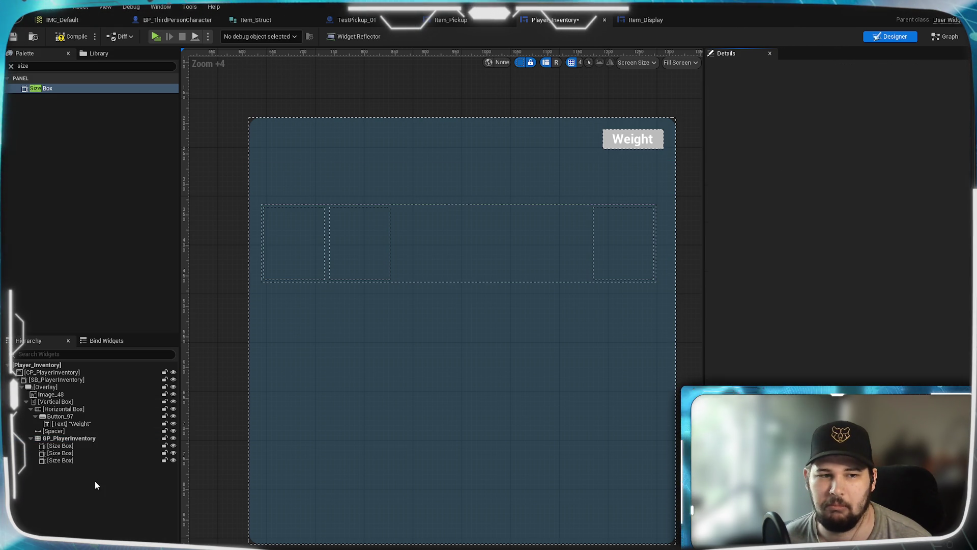
left_click(75, 459)
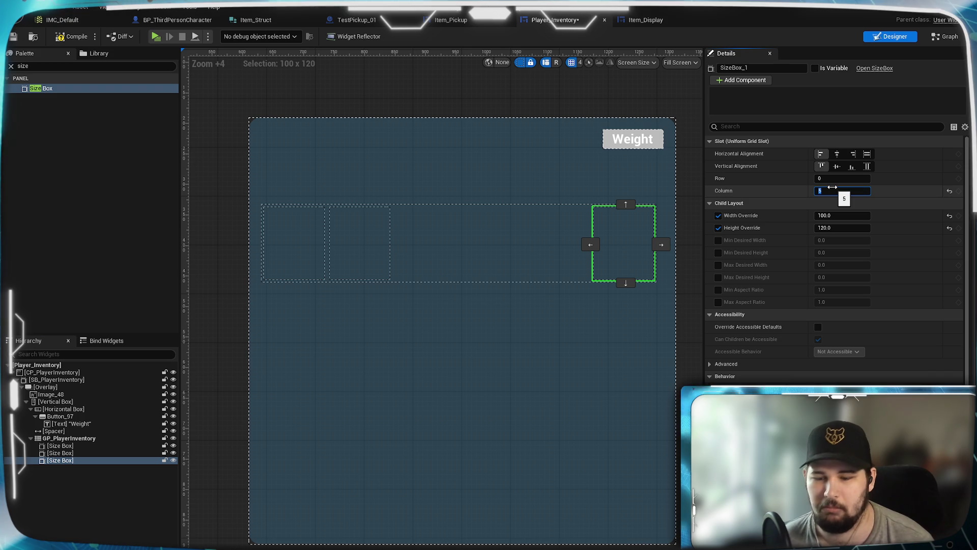
left_click_drag(832, 187, 832, 188)
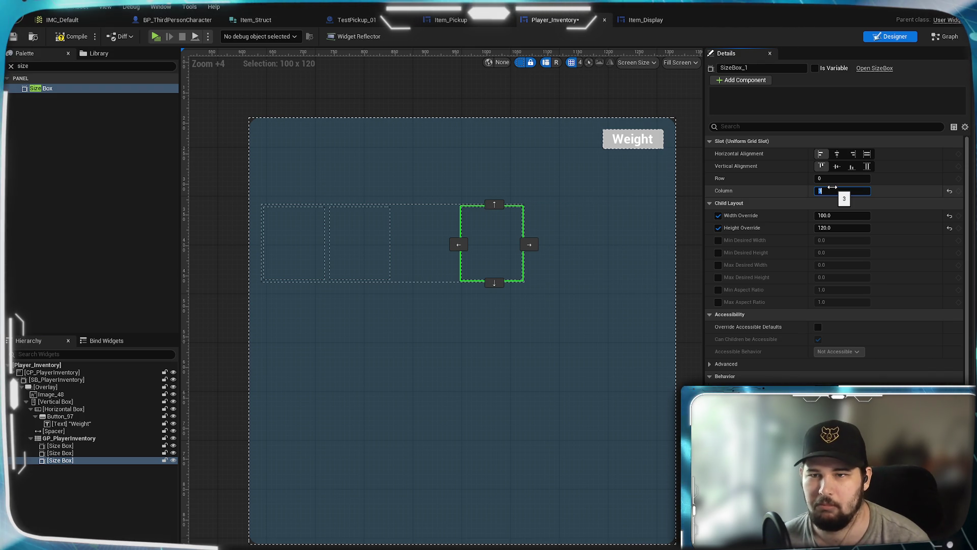
left_click(65, 476)
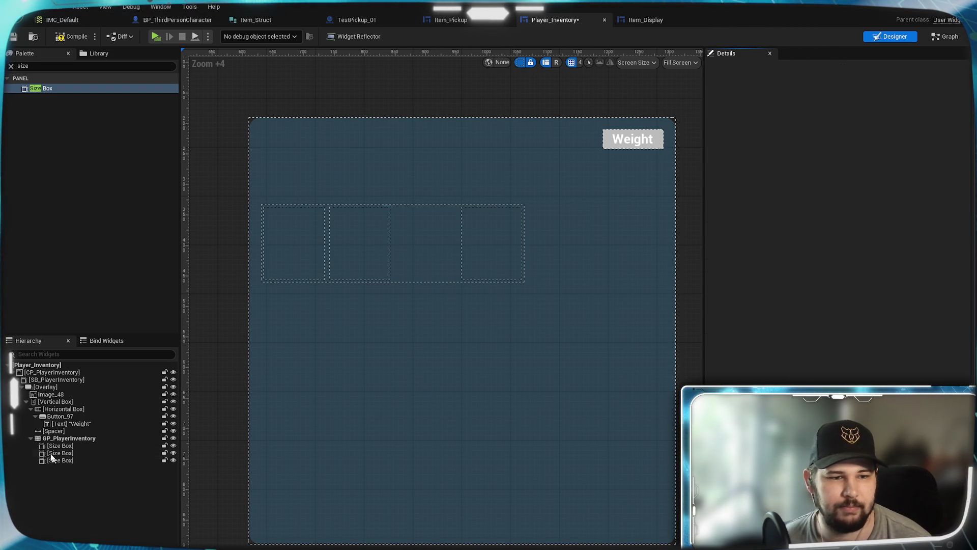
- Delete all the Size Boxes, leaving GP_PlayerInventory empty
left_click(54, 460)
key("Delete")
left_click(59, 453)
key("Delete")
key("Delete")
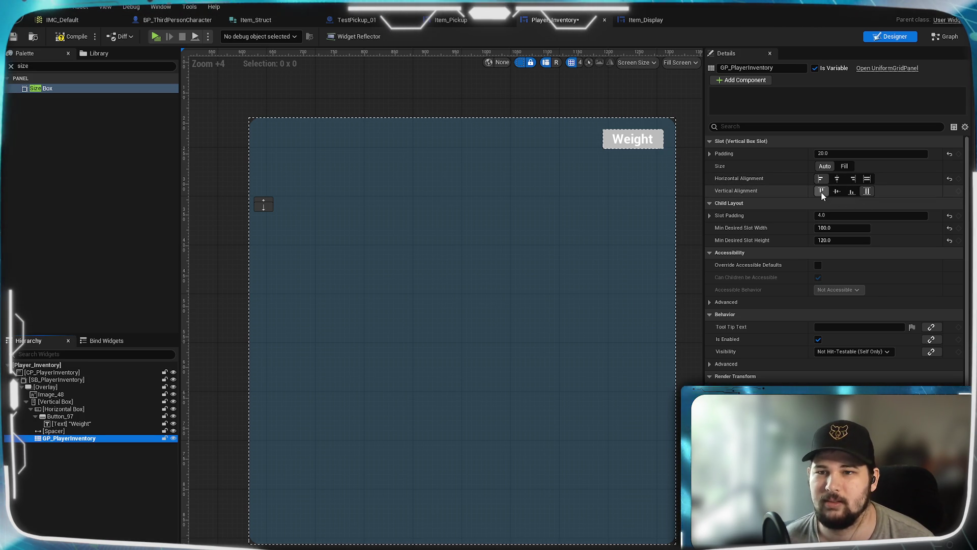
left_click(155, 36)
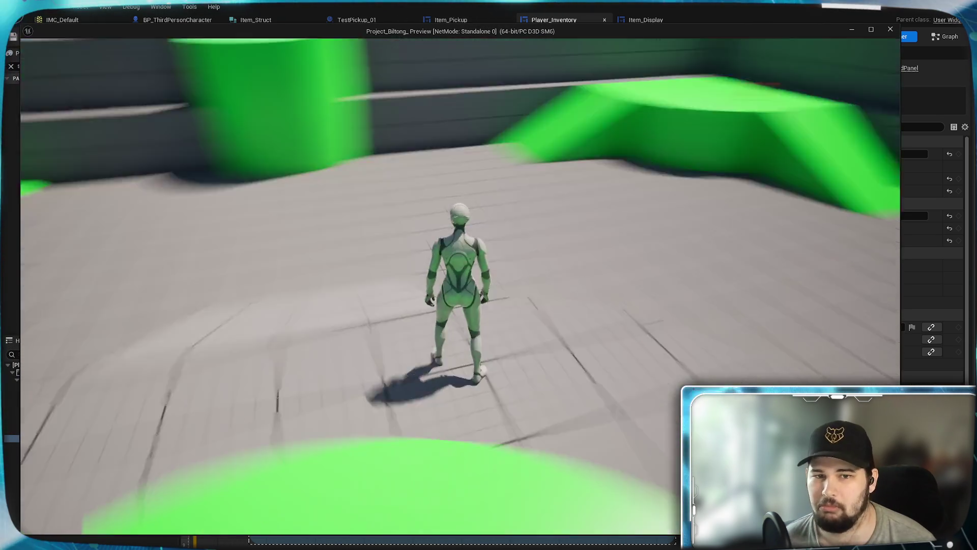
- Move the character, open and close the inventory showing two Test_Item tiles, then stop the preview
key("w")
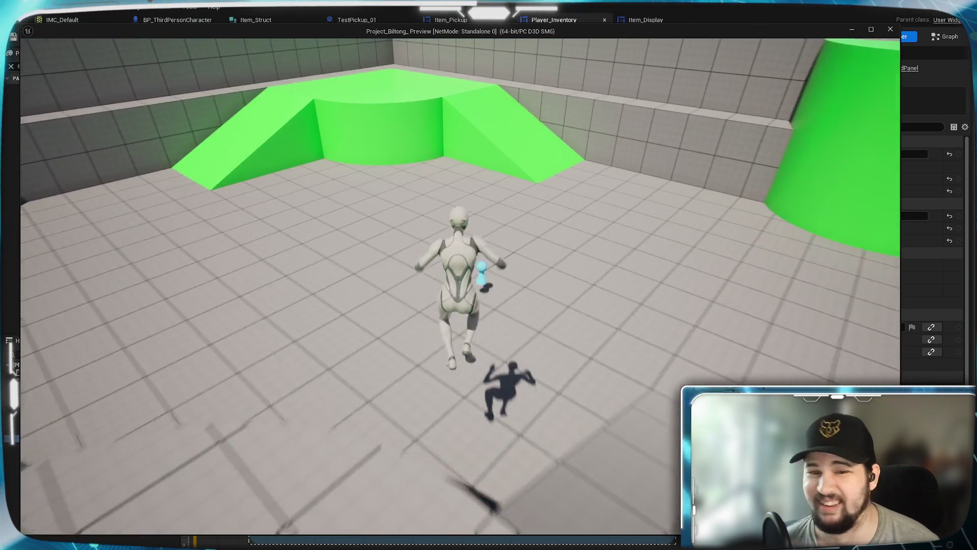
key("Tab")
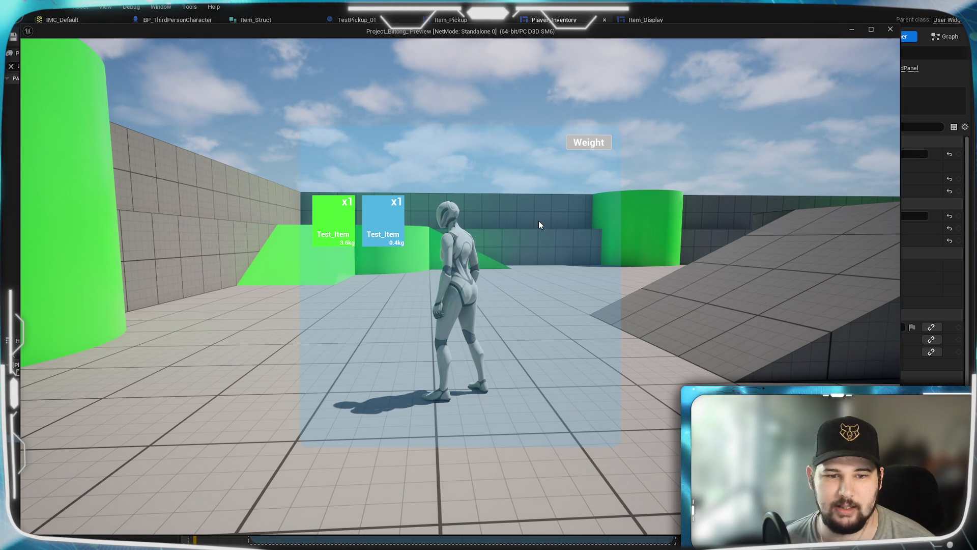
key("Tab")
key("Escape")
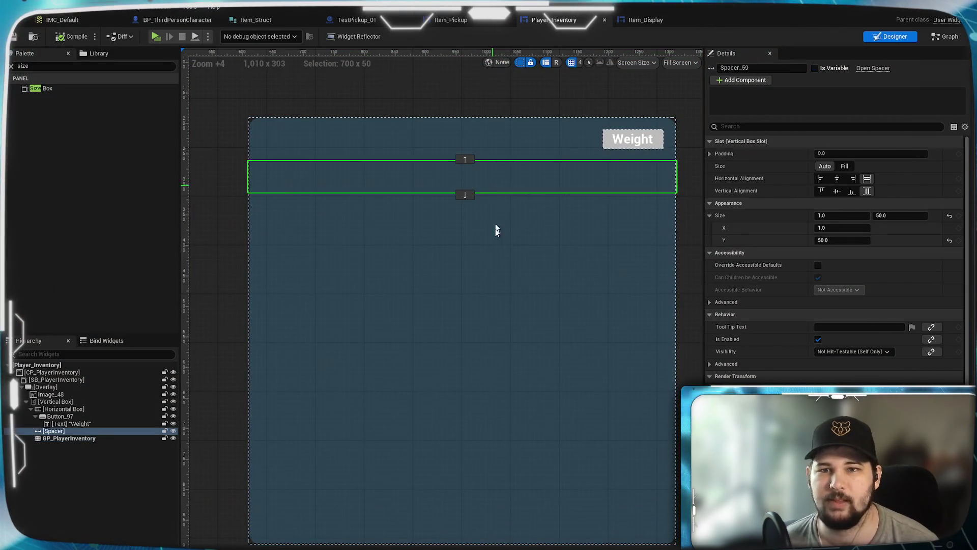
- Tint the Image_48 background near-black with neutral hue
left_click(497, 261)
left_click(50, 395)
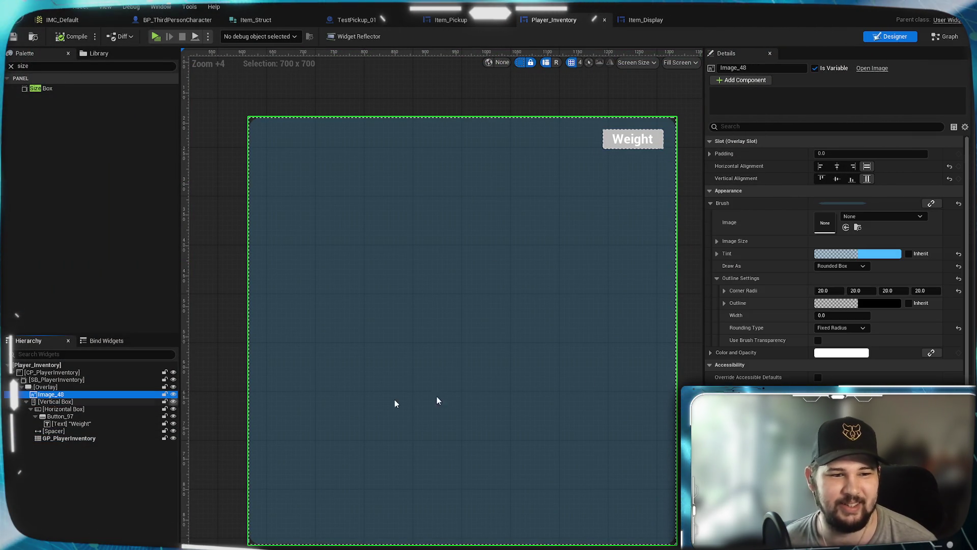
left_click(866, 252)
mouse_move(972, 326)
left_mouse_down()
mouse_move(972, 295)
mouse_move(972, 359)
left_mouse_up()
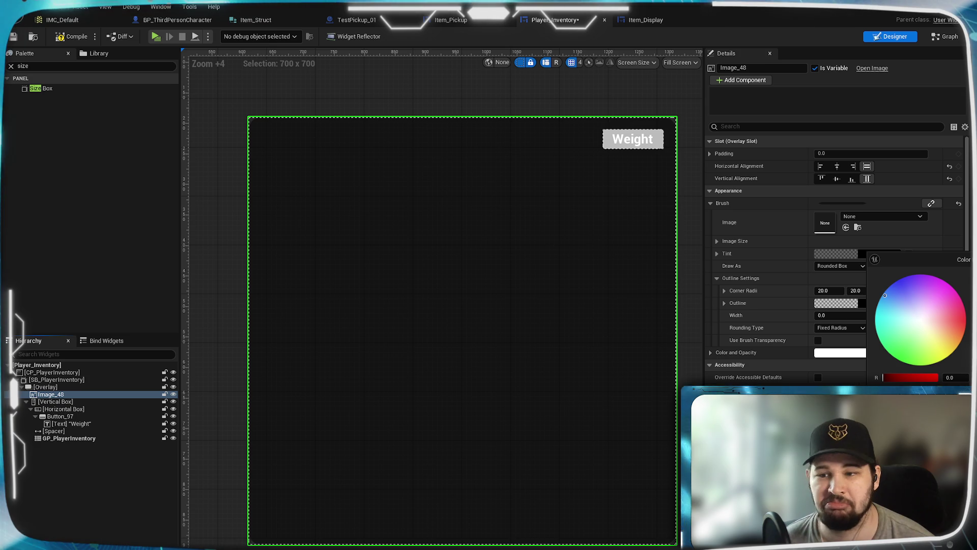
left_click_drag(972, 358, 973, 364)
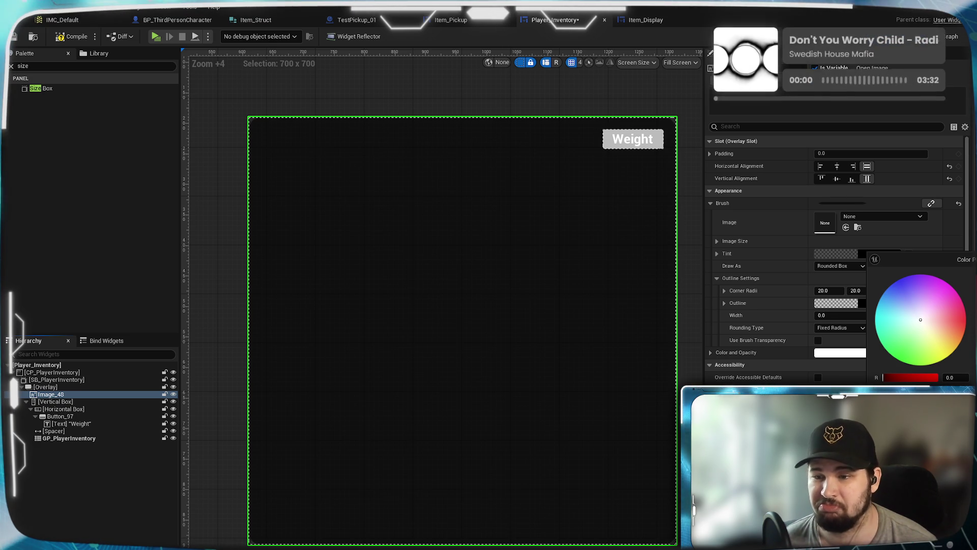
left_click(321, 147)
- Compile and save Player_Inventory, then launch a game preview
left_click(77, 38)
key("ctrl+s")
left_click(156, 36)
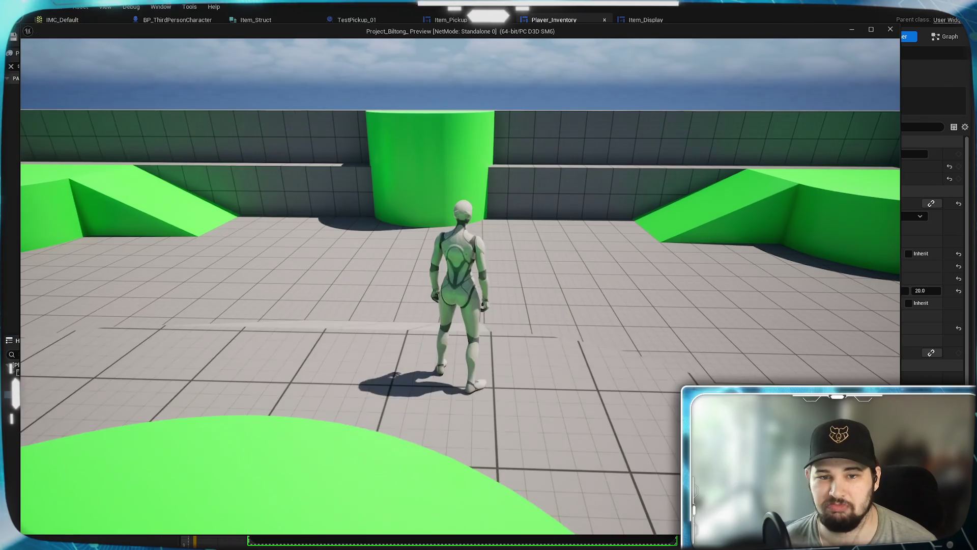
- Play-test twice, opening and closing the dark inventory panel with Tab and I, stopping with Esc
key("Tab")
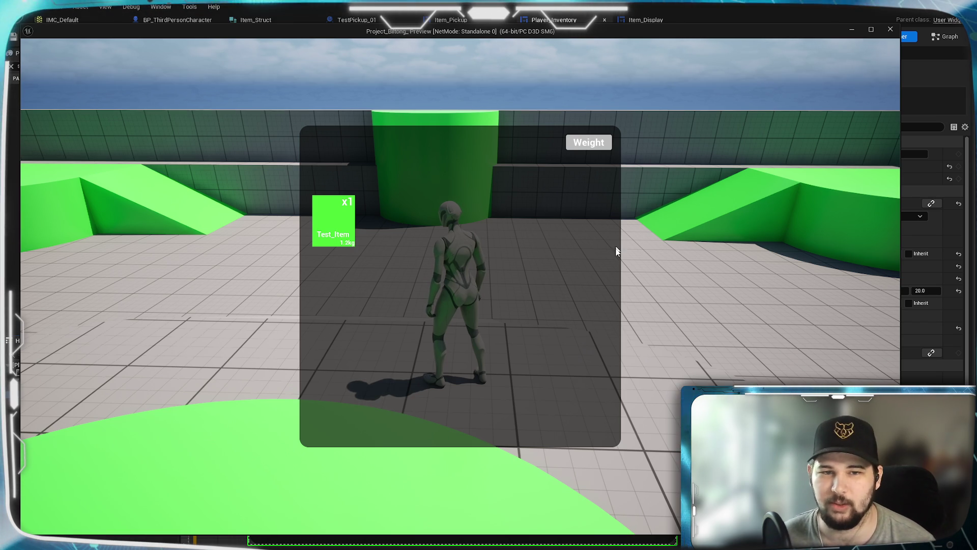
key("Tab")
key("w")
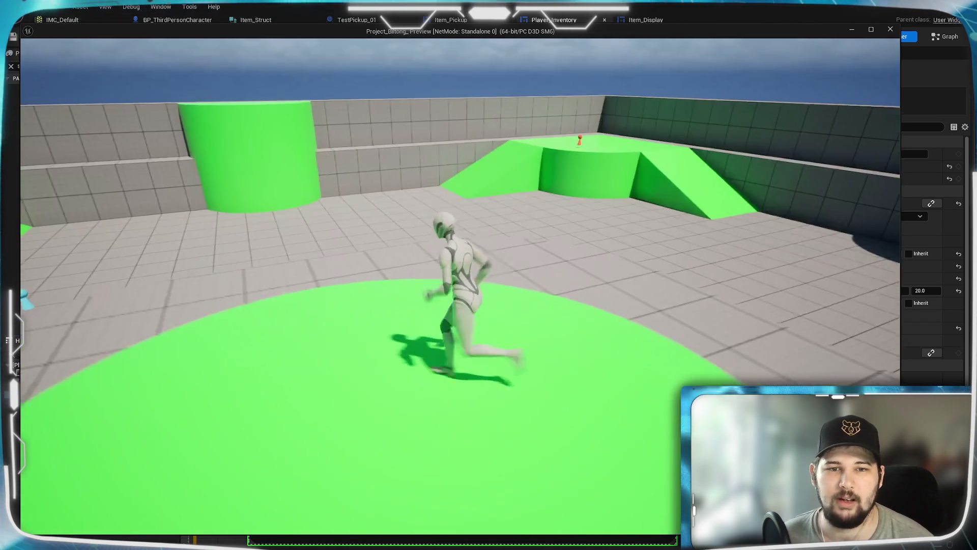
key("Escape")
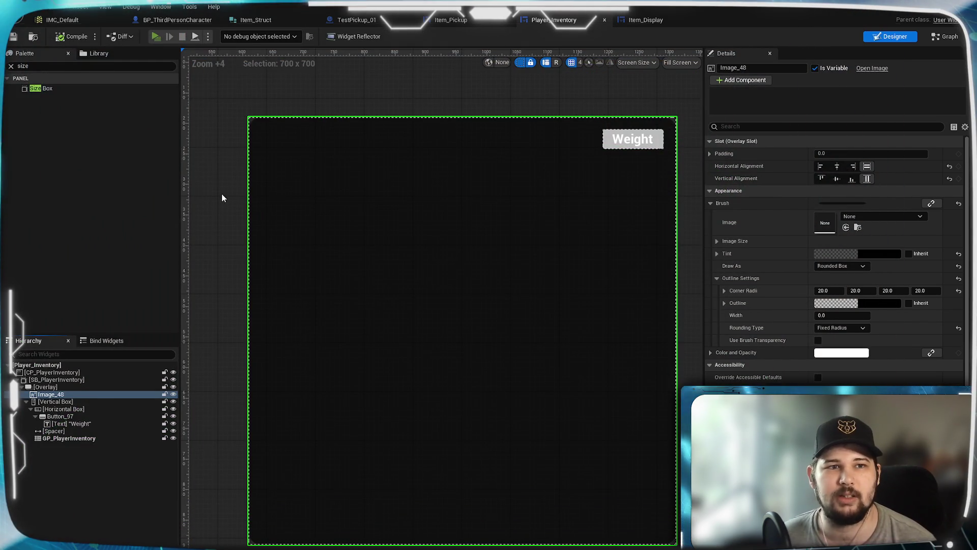
key("w")
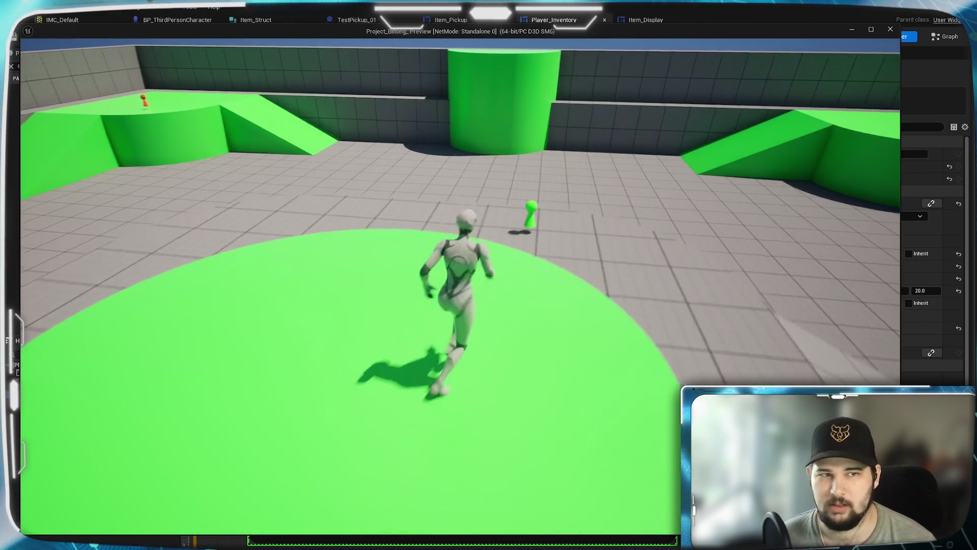
key("d")
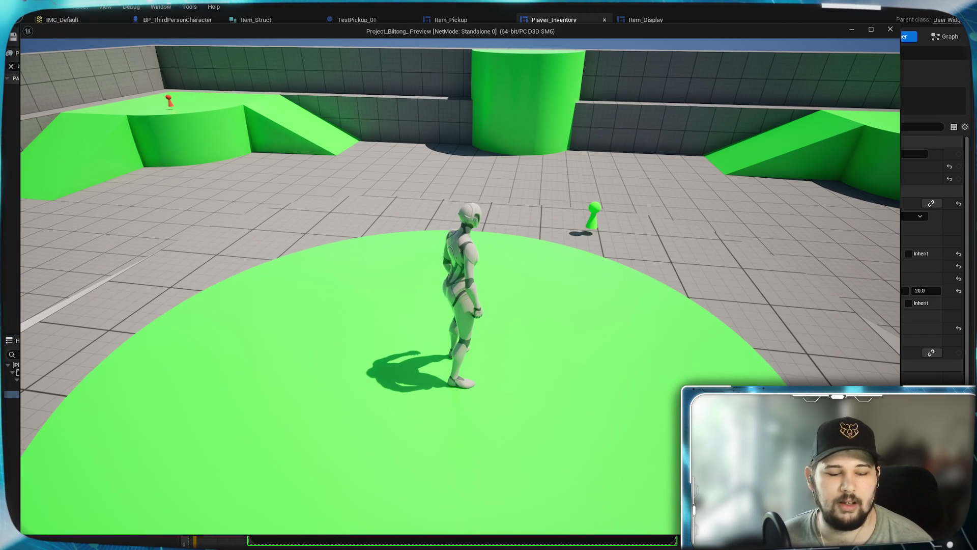
key("i")
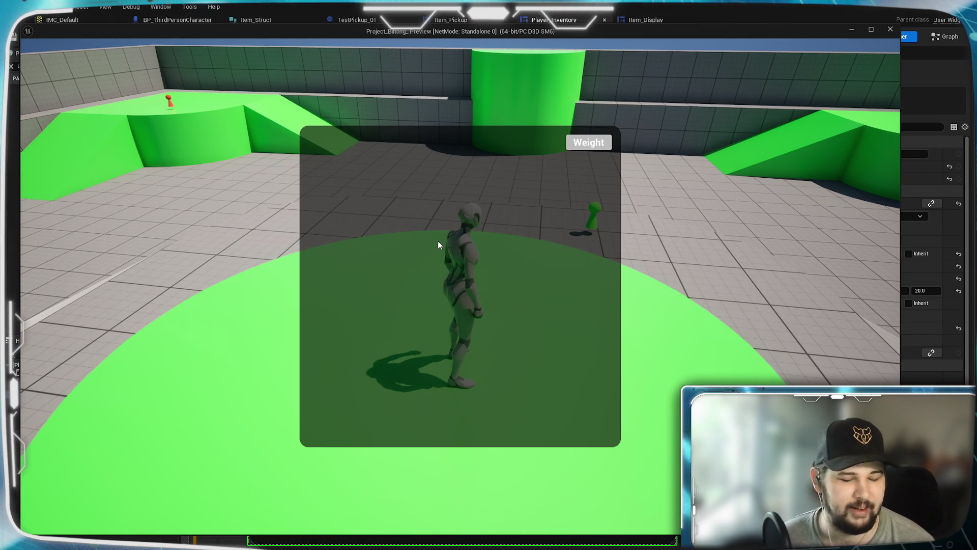
key("Escape")
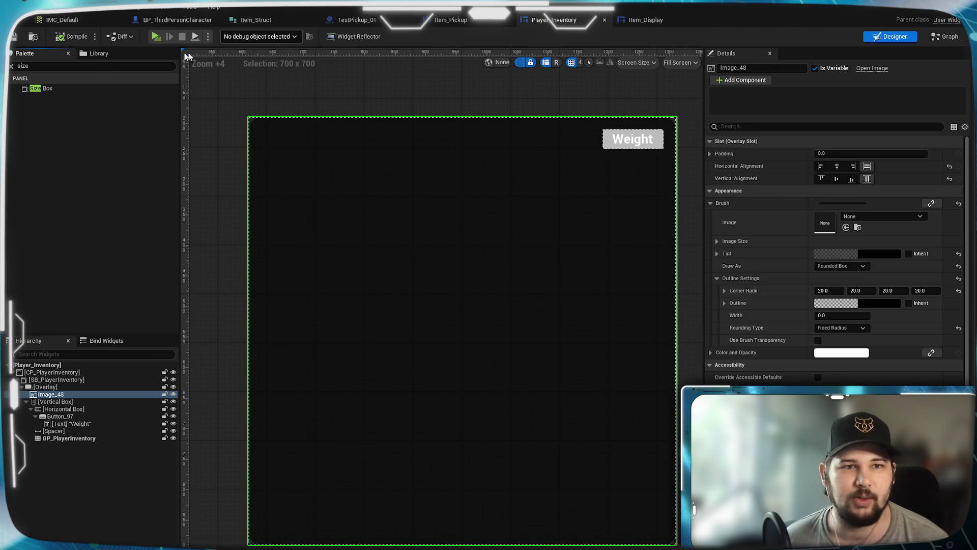
- Play-test standalone from BP_ThirdPersonCharacter, walking to the test item and picking it up with E
left_click(157, 21)
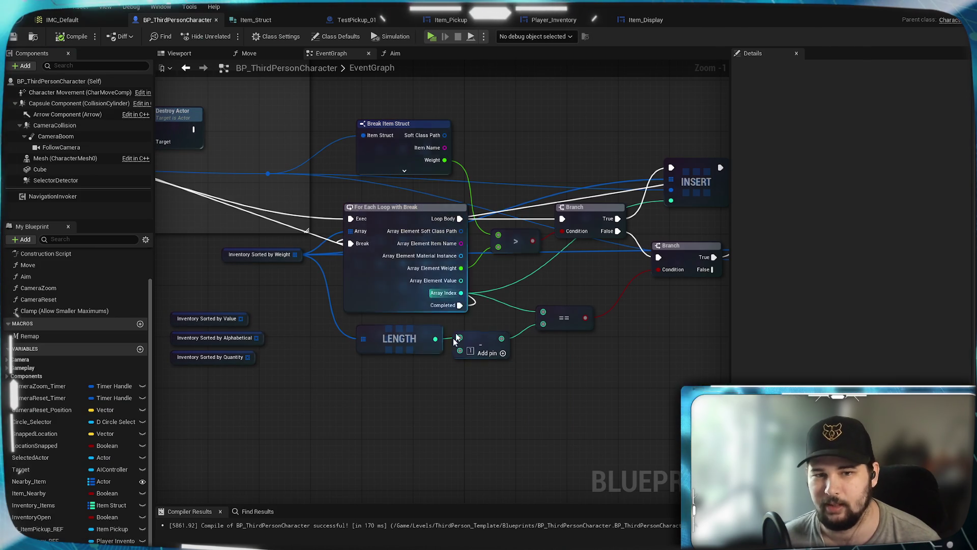
mouse_move(356, 388)
left_mouse_down()
mouse_move(404, 406)
mouse_move(439, 395)
left_mouse_up()
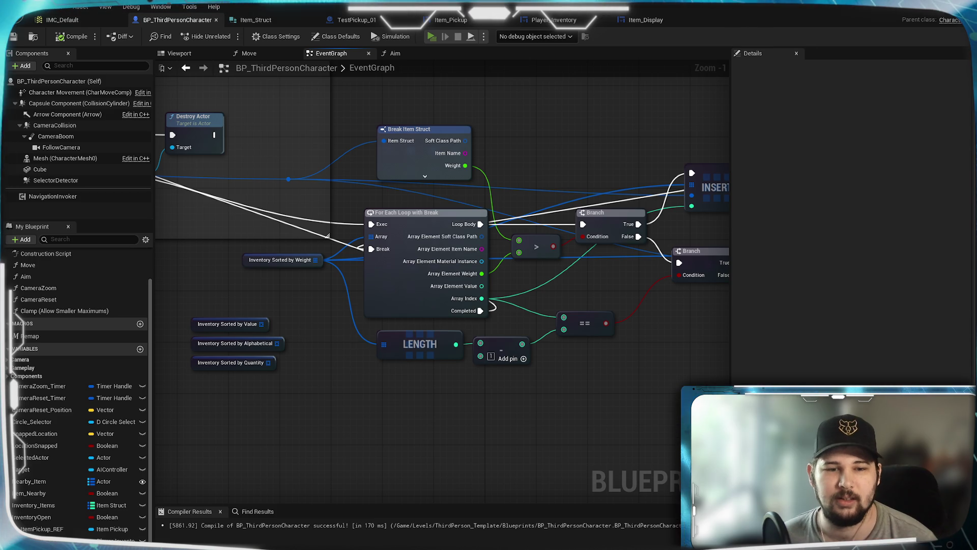
left_click(431, 36)
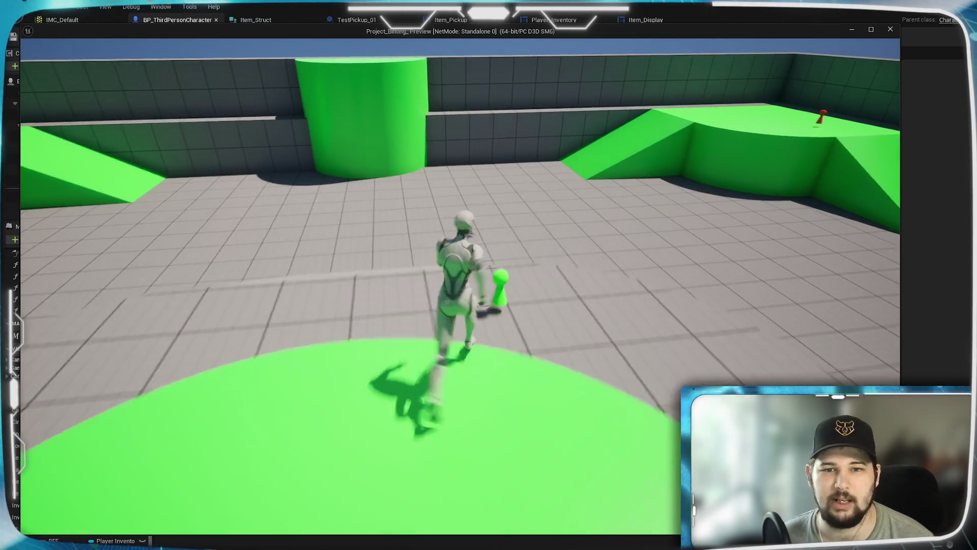
key("d")
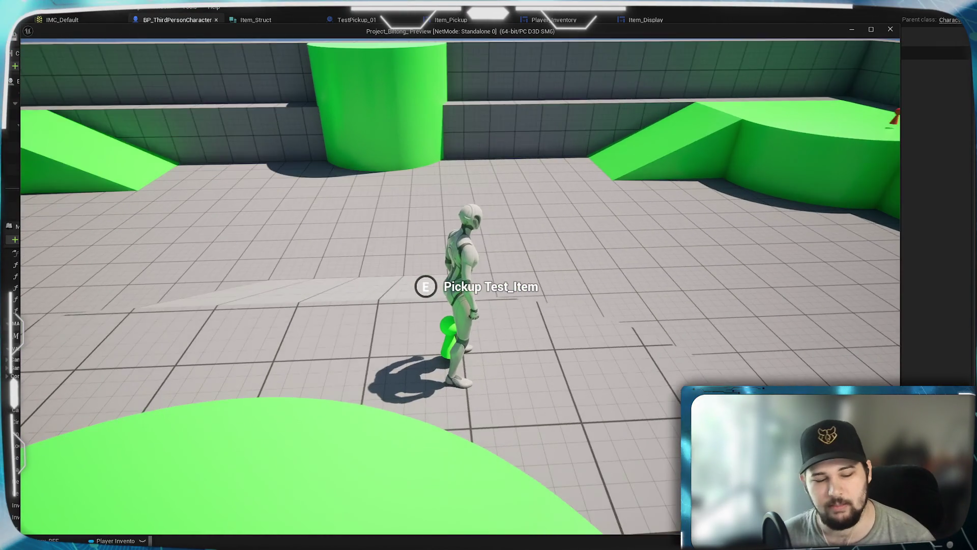
key("s")
key("w")
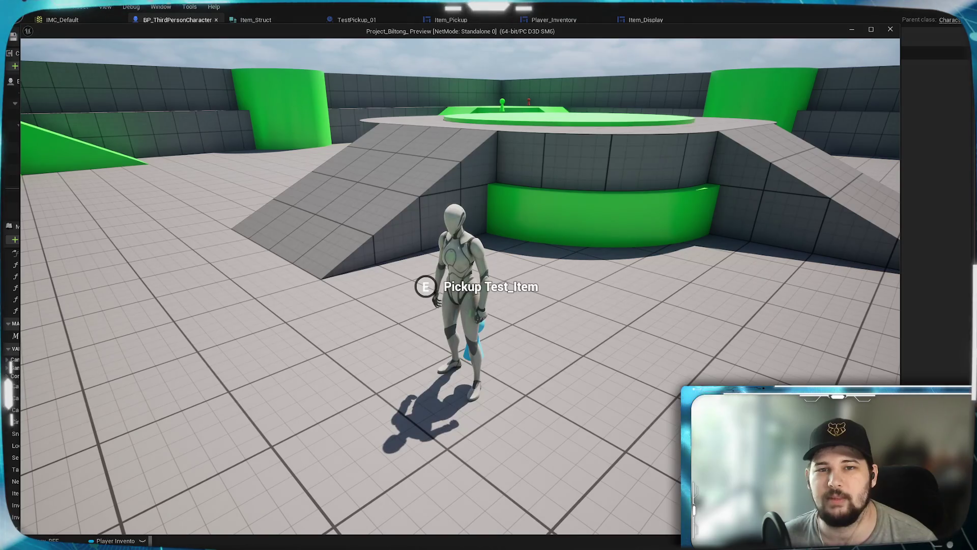
key("e")
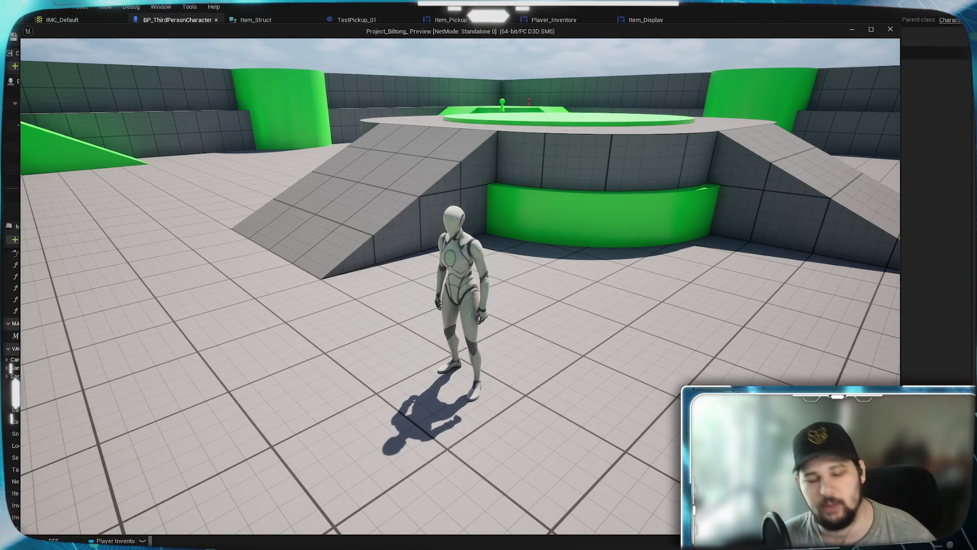
key("w")
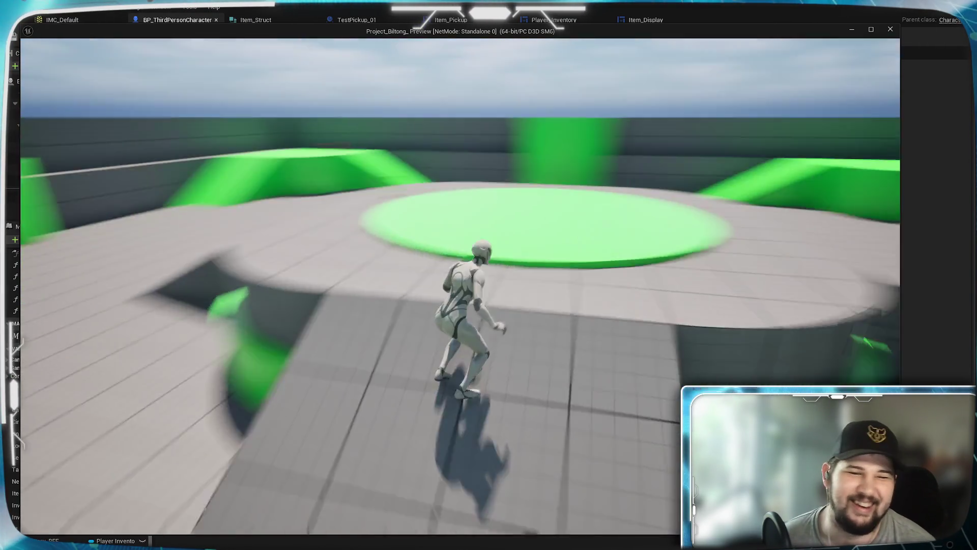
key("w")
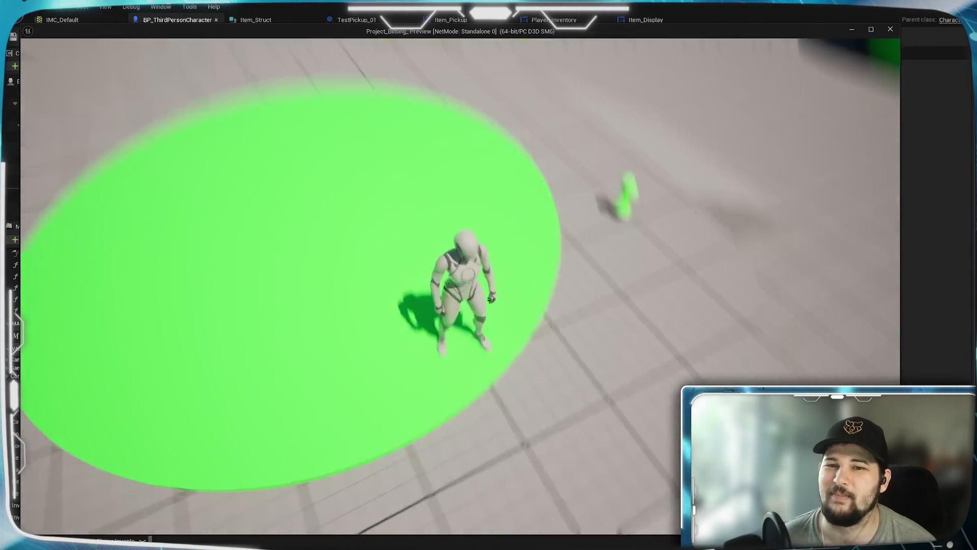
key("Escape")
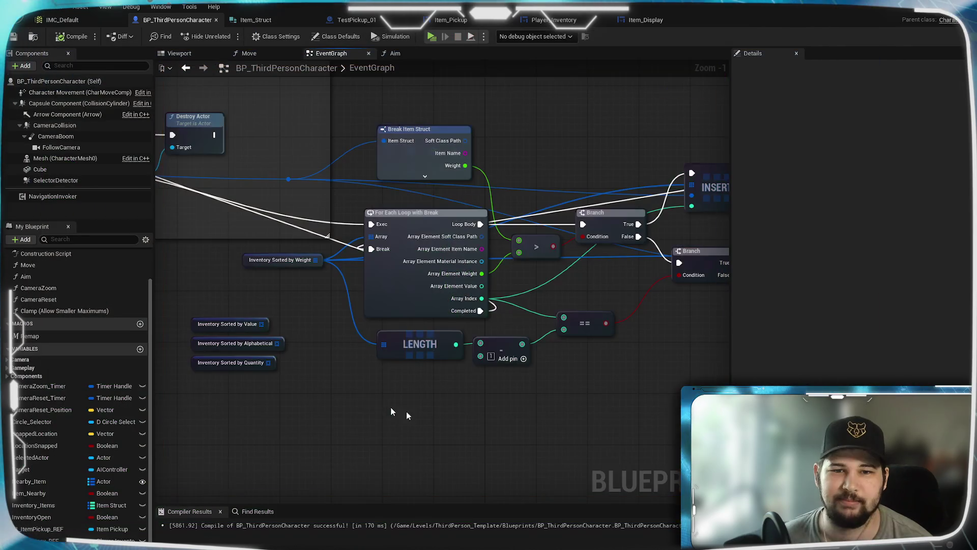
- Nudge the LENGTH and subtract nodes, save BP_ThirdPersonCharacter, and return to Player_Inventory
left_click_drag(406, 352, 399, 345)
left_click(389, 474)
left_click_drag(484, 343, 491, 343)
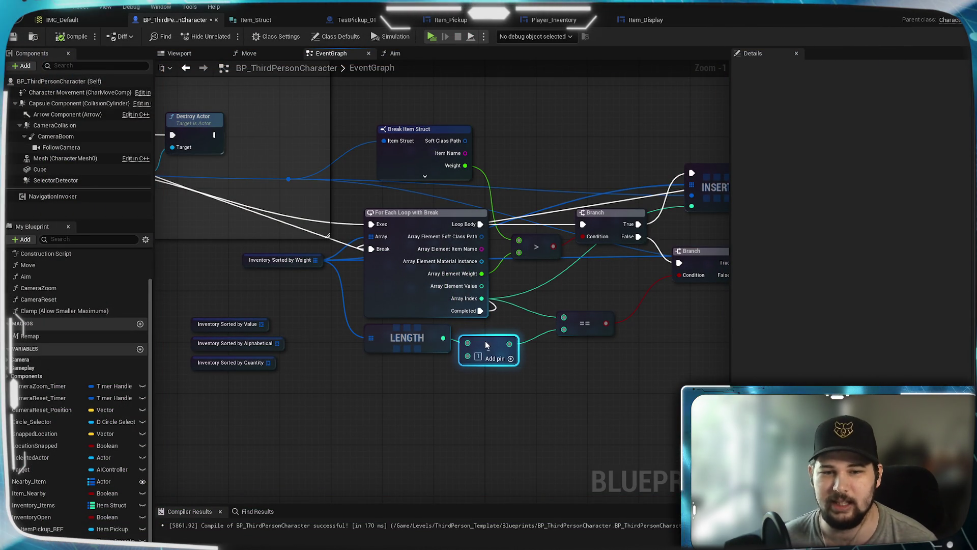
left_click(305, 201)
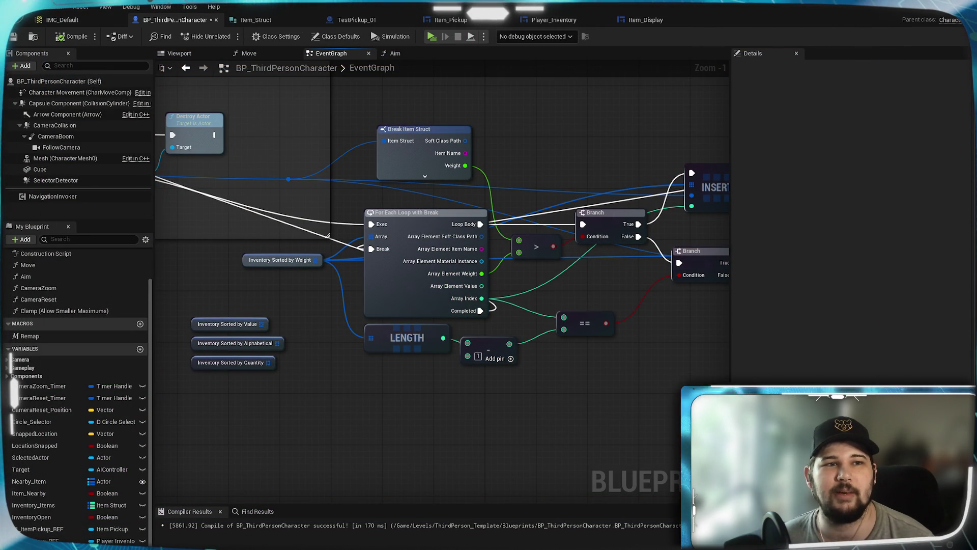
left_click(13, 36)
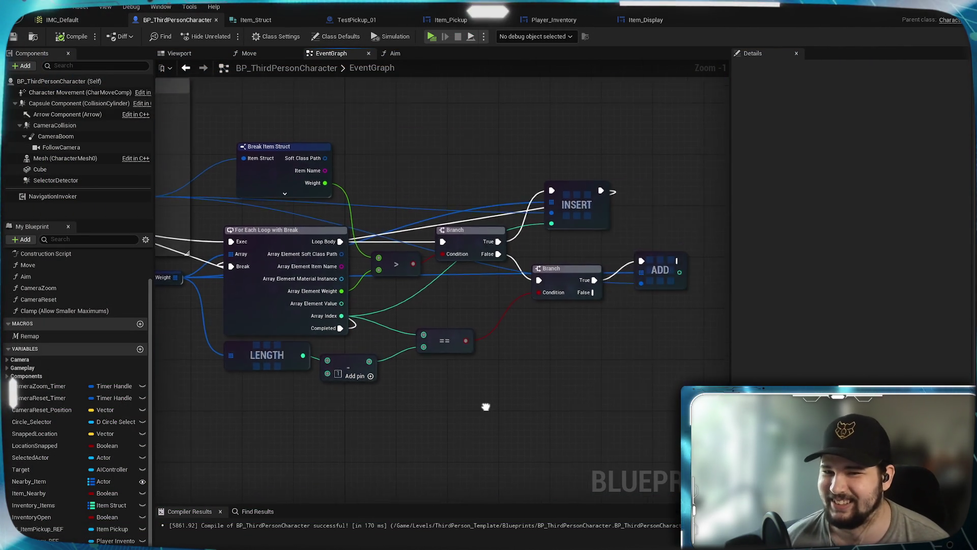
left_click_drag(593, 425, 497, 406)
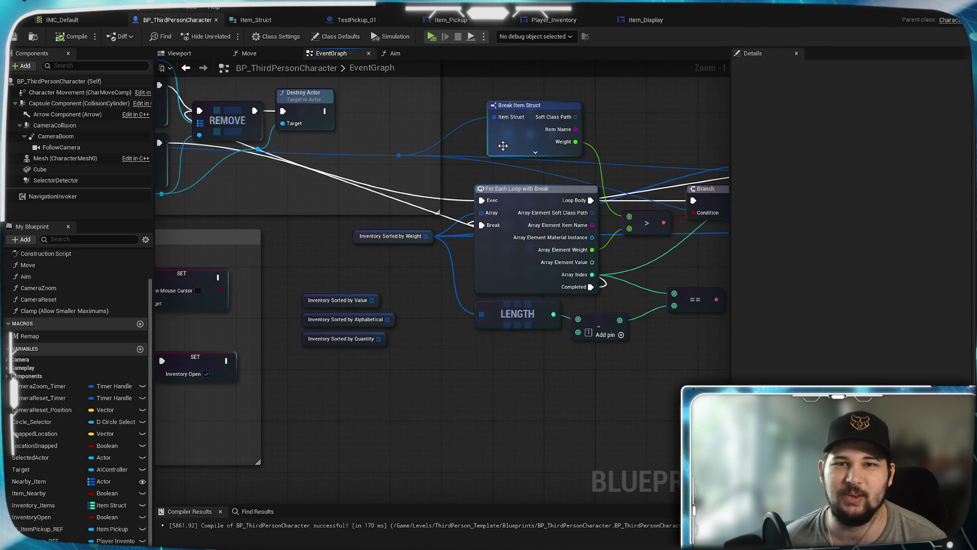
left_click(555, 20)
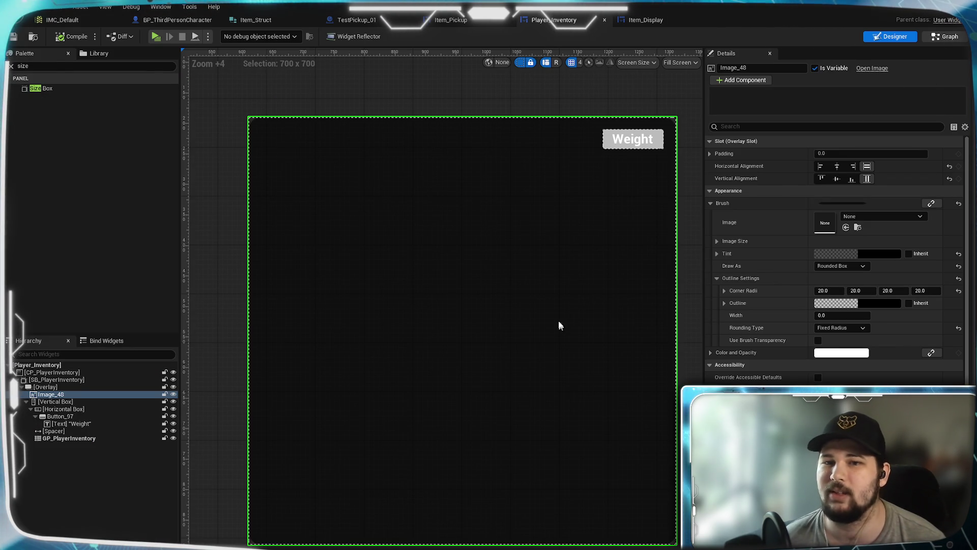
- Review Player_Inventory's loop, Grid Values, Add Child, Event Tick and On Clicked nodes, then open Item_Pickup
double_click(563, 326)
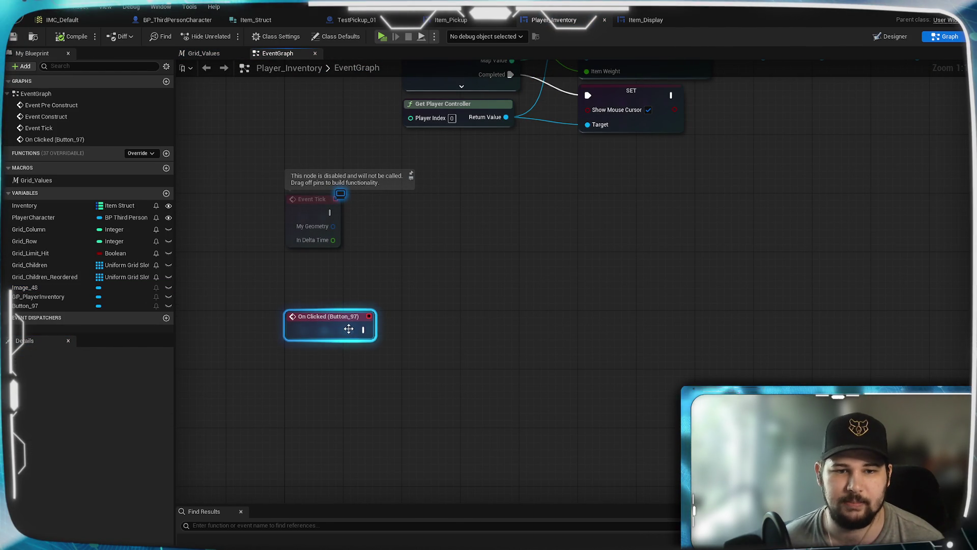
left_click(478, 298)
mouse_move(477, 301)
left_mouse_down()
mouse_move(398, 398)
mouse_move(442, 346)
left_mouse_up()
scroll(429, 382, "down", 1)
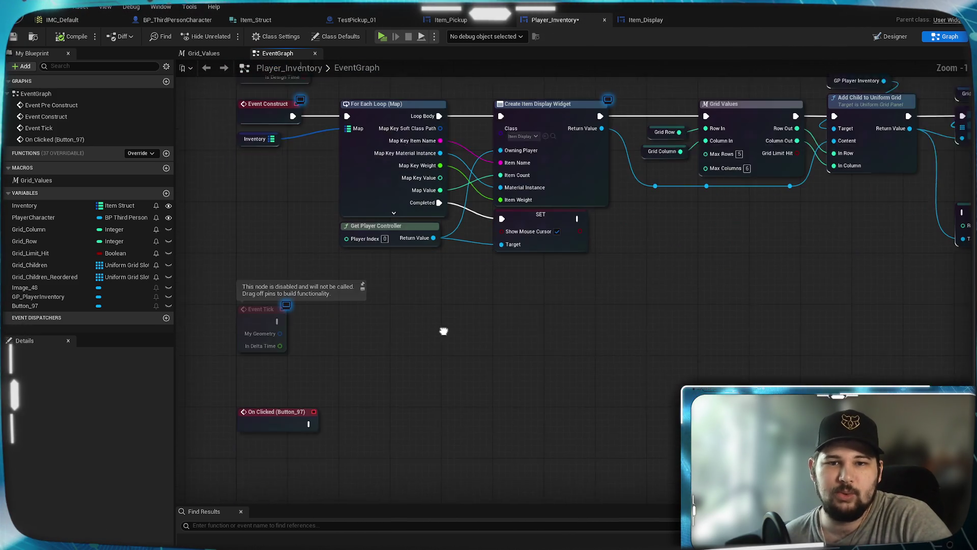
mouse_move(621, 326)
left_mouse_down()
mouse_move(407, 325)
mouse_move(624, 317)
mouse_move(642, 344)
mouse_move(423, 392)
mouse_move(452, 321)
left_mouse_up()
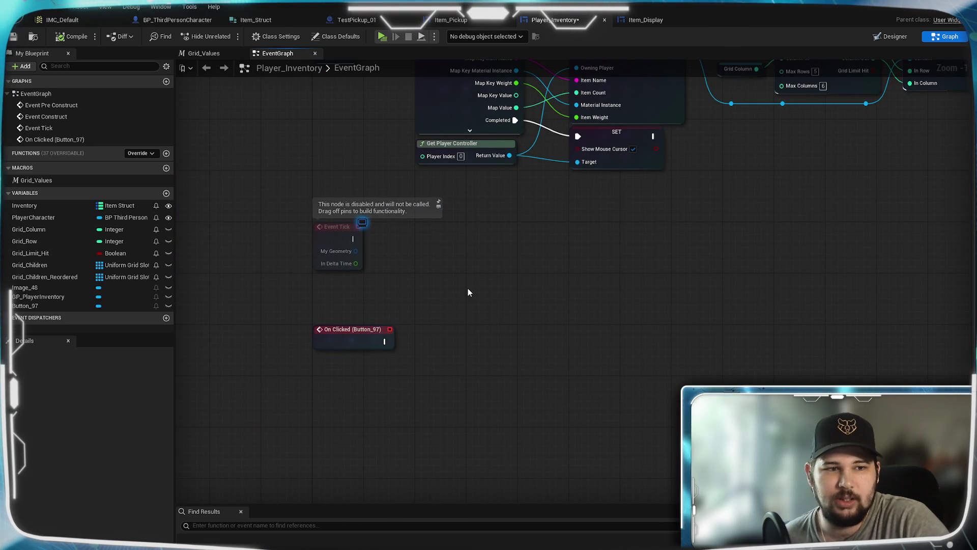
mouse_move(518, 269)
left_mouse_down()
mouse_move(415, 395)
mouse_move(356, 424)
left_mouse_up()
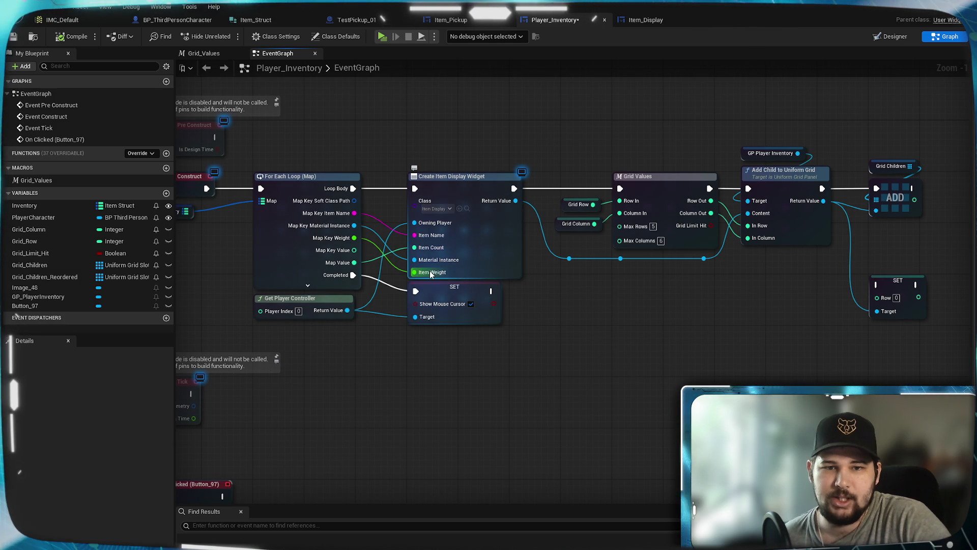
mouse_move(429, 276)
left_mouse_down()
mouse_move(441, 277)
mouse_move(458, 319)
left_mouse_up()
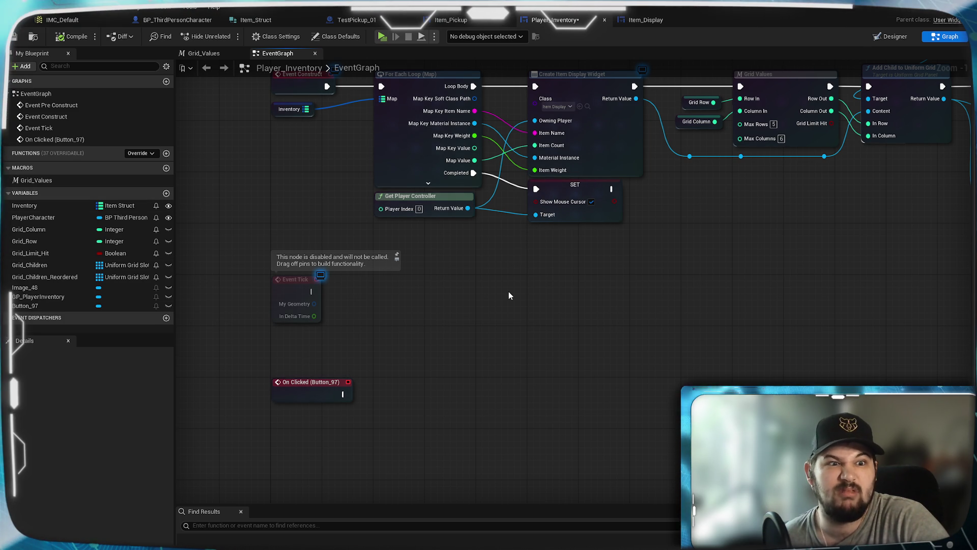
left_click(467, 19)
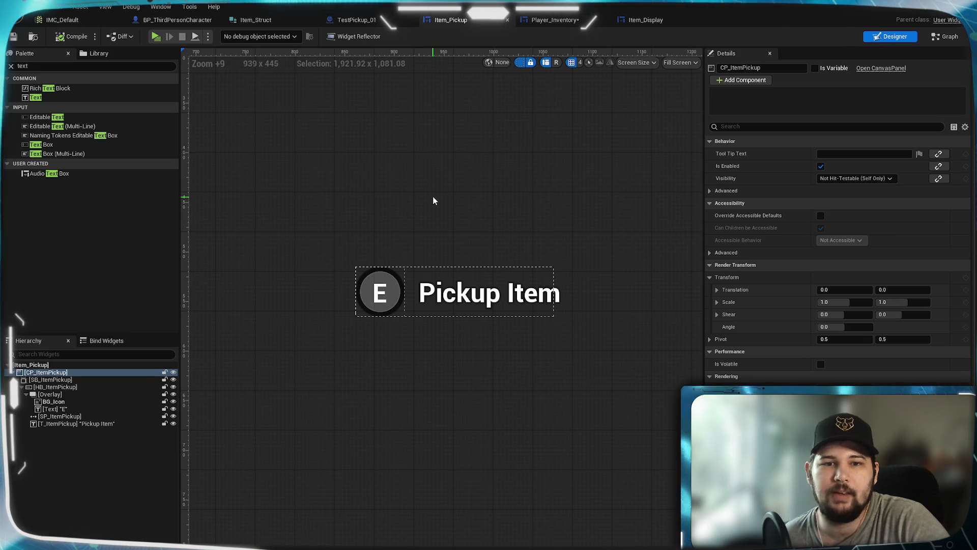
- In BP_ThirdPersonCharacter, place an Inventory Sorted by Weight getter below Create Player Inventory Widget
left_click(178, 19)
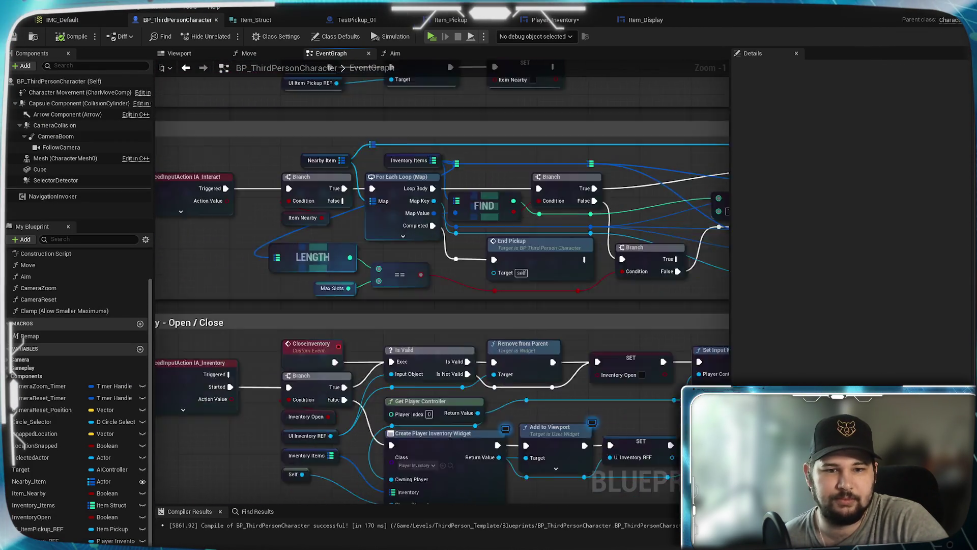
scroll(612, 319, "up", 1)
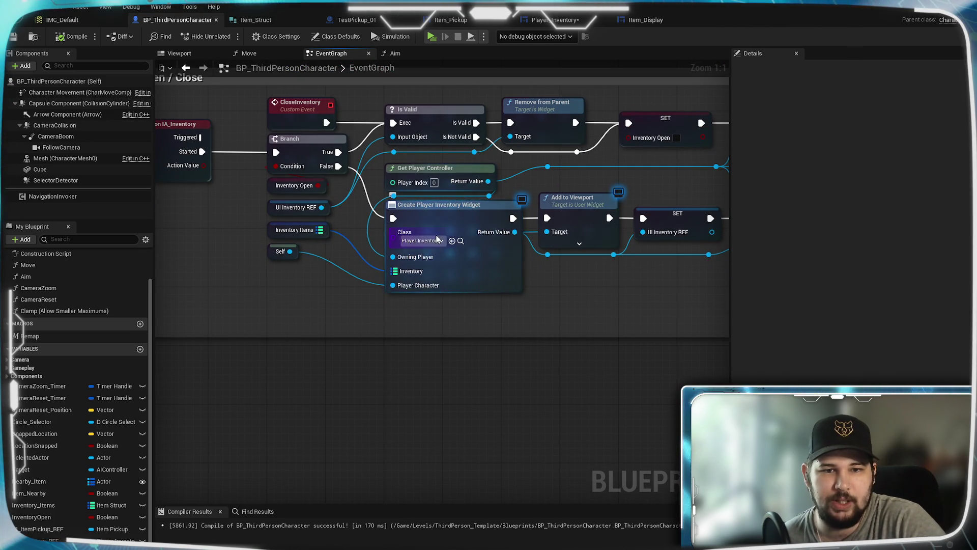
left_click_drag(127, 487, 257, 303)
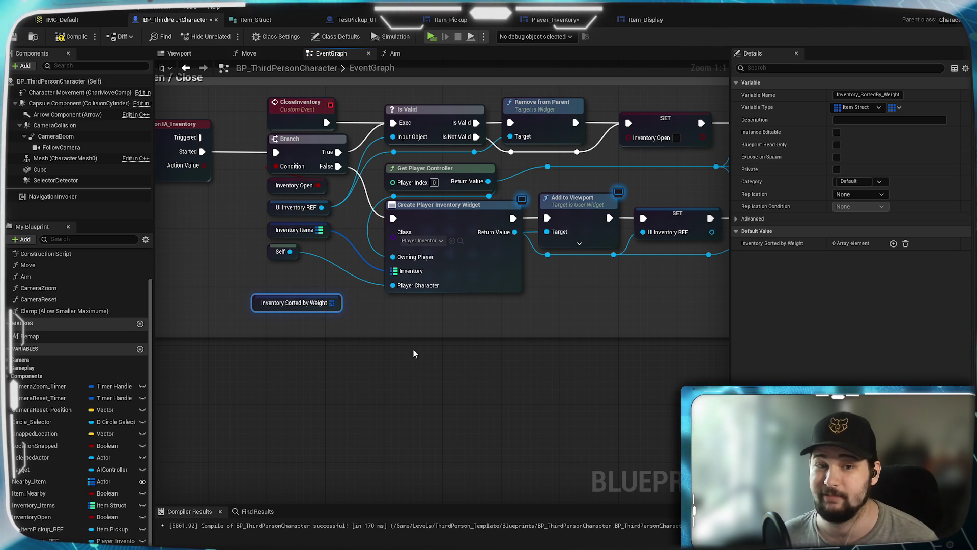
left_click(474, 262)
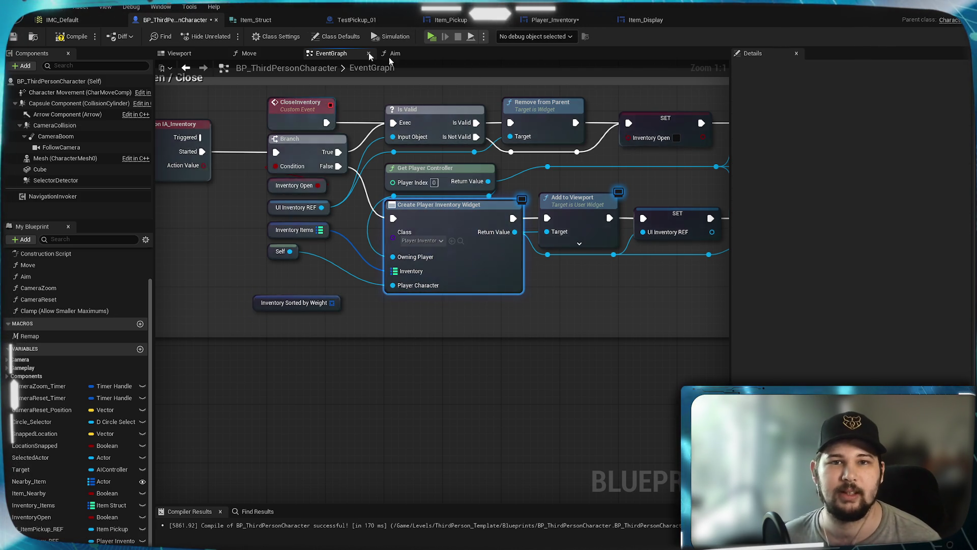
left_click(555, 20)
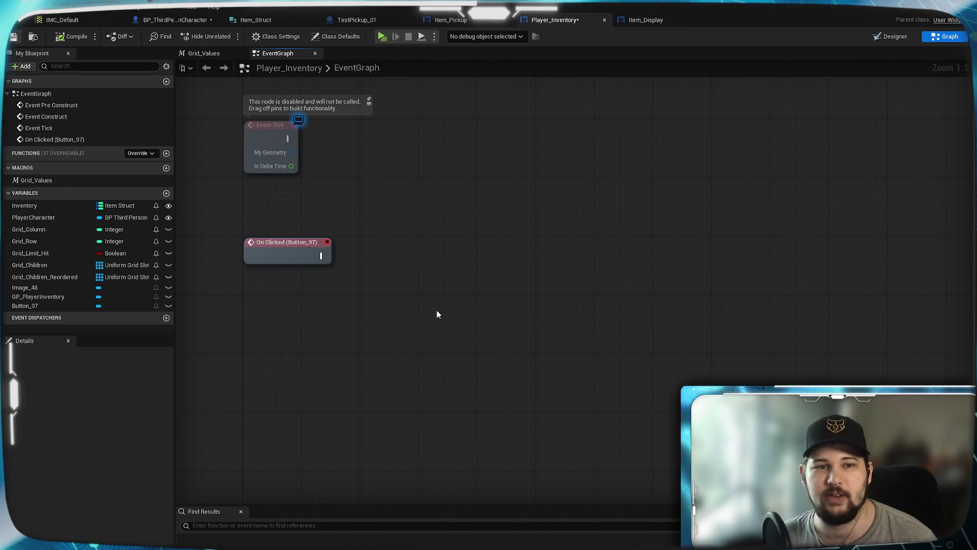
- Add a new Player_Inventory variable named Inventory_SortBy_Weight
mouse_move(393, 283)
left_mouse_down()
mouse_move(397, 316)
mouse_move(493, 375)
mouse_move(452, 346)
left_mouse_up()
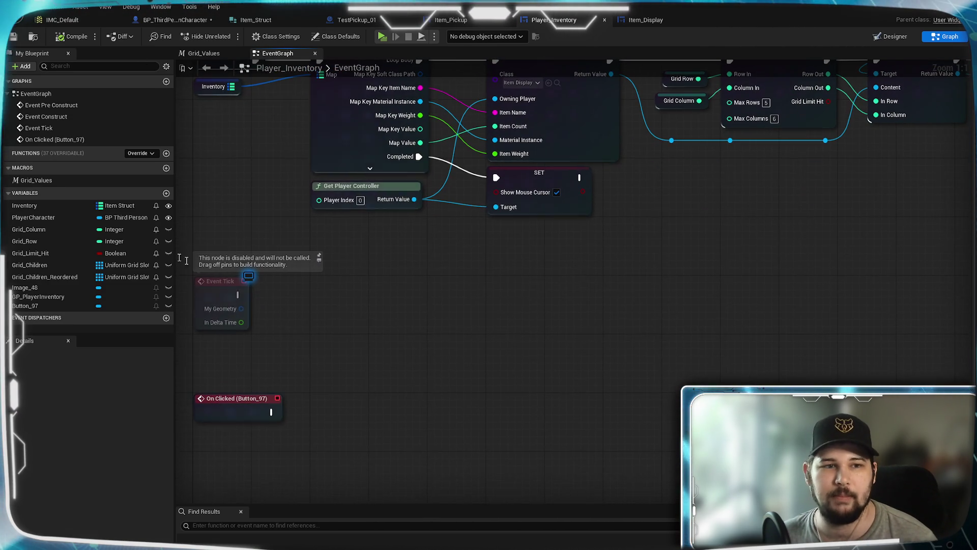
left_click(166, 193)
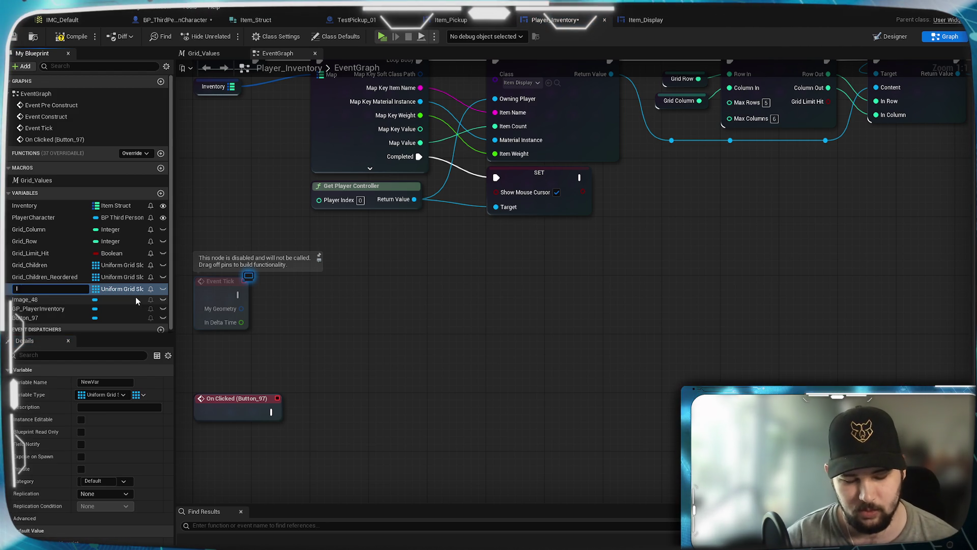
type("Inventory")
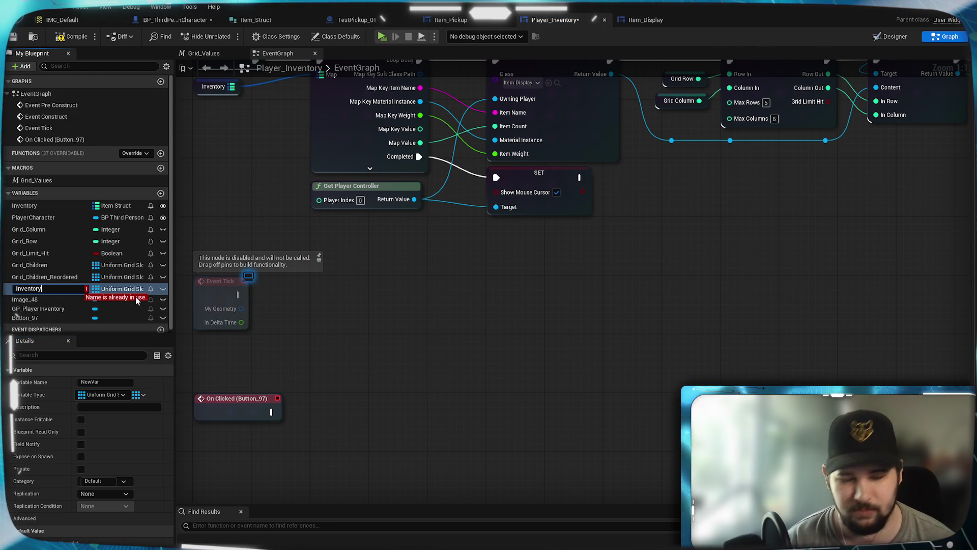
type("_Weight")
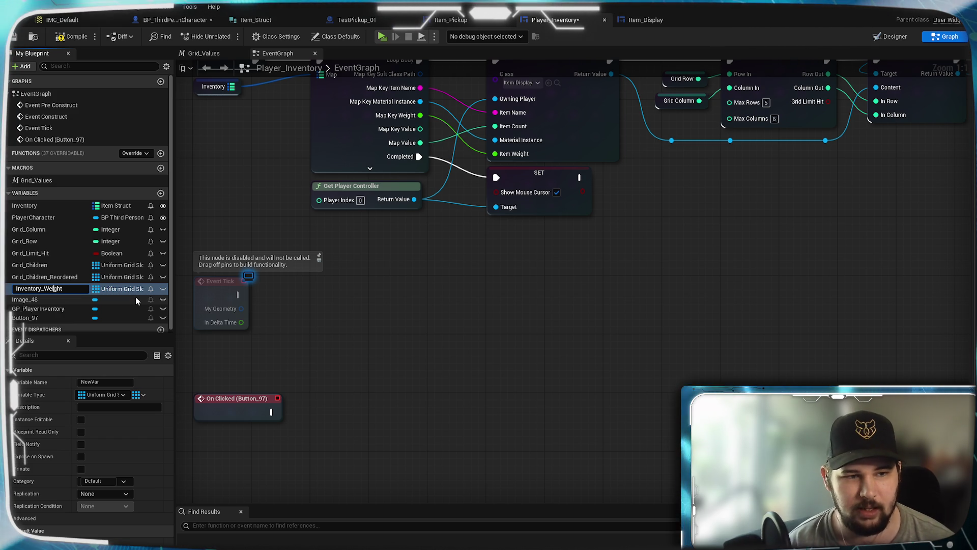
key("Left")
key("Left")
key("Left")
type("Sort_")
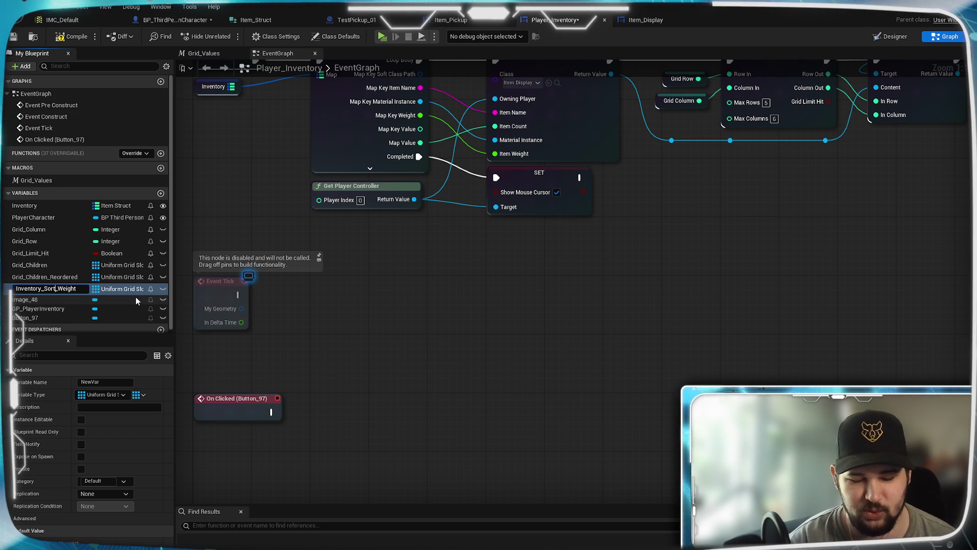
type("By")
key("Return")
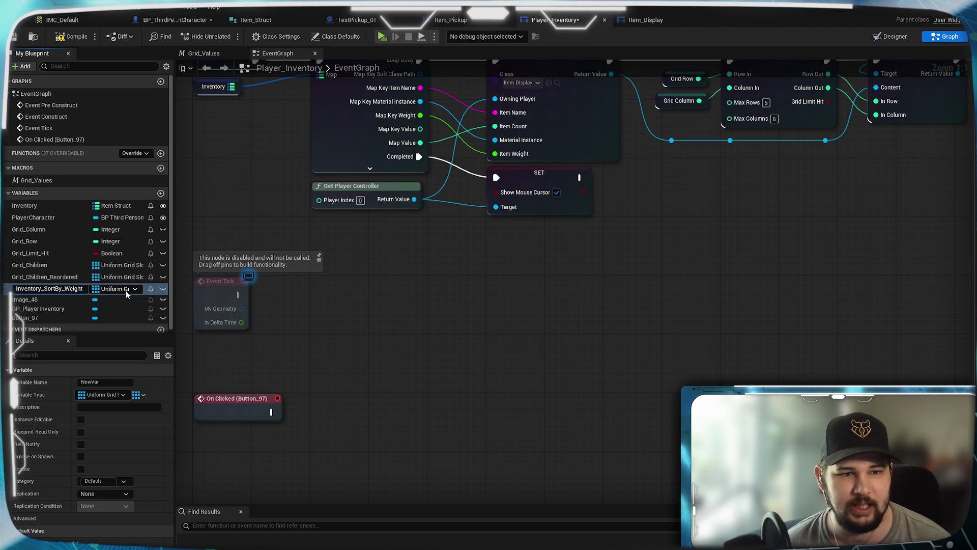
- Make it an Item Struct, Instance Editable and Expose on Spawn, then compile
left_click(124, 291)
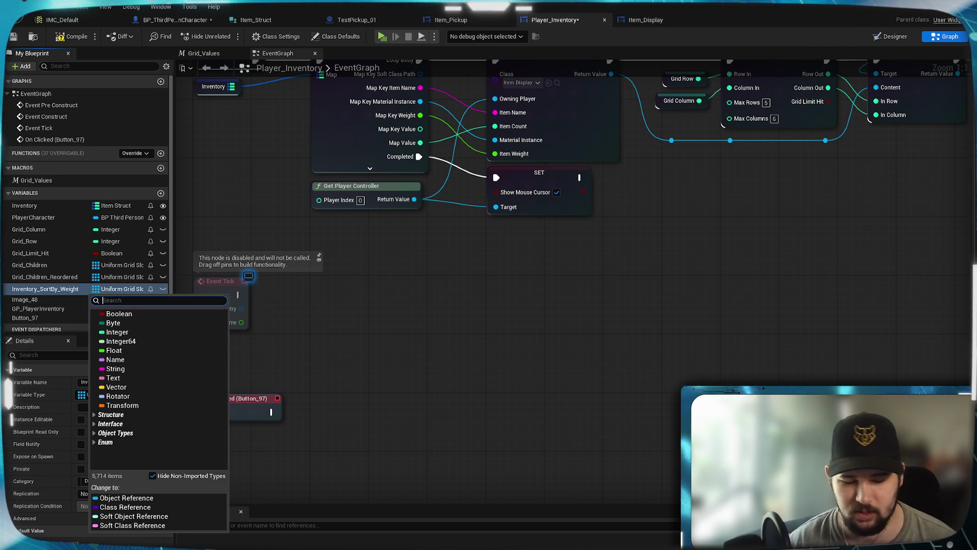
type("Item")
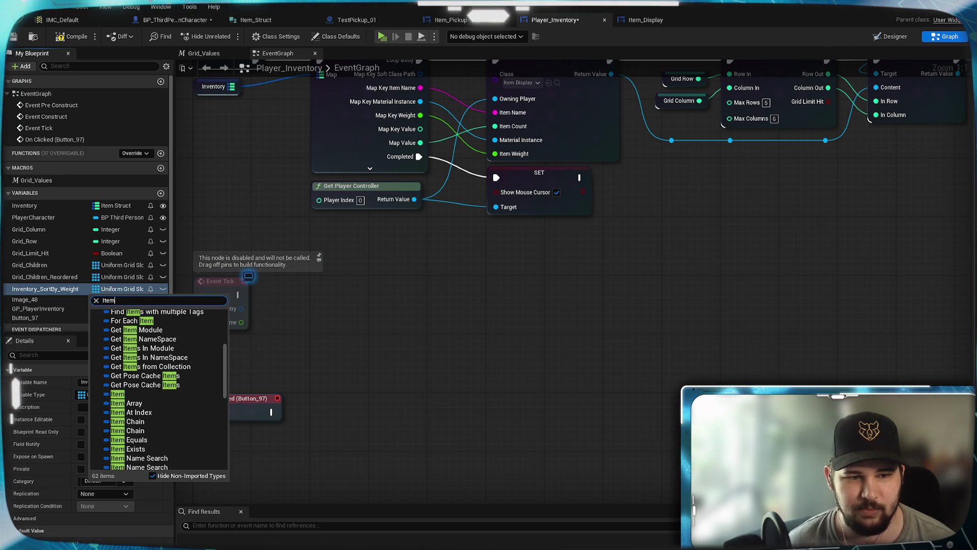
scroll(127, 356, "down", 5)
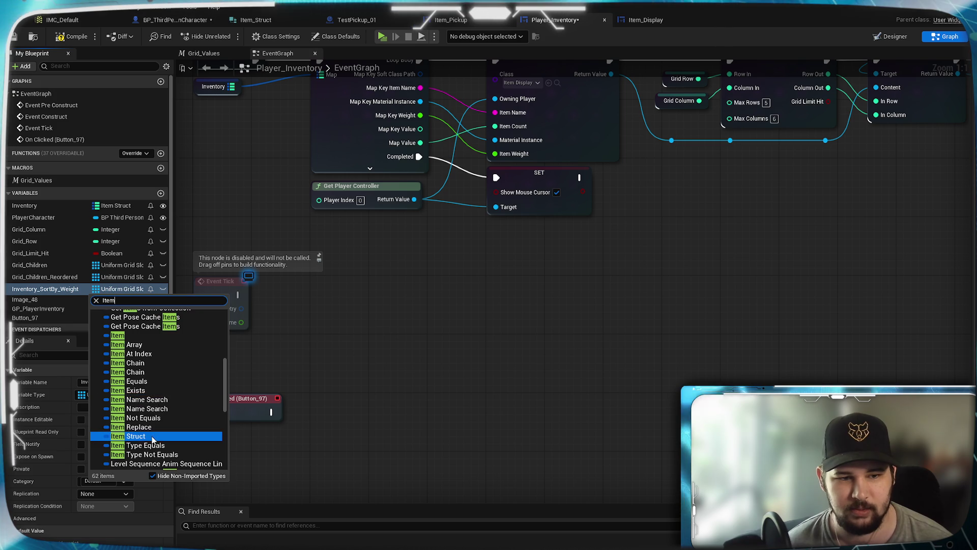
left_click(127, 439)
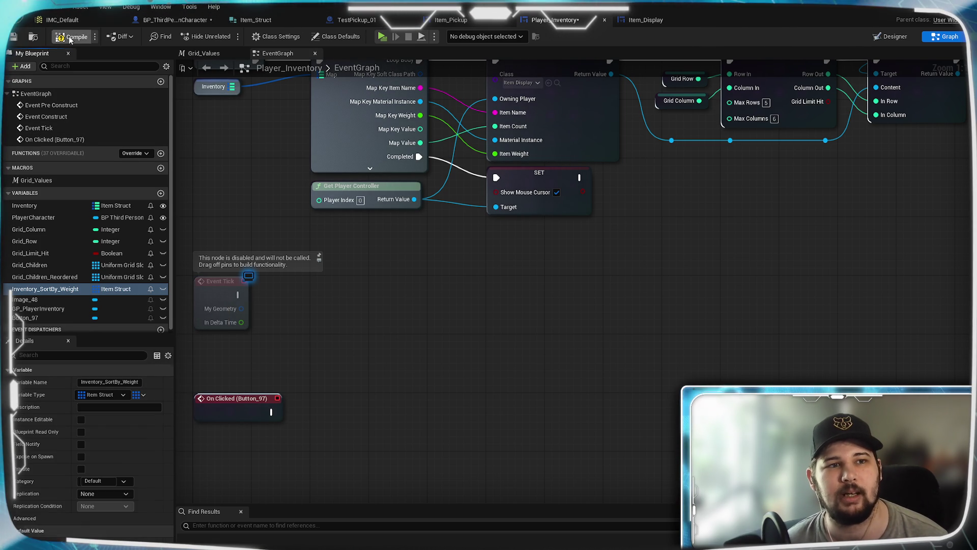
left_click(80, 420)
left_click(81, 457)
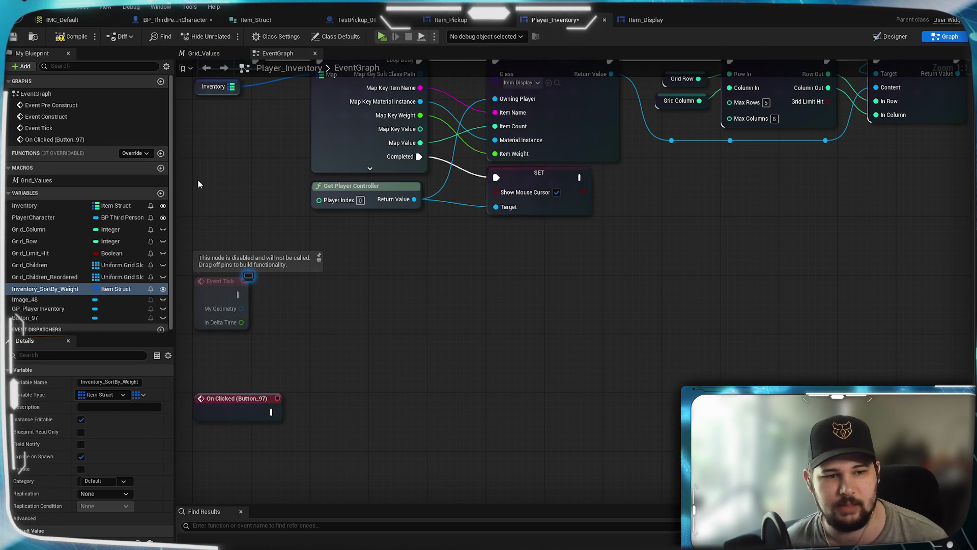
left_click(17, 36)
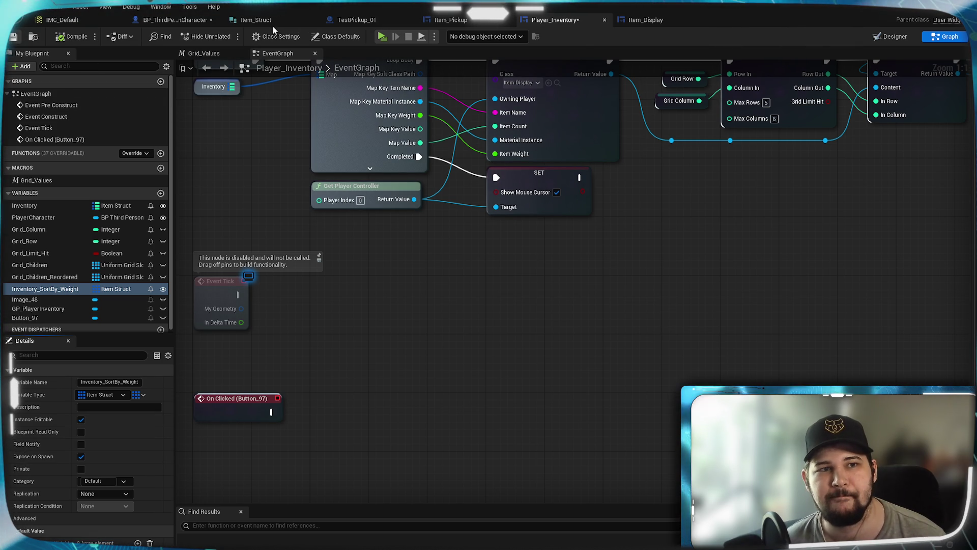
- Refresh Create Player Inventory Widget and wire Inventory Sorted by Weight into its new Inventory Sort by Weight pin
left_click(176, 19)
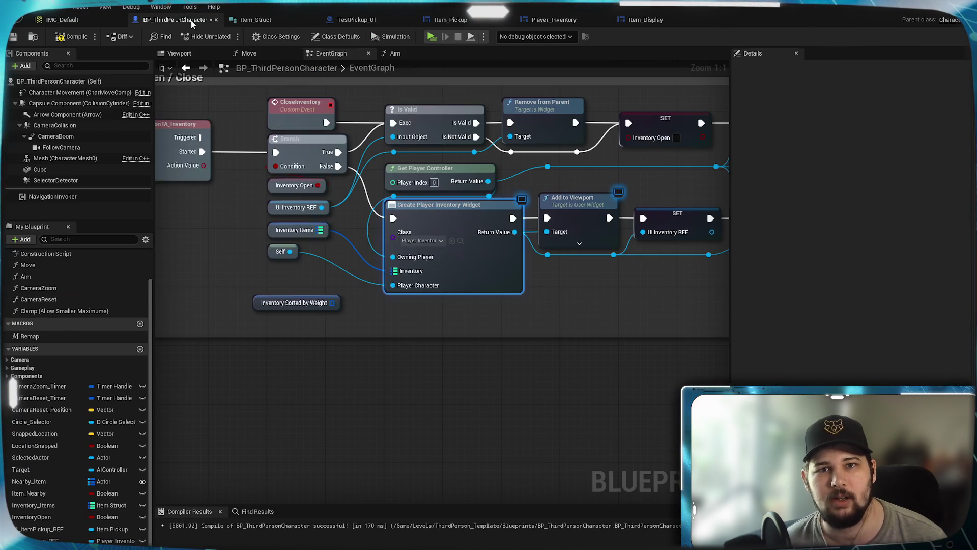
right_click(465, 274)
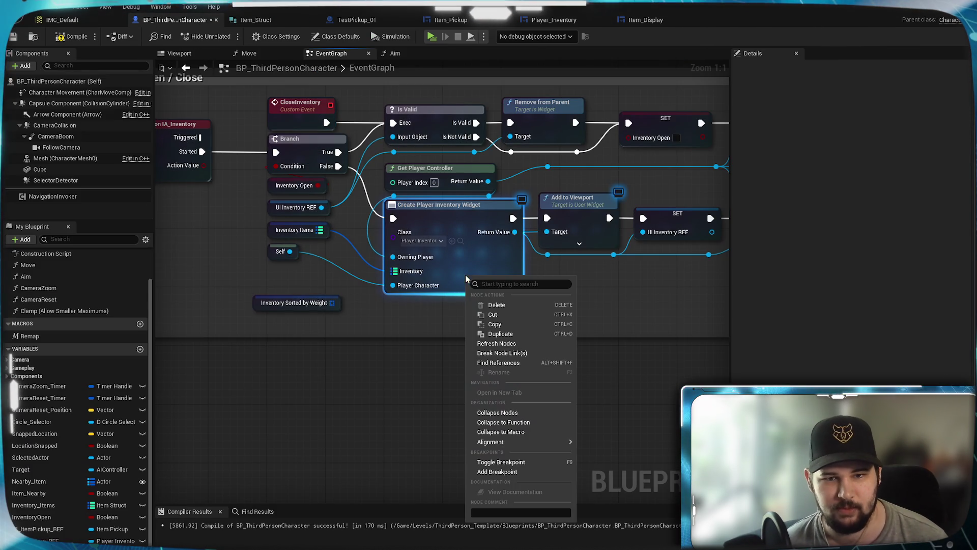
left_click(501, 343)
mouse_move(333, 304)
left_mouse_down()
mouse_move(393, 301)
mouse_move(355, 304)
left_mouse_up()
left_click(338, 308)
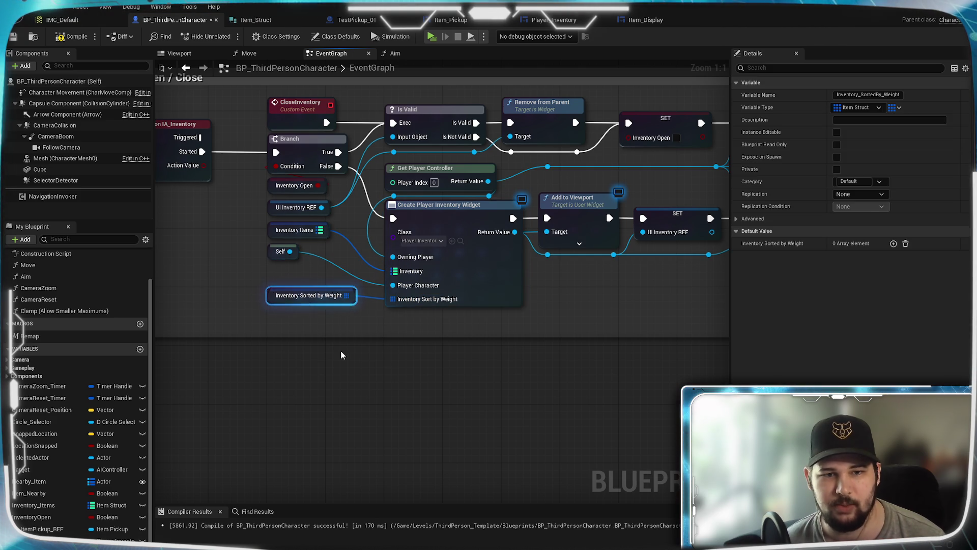
left_click(340, 351)
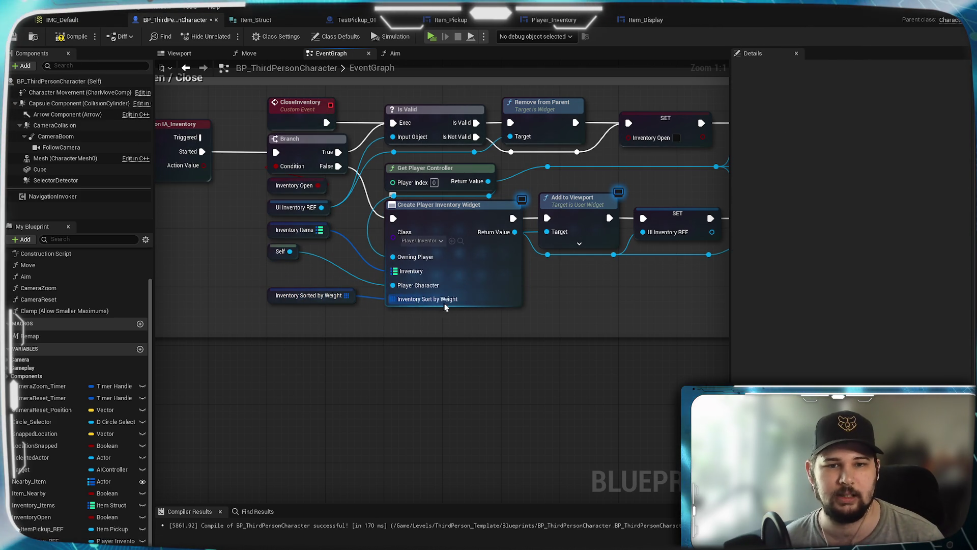
- Compile and save BP_ThirdPersonCharacter, then begin renaming the Player_Inventory variable
left_click(73, 36)
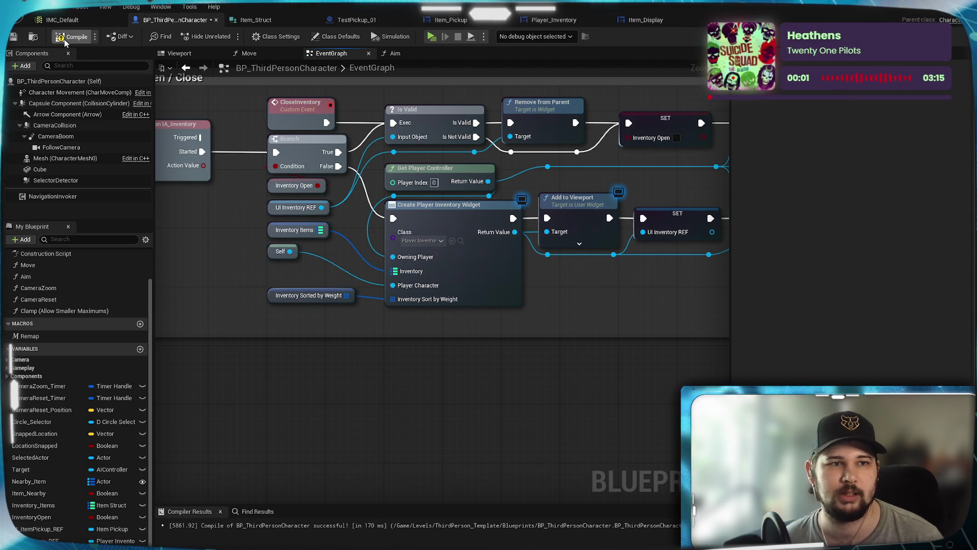
key("ctrl+s")
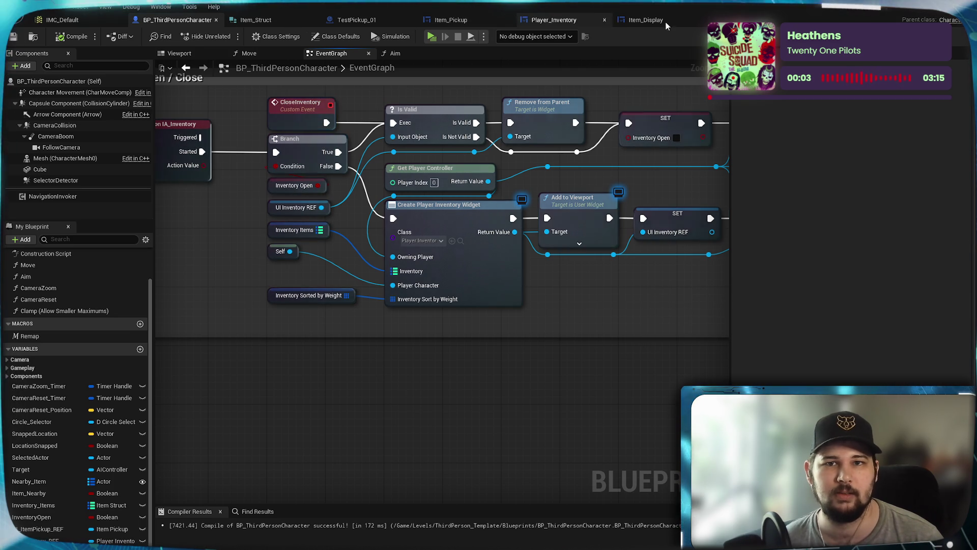
left_click(559, 19)
left_click(116, 382)
- Rename the variable to Inventory_SortedBy_Weight and compile Player_Inventory
type("edBy_Weight")
key("Return")
left_click(76, 37)
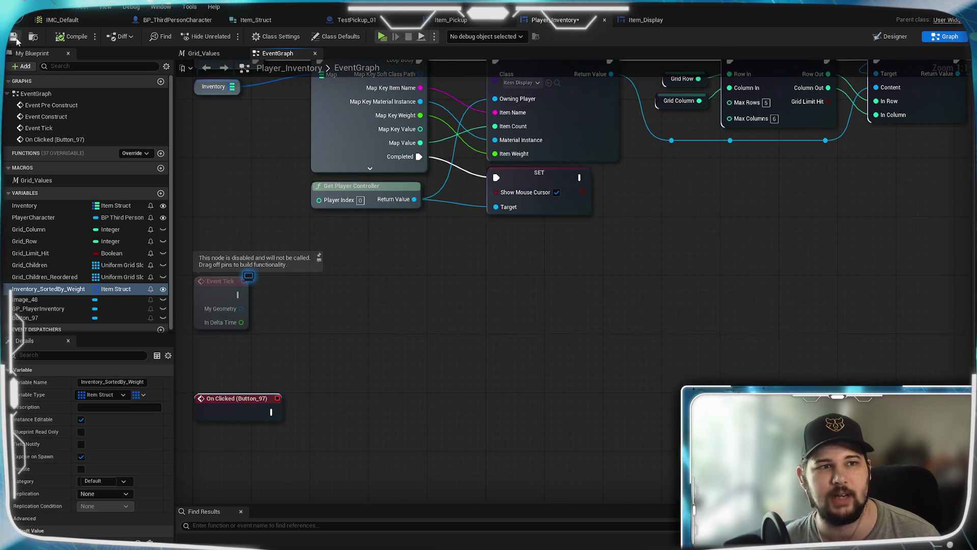
- Place an Inventory Sorted by Weight getter above the On Clicked (Button_97) event
mouse_move(349, 365)
left_mouse_down()
mouse_move(439, 332)
mouse_move(370, 450)
mouse_move(393, 347)
left_mouse_up()
left_click_drag(48, 288, 270, 358)
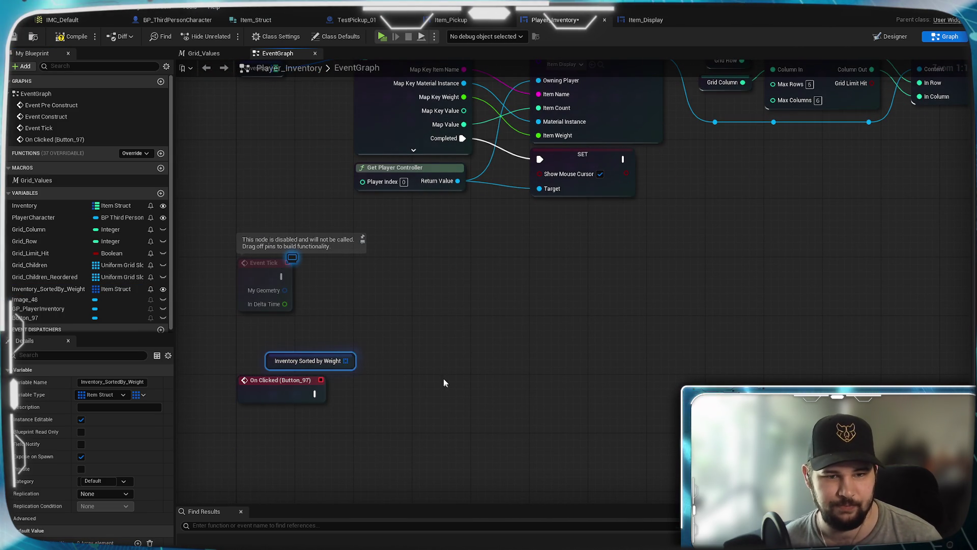
left_click(452, 297)
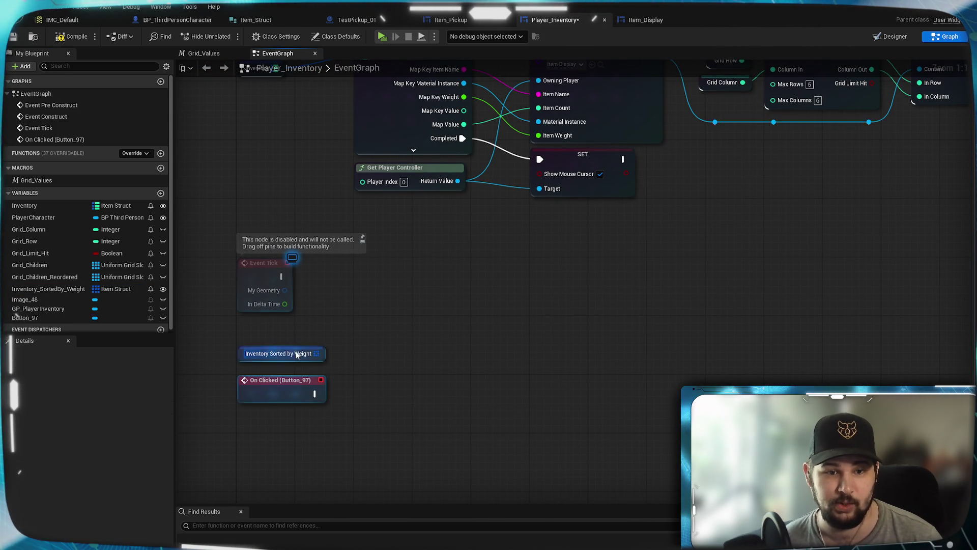
left_click_drag(529, 346, 467, 350)
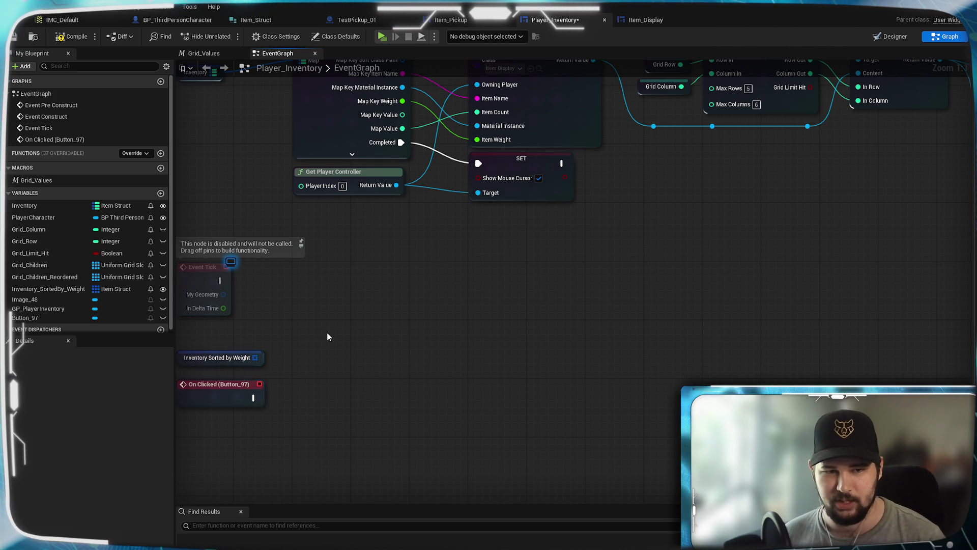
left_click_drag(326, 332, 399, 284)
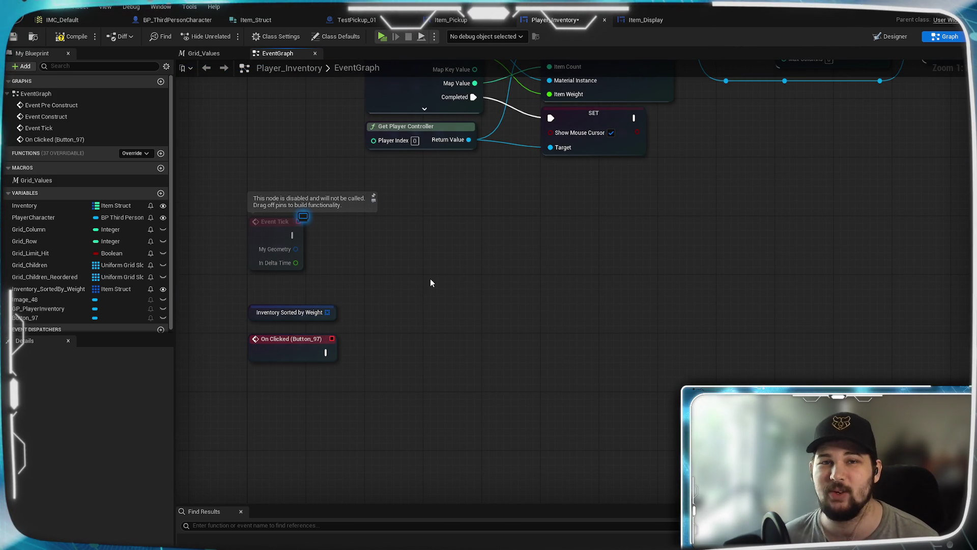
left_click_drag(591, 283, 399, 316)
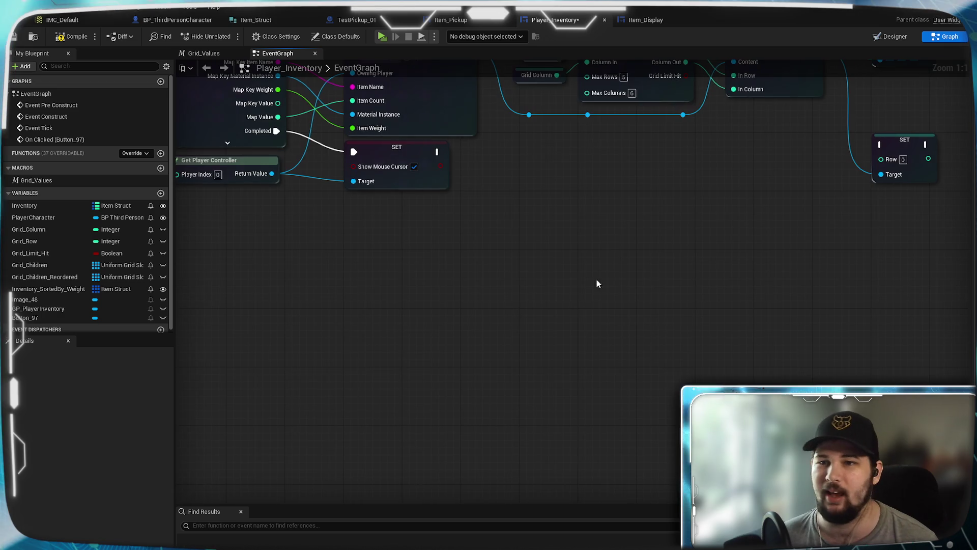
scroll(559, 331, "down", 3)
scroll(503, 389, "up", 3)
mouse_move(655, 326)
left_mouse_down()
mouse_move(537, 304)
mouse_move(549, 303)
mouse_move(525, 264)
mouse_move(418, 376)
mouse_move(393, 426)
mouse_move(661, 233)
left_mouse_up()
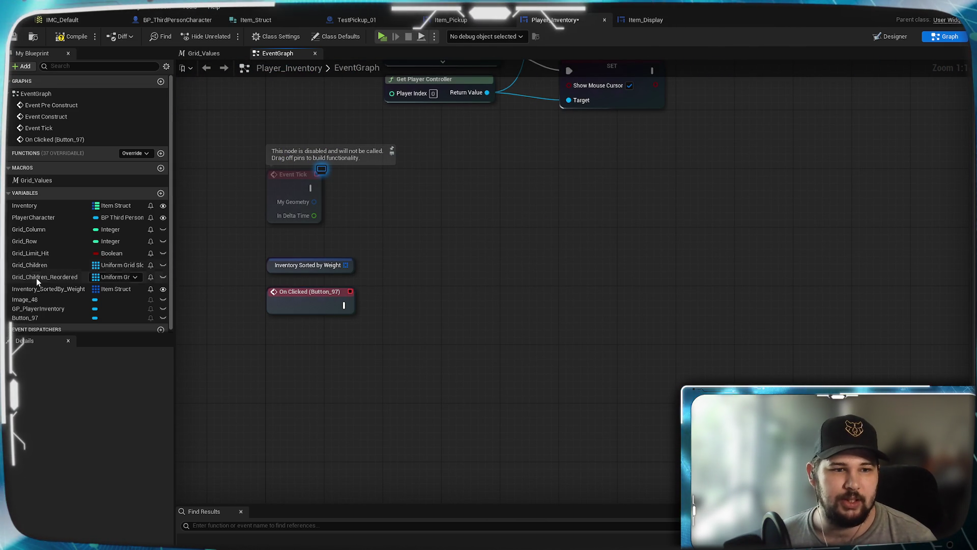
- Place Grid Children and Grid Children Reordered getters beside On Clicked (Button_97)
left_click_drag(33, 268, 398, 378)
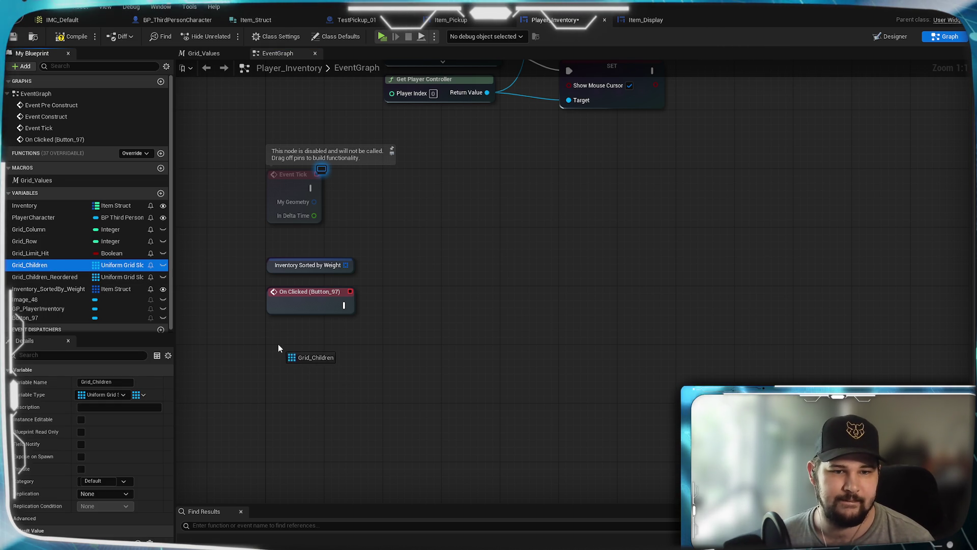
left_click_drag(279, 349, 278, 342)
left_click(301, 354)
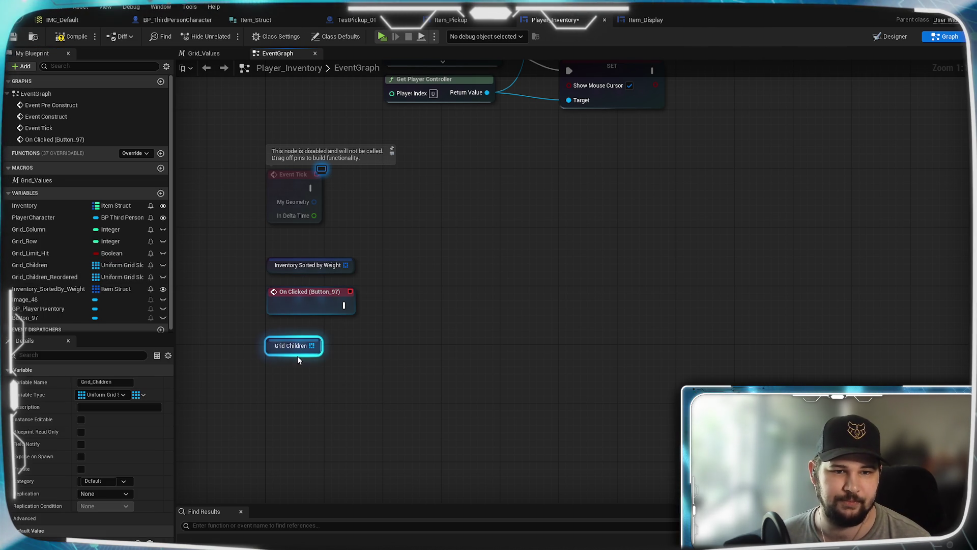
mouse_move(426, 274)
left_mouse_down()
mouse_move(473, 514)
mouse_move(21, 464)
left_mouse_up()
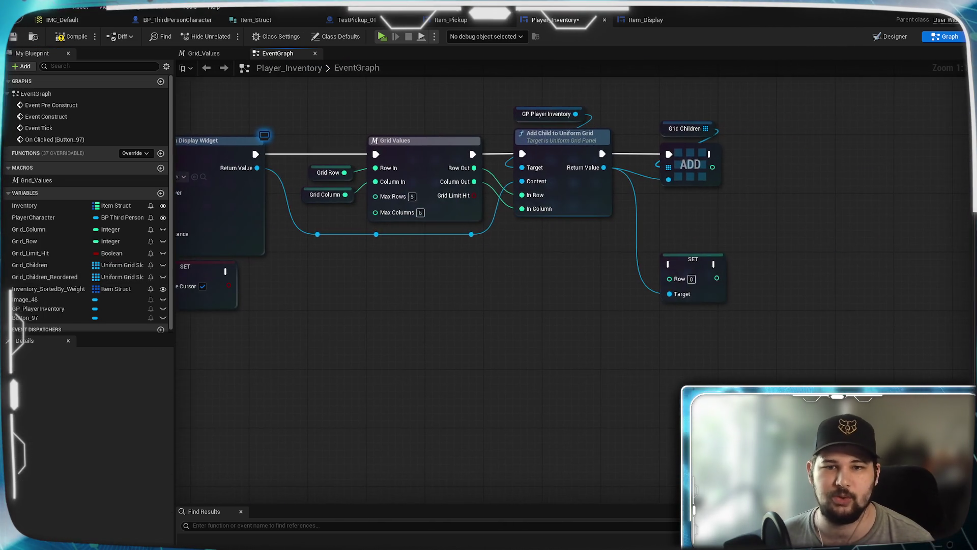
left_click_drag(168, 478, 650, 321)
left_click_drag(489, 352, 393, 345)
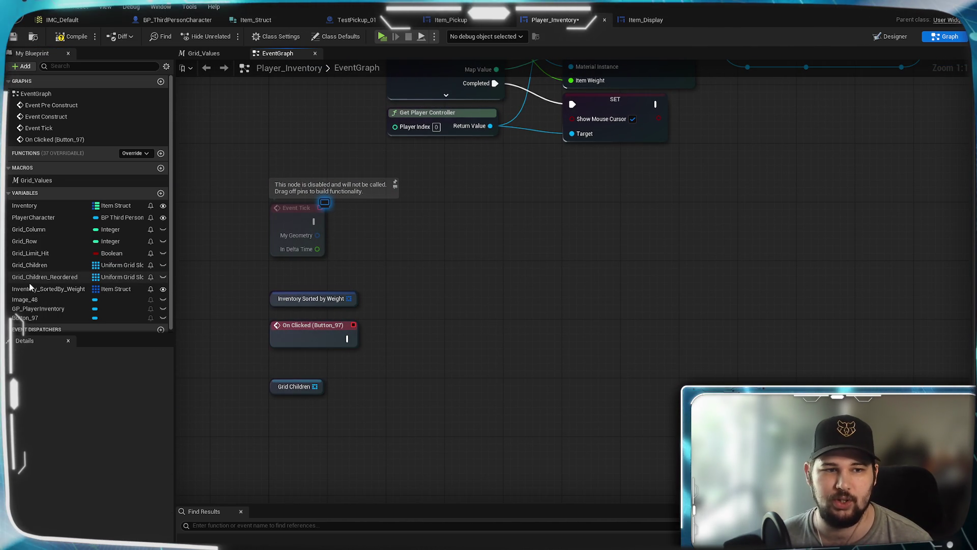
mouse_move(35, 278)
left_mouse_down()
mouse_move(420, 360)
mouse_move(395, 331)
mouse_move(367, 365)
left_mouse_up()
left_click_drag(287, 365, 426, 340)
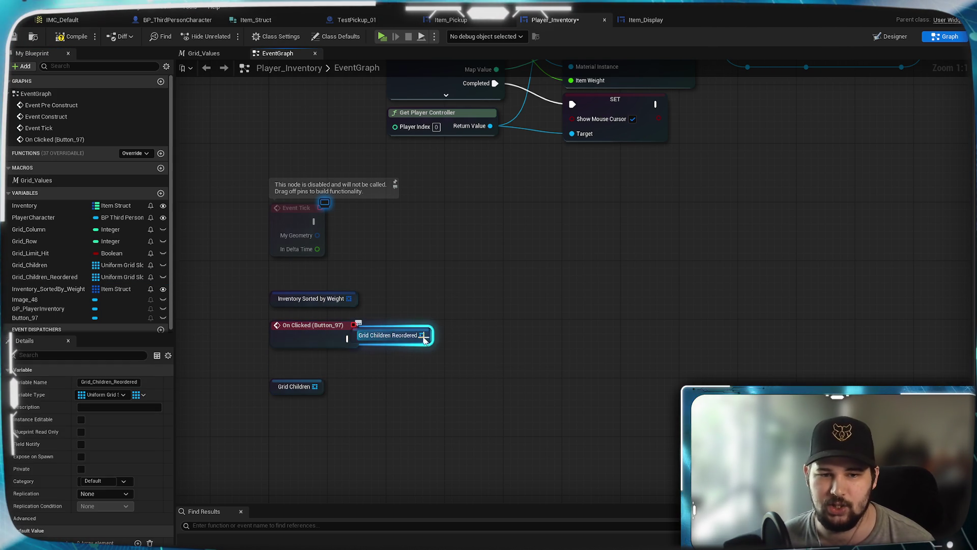
left_click_drag(331, 368, 420, 329)
- Add a Clear node on Grid Children Reordered, triggered by On Clicked's exec
left_click(350, 368)
type("clear")
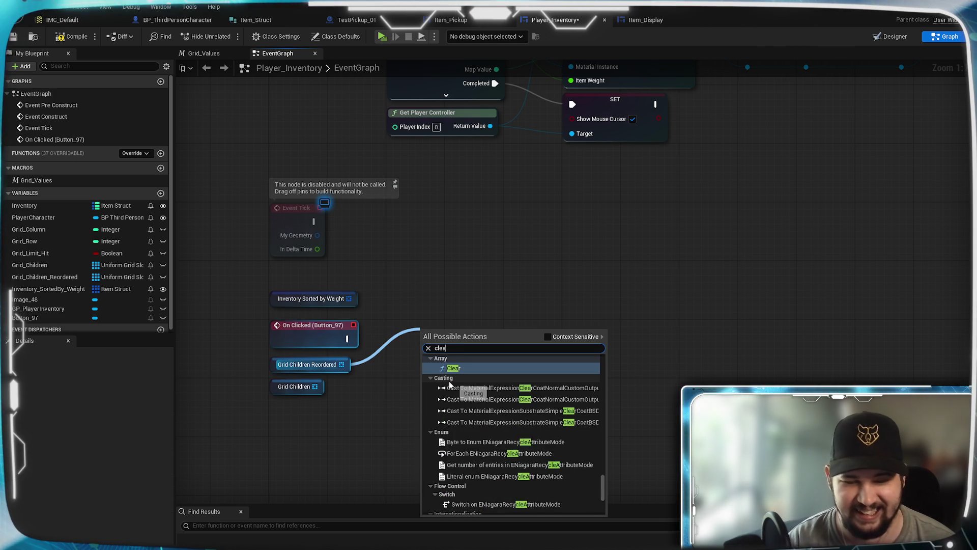
left_click(449, 381)
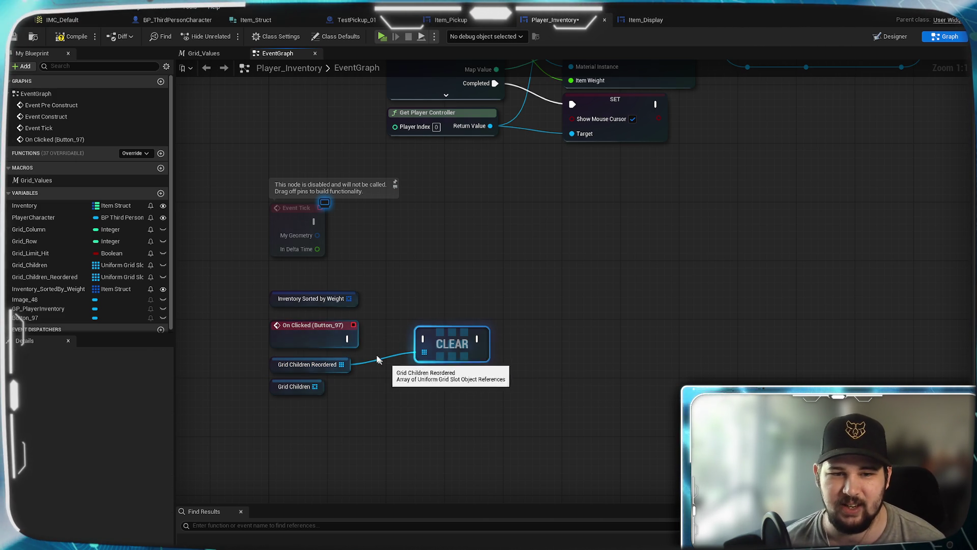
mouse_move(349, 338)
left_mouse_down()
mouse_move(425, 339)
mouse_move(411, 340)
left_mouse_up()
left_click(419, 284)
- Tidy the layout, moving the Grid Children getter down below the On Clicked nodes
left_click_drag(408, 390, 351, 368)
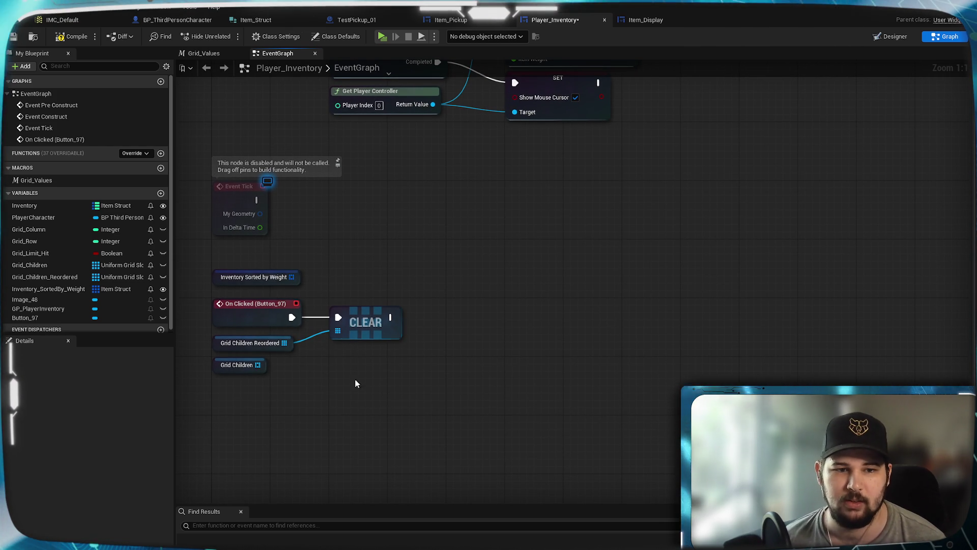
left_click_drag(355, 395, 342, 381)
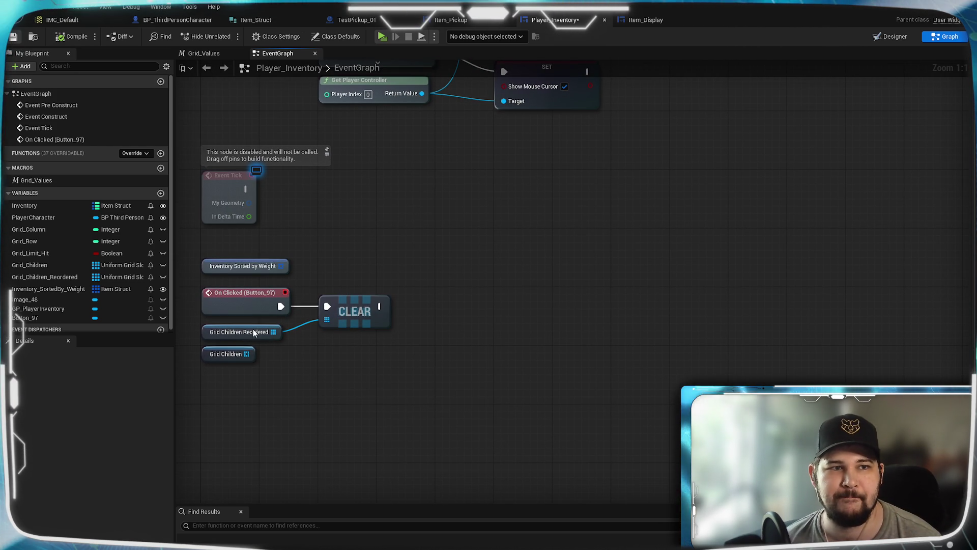
left_click_drag(255, 415, 401, 385)
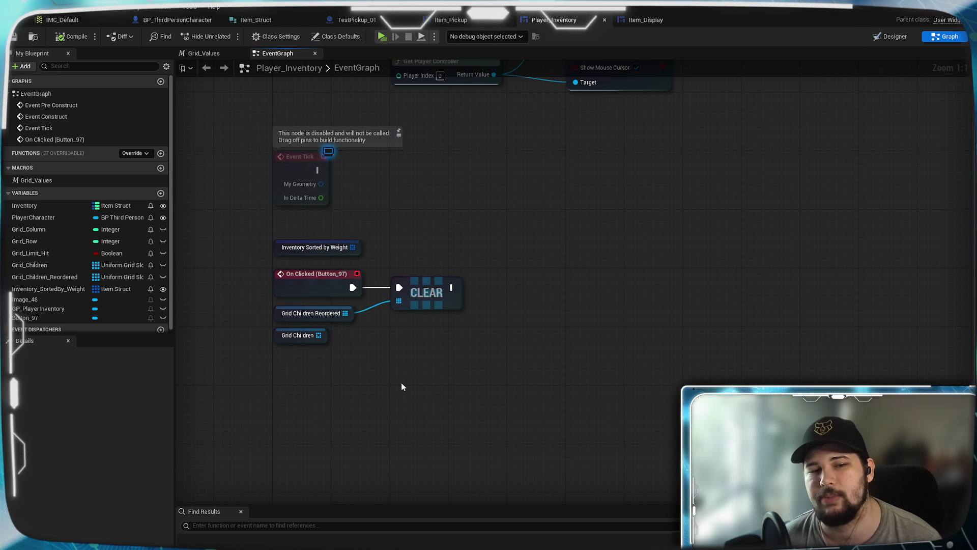
left_click_drag(387, 285, 324, 255)
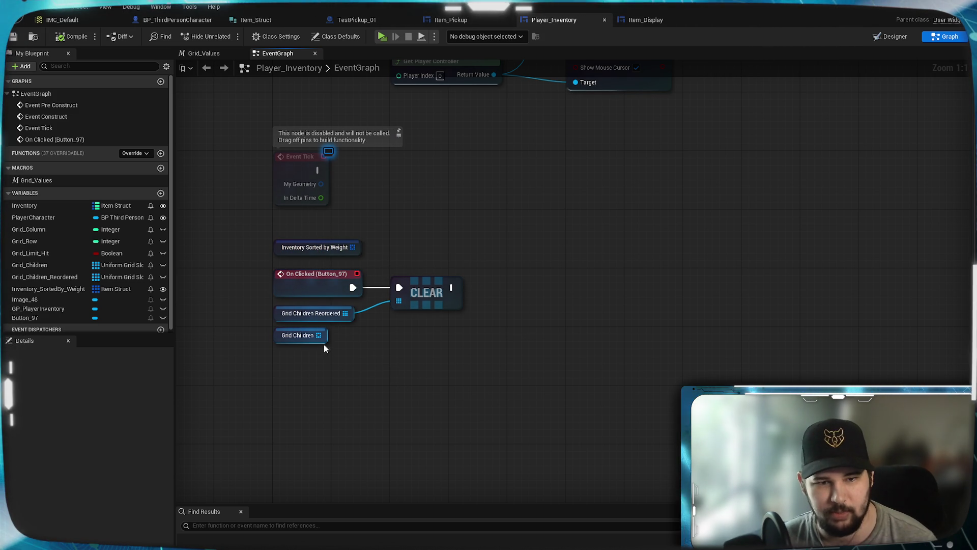
mouse_move(323, 340)
left_mouse_down()
mouse_move(493, 327)
mouse_move(516, 311)
left_mouse_up()
- Add a For Each Loop over Grid Children that runs after CLEAR
left_click(448, 370)
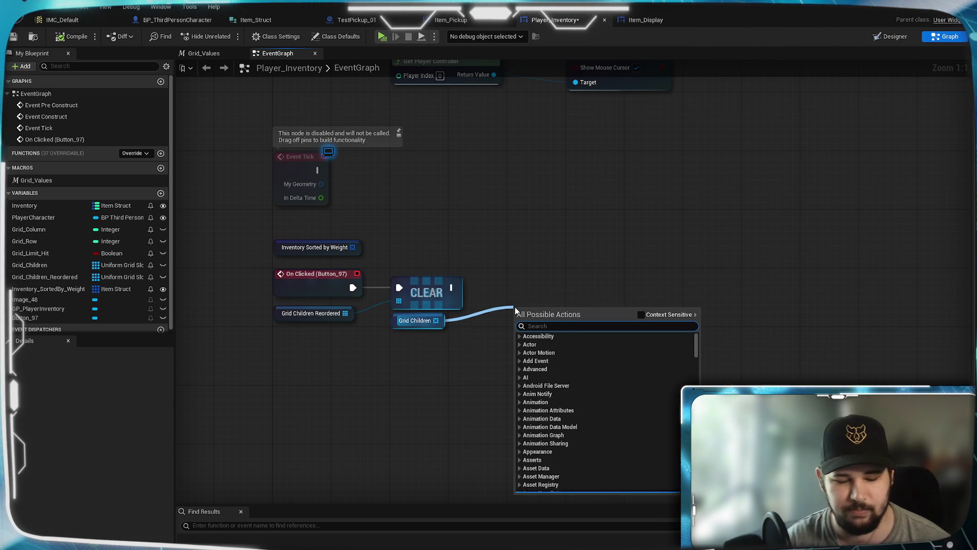
type("for loo")
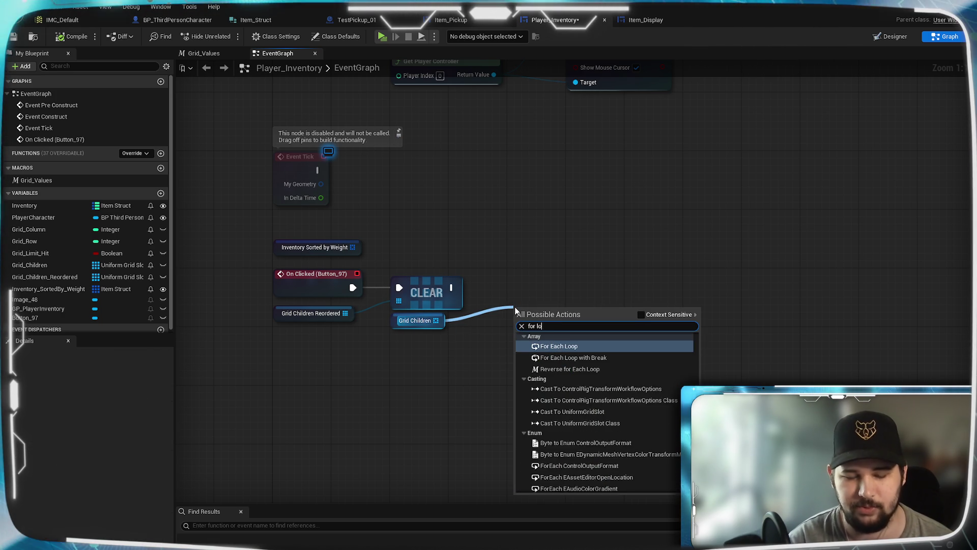
key("Return")
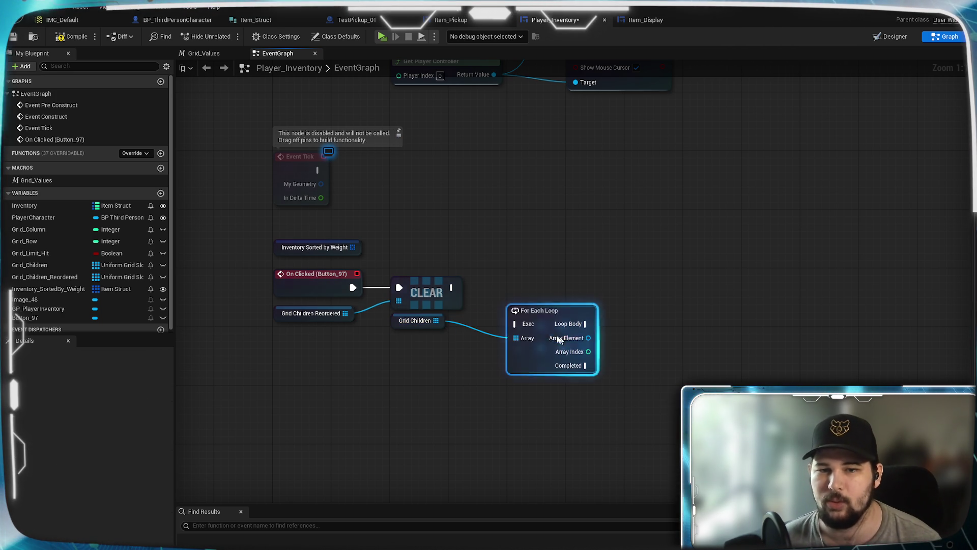
left_click(549, 235)
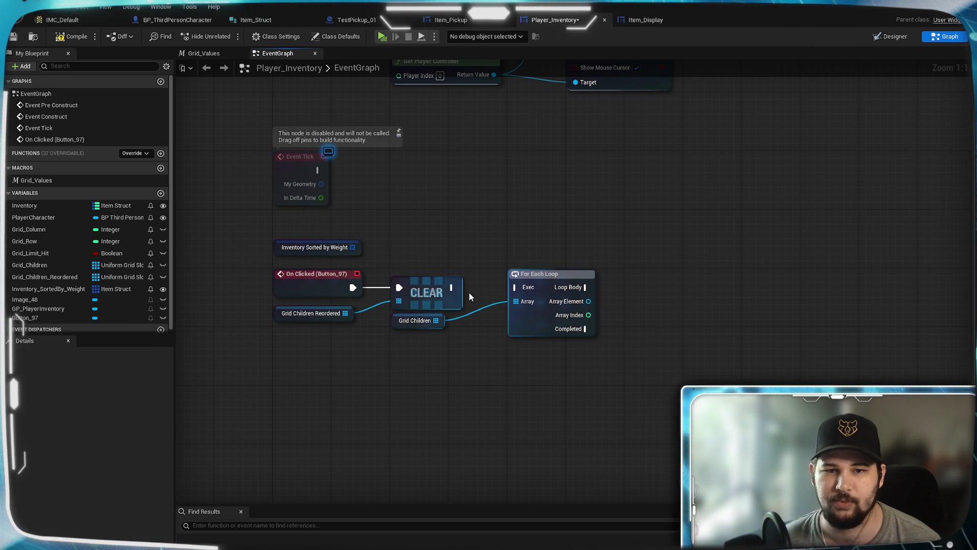
left_click_drag(516, 290, 516, 290)
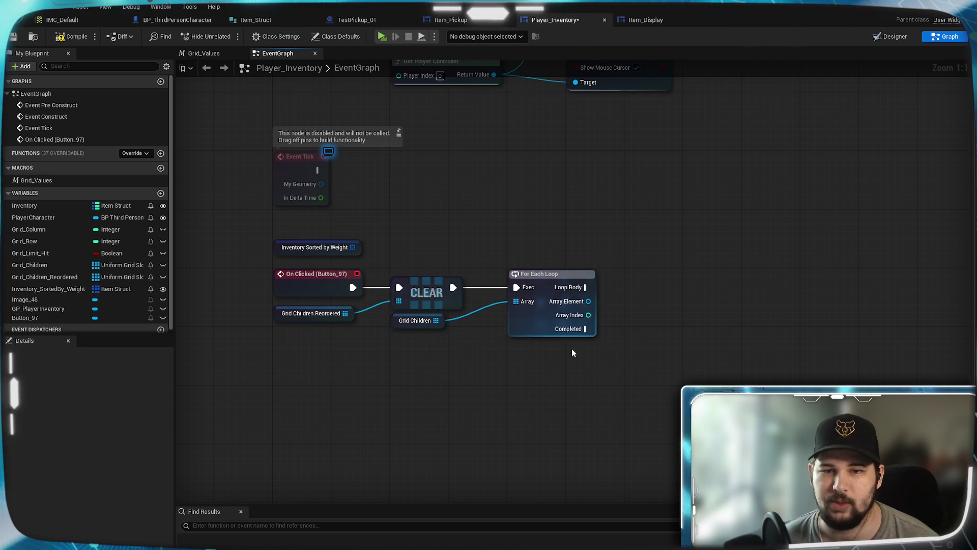
left_click_drag(560, 392, 471, 401)
- Browse Array Element actions filtered to Uniform Grid Slot while reviewing the Add Child chain
right_click(500, 305)
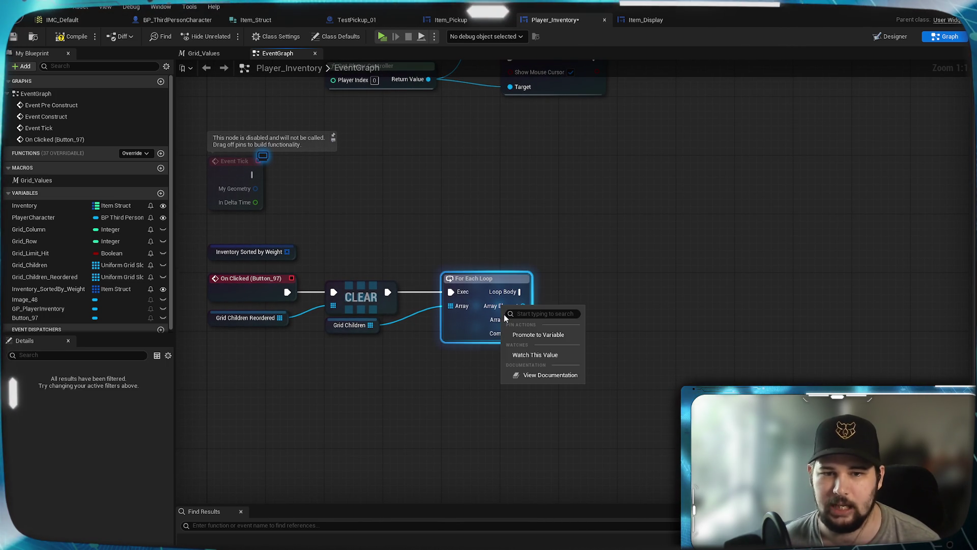
left_click(485, 398)
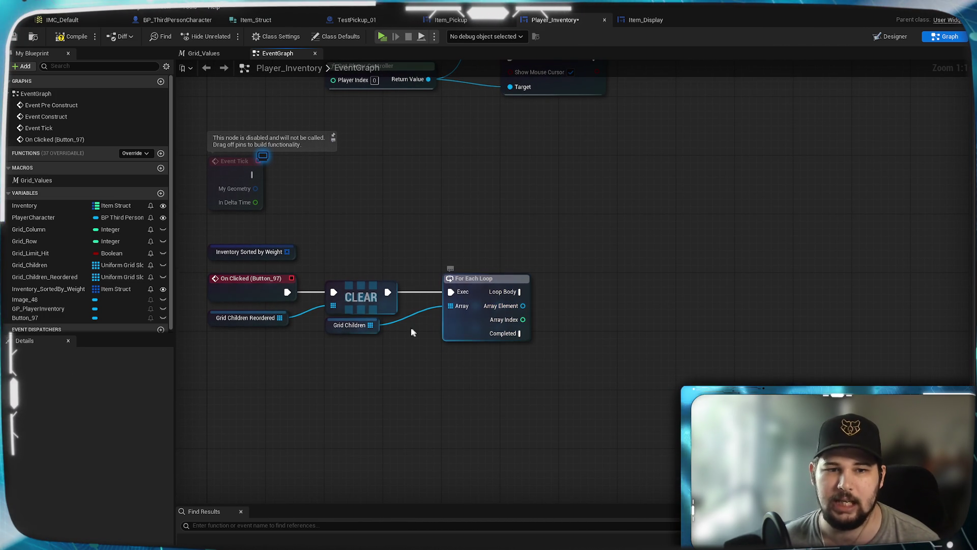
left_click(782, 244)
left_click_drag(768, 168, 420, 406)
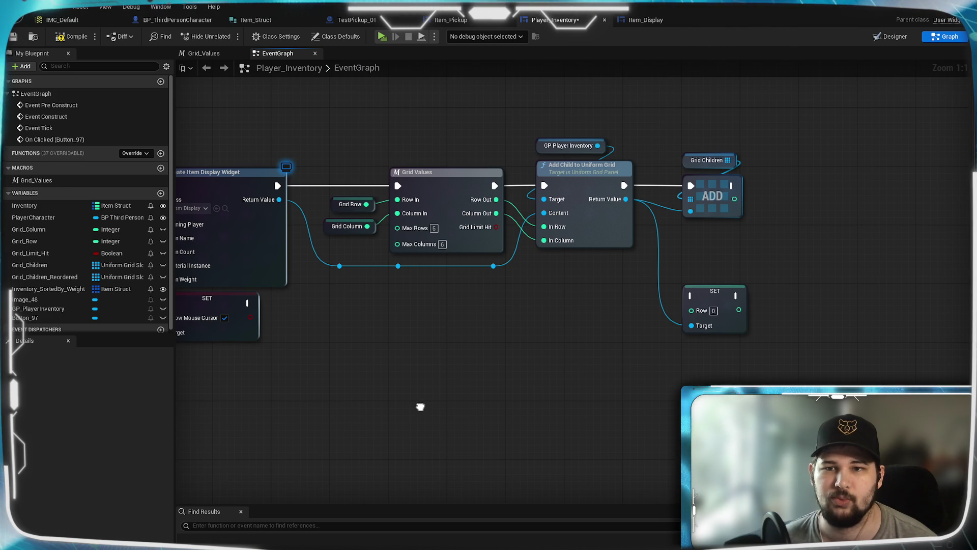
mouse_move(421, 406)
left_mouse_down()
mouse_move(751, 135)
mouse_move(436, 332)
left_mouse_up()
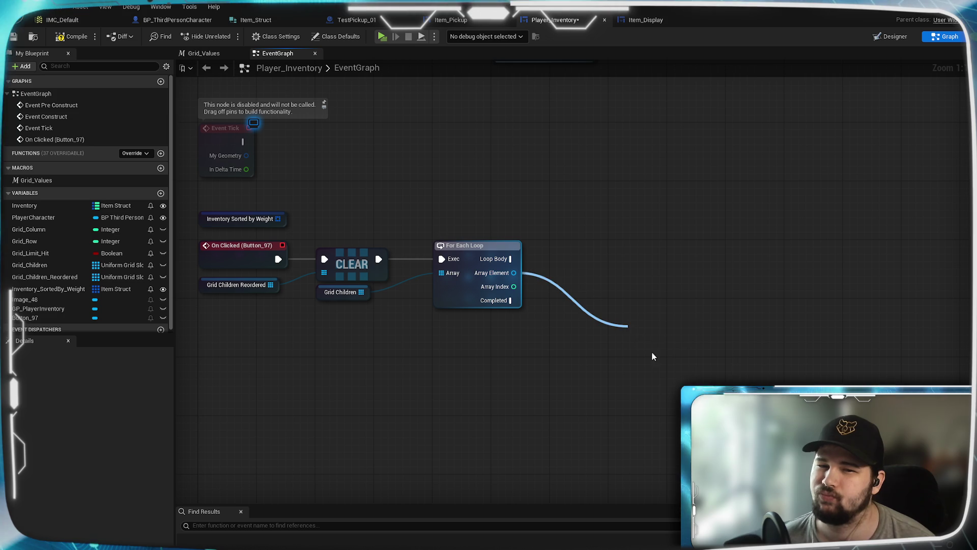
left_click_drag(650, 345, 629, 327)
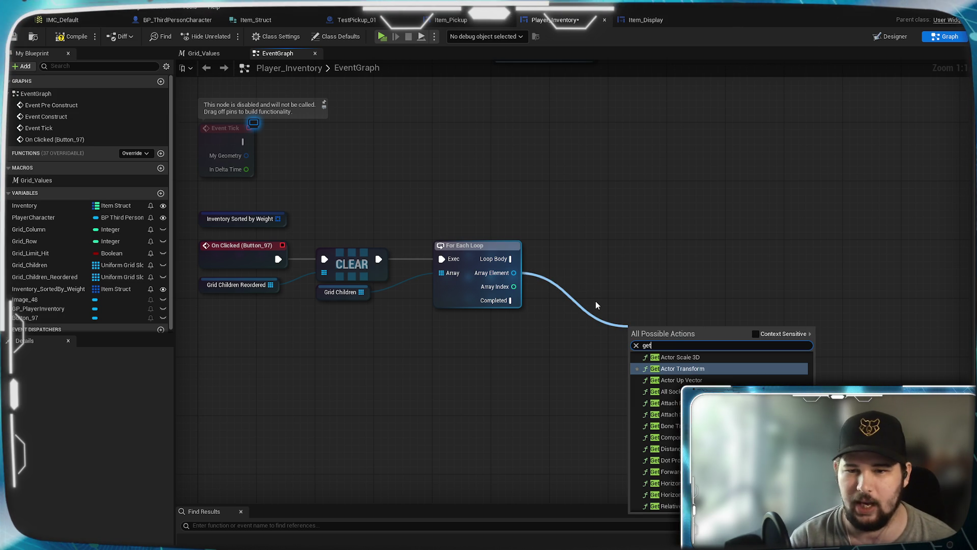
left_click(755, 334)
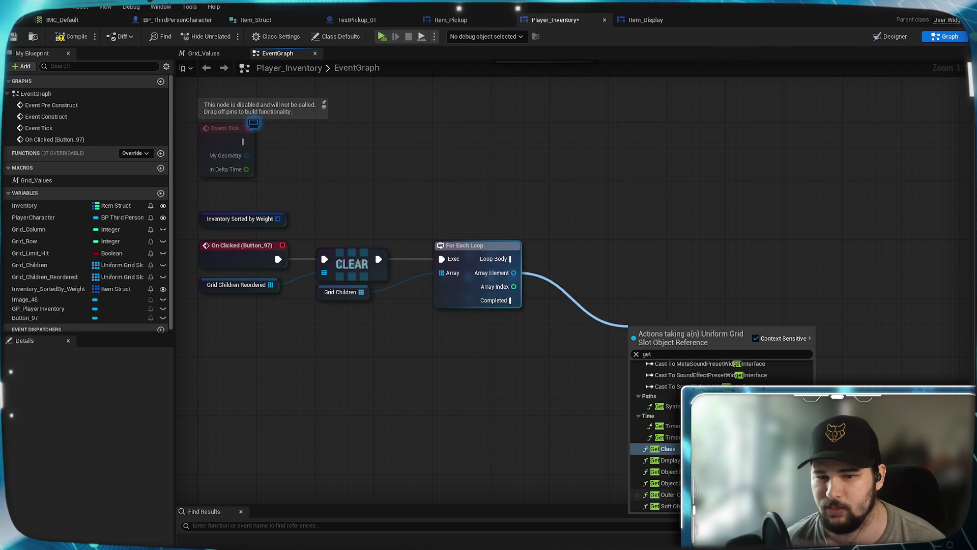
scroll(656, 433, "up", 10)
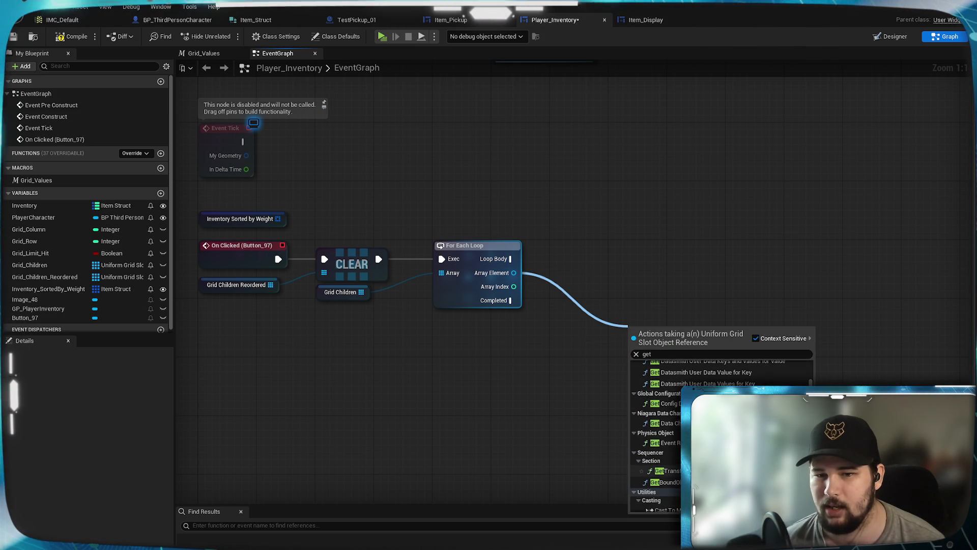
scroll(657, 432, "down", 10)
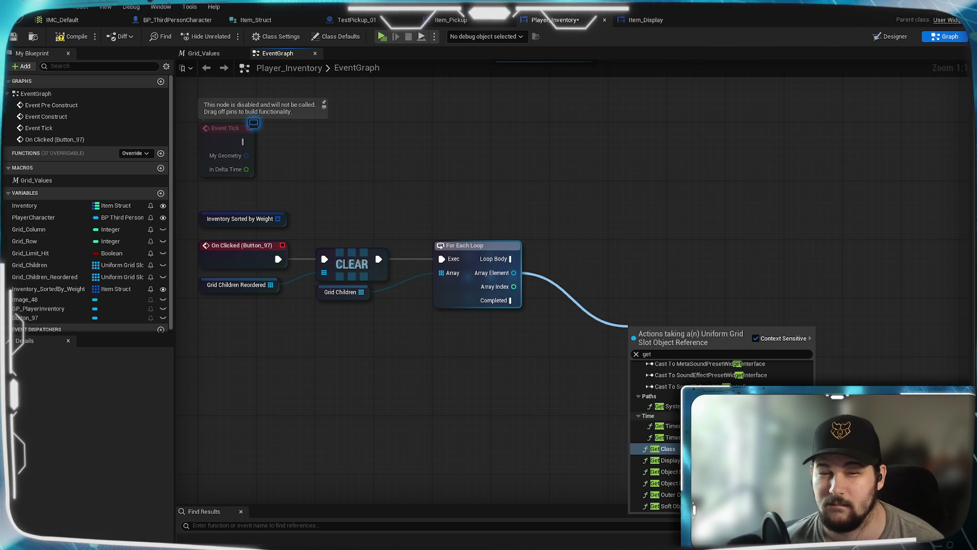
mouse_move(665, 168)
left_mouse_down()
mouse_move(654, 365)
mouse_move(611, 410)
left_mouse_up()
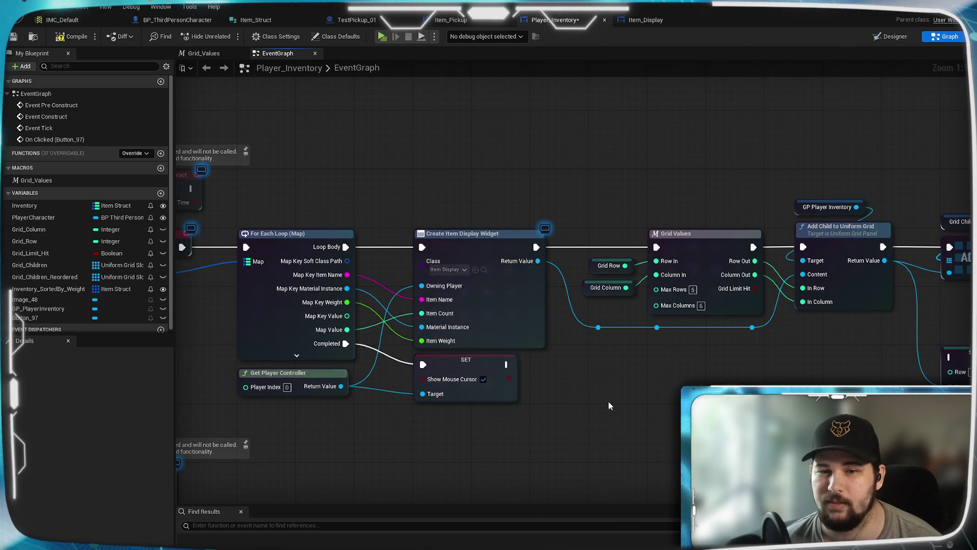
left_click_drag(774, 338, 668, 318)
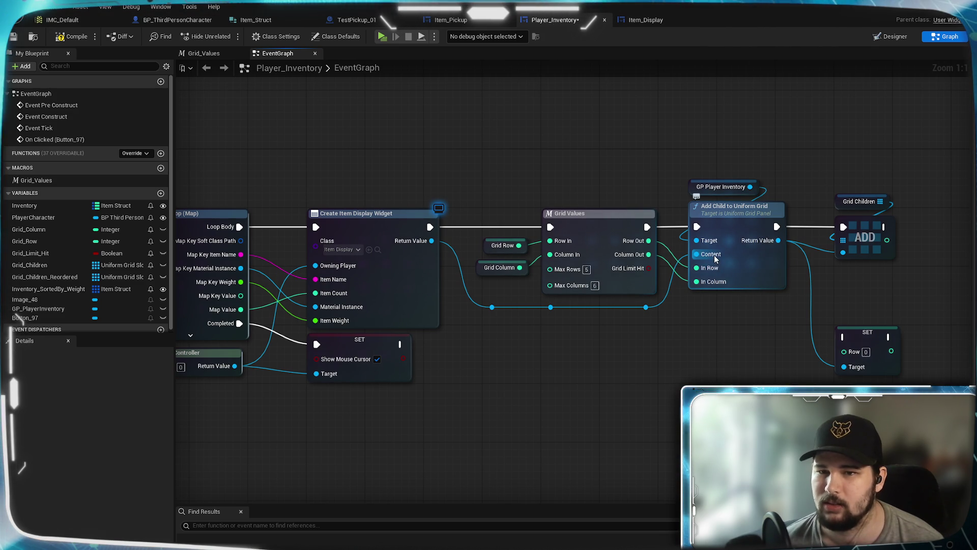
left_click_drag(650, 345, 796, 280)
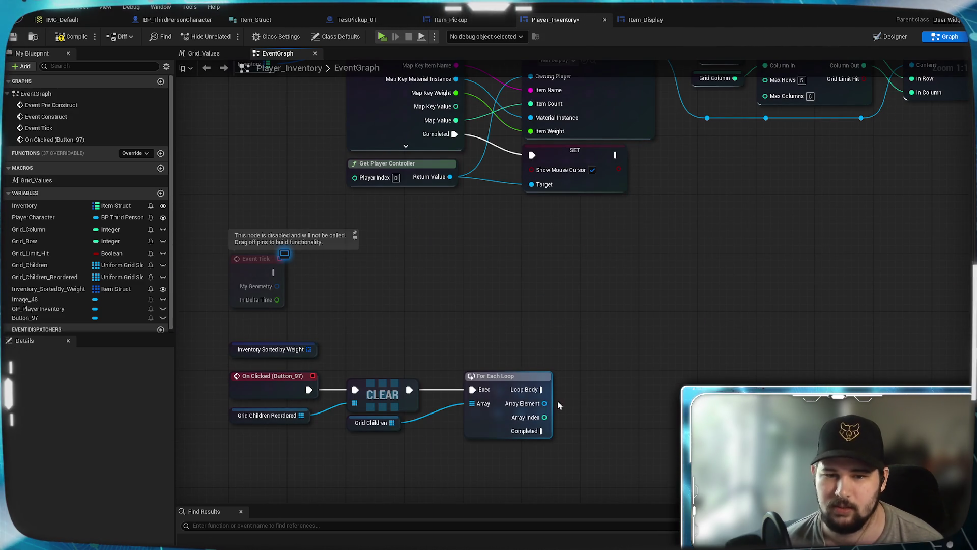
- Add a Get Content node driven by the loop's Array Element
left_click_drag(545, 403, 575, 408)
type("get c")
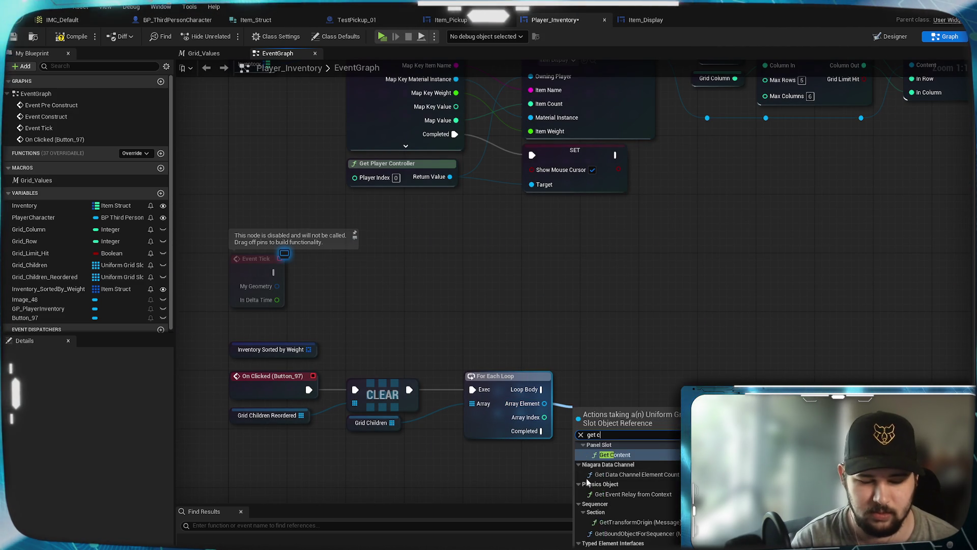
type("ontent")
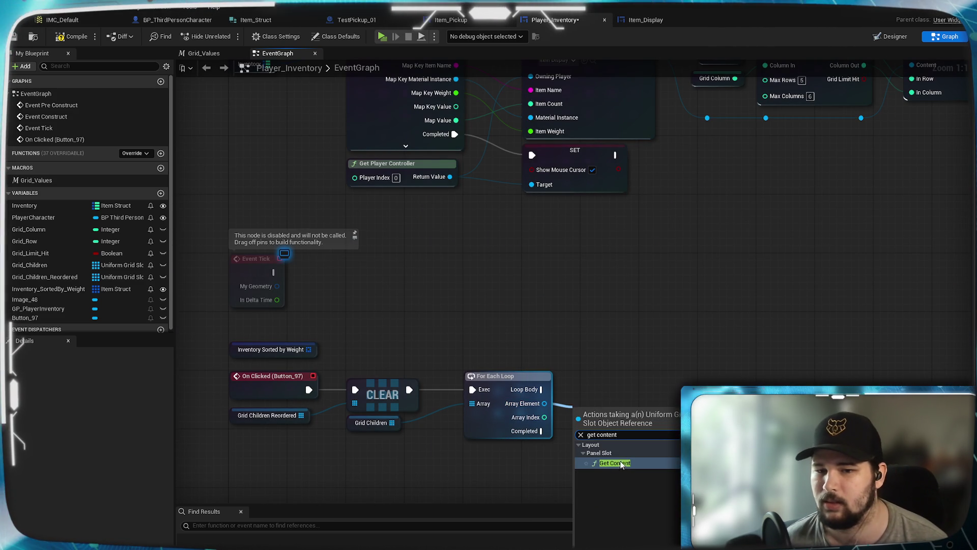
left_click(615, 463)
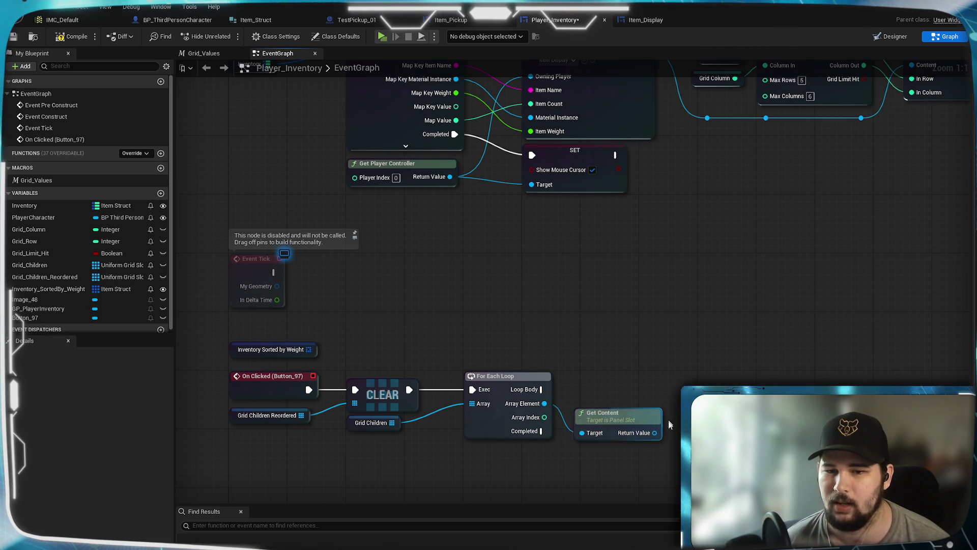
mouse_move(755, 320)
left_mouse_down()
mouse_move(656, 309)
mouse_move(613, 434)
left_mouse_up()
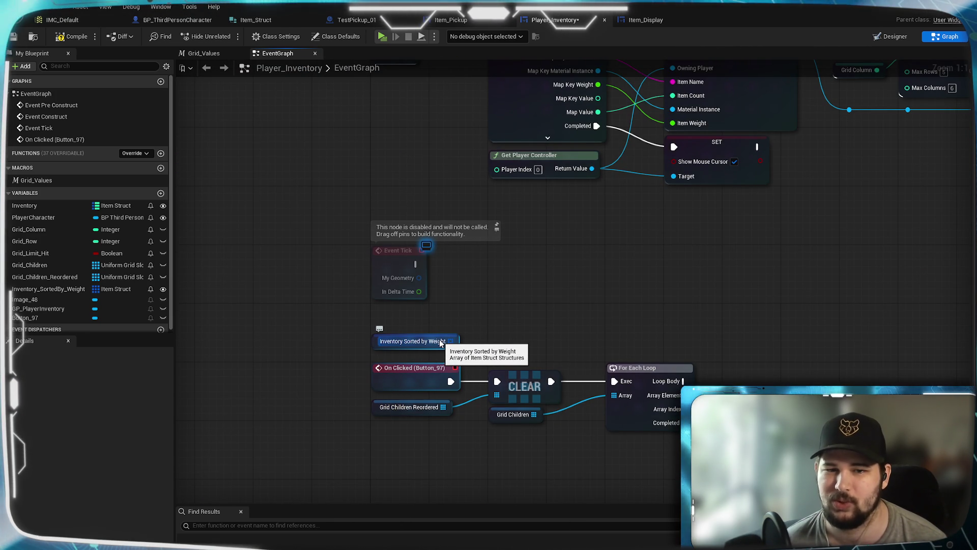
- Review the Event Construct, CLEAR, loop and Get Content nodes, then open Item_Display's GetText graph
left_click_drag(441, 342, 467, 480)
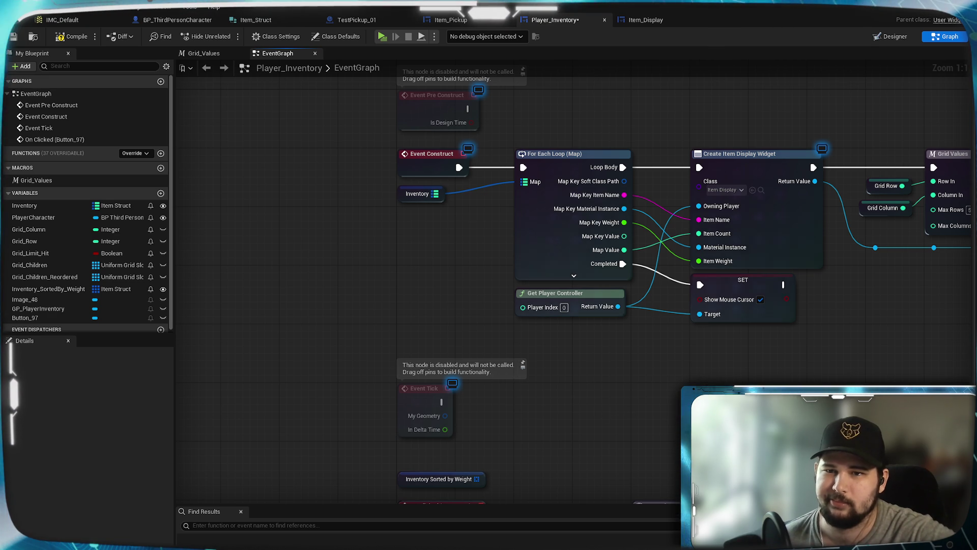
mouse_move(774, 397)
left_mouse_down()
mouse_move(423, 377)
mouse_move(563, 182)
mouse_move(779, 211)
mouse_move(774, 225)
mouse_move(432, 444)
mouse_move(460, 432)
mouse_move(687, 275)
mouse_move(518, 399)
mouse_move(362, 406)
mouse_move(406, 414)
mouse_move(554, 407)
left_mouse_up()
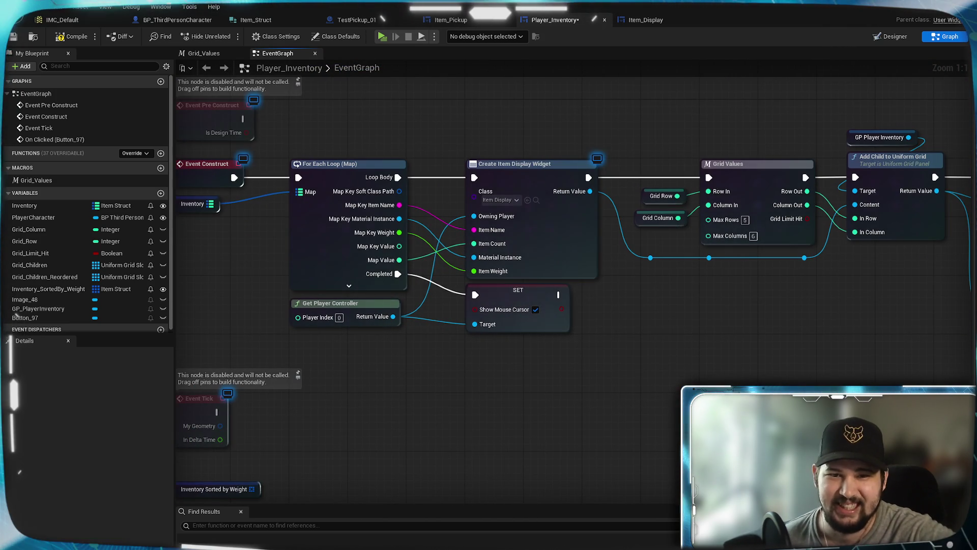
left_click(645, 20)
left_click_drag(434, 270, 519, 224)
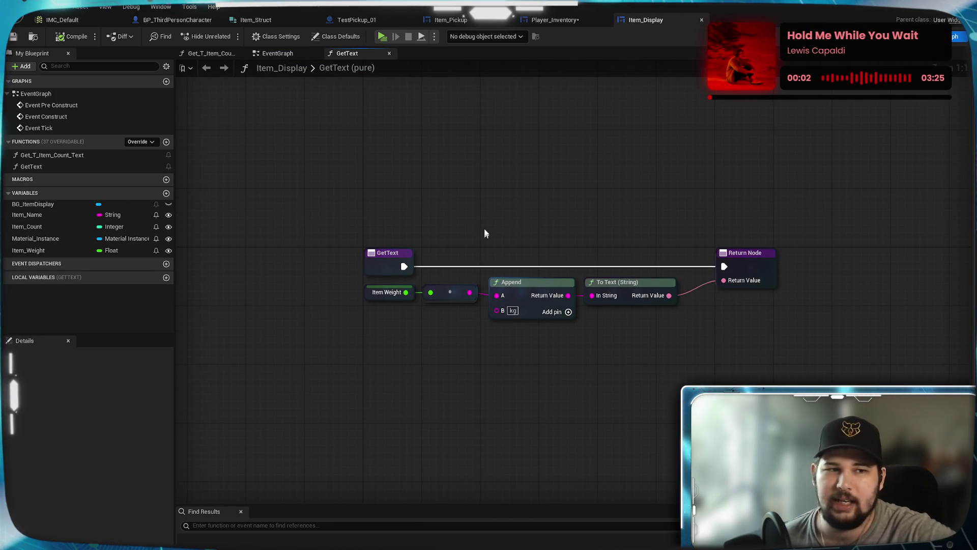
- Add an Item_Struct variable of type Item Struct, instance editable and exposed on spawn, and save Item_Display
left_click(166, 193)
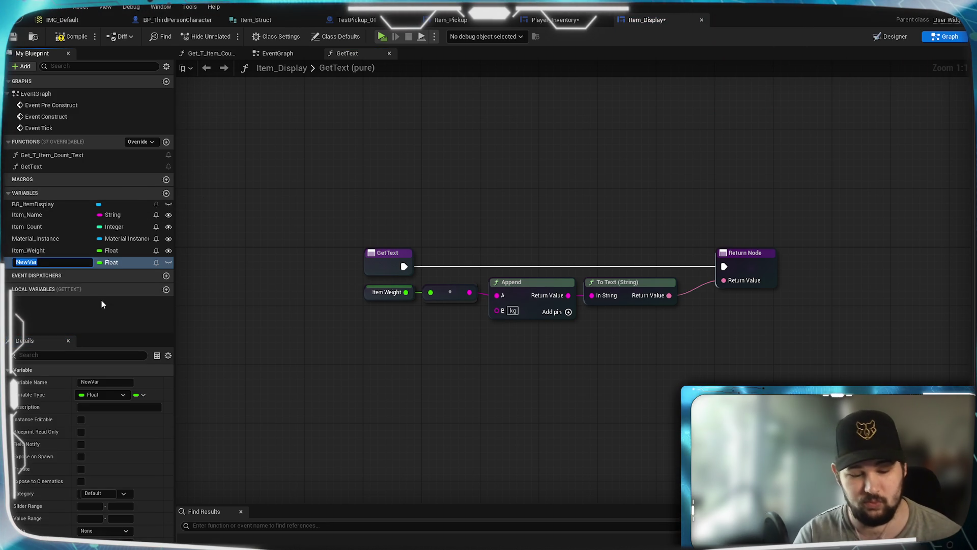
type("Item_Struct")
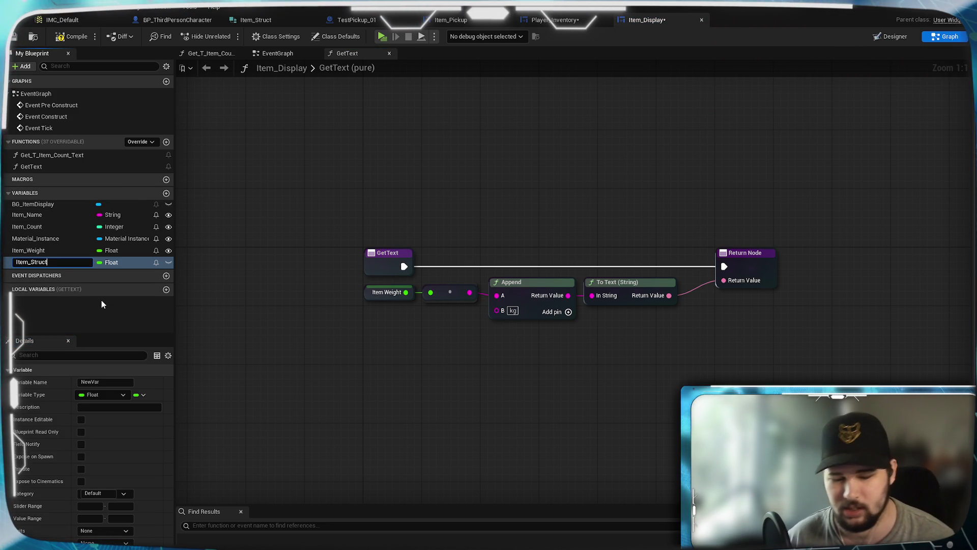
left_click(116, 262)
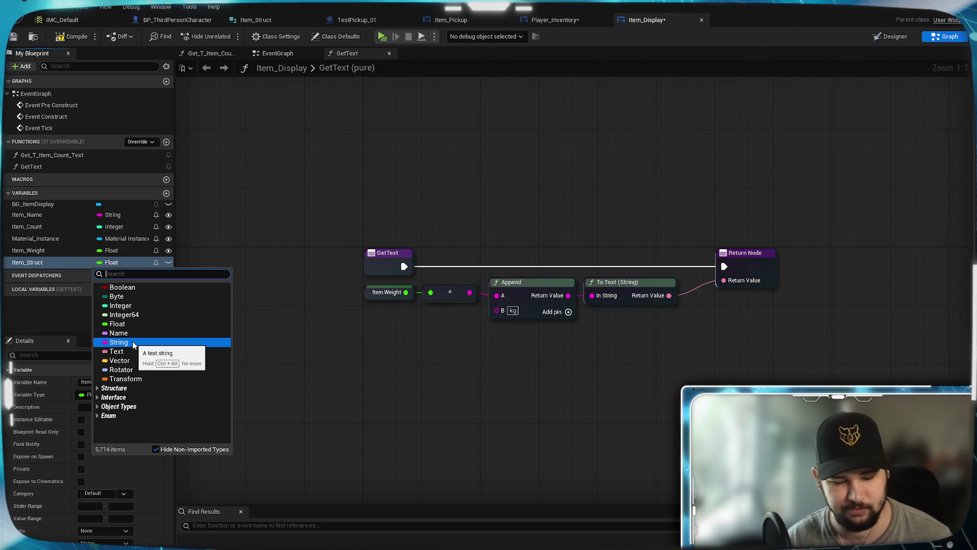
type("Item_St")
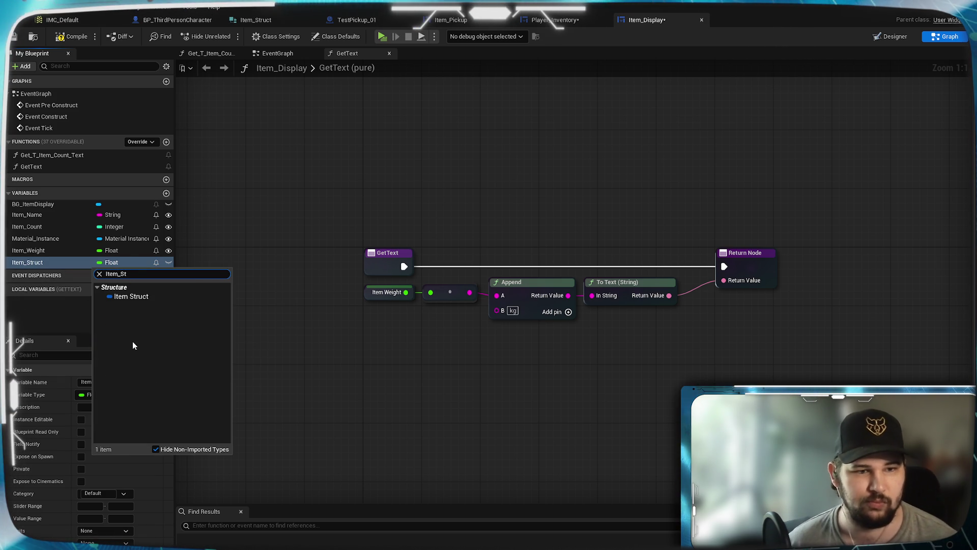
left_click(127, 295)
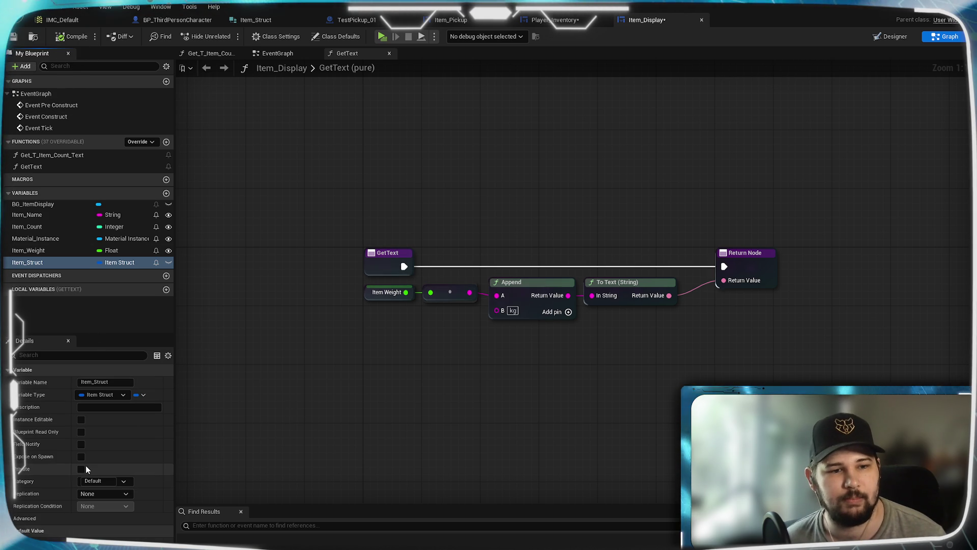
left_click(81, 420)
left_click(82, 456)
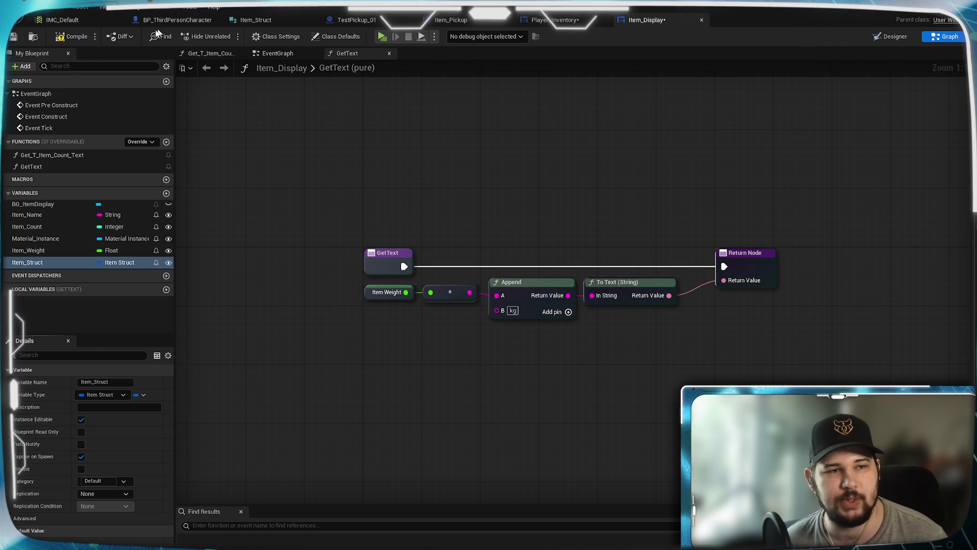
key("ctrl+s")
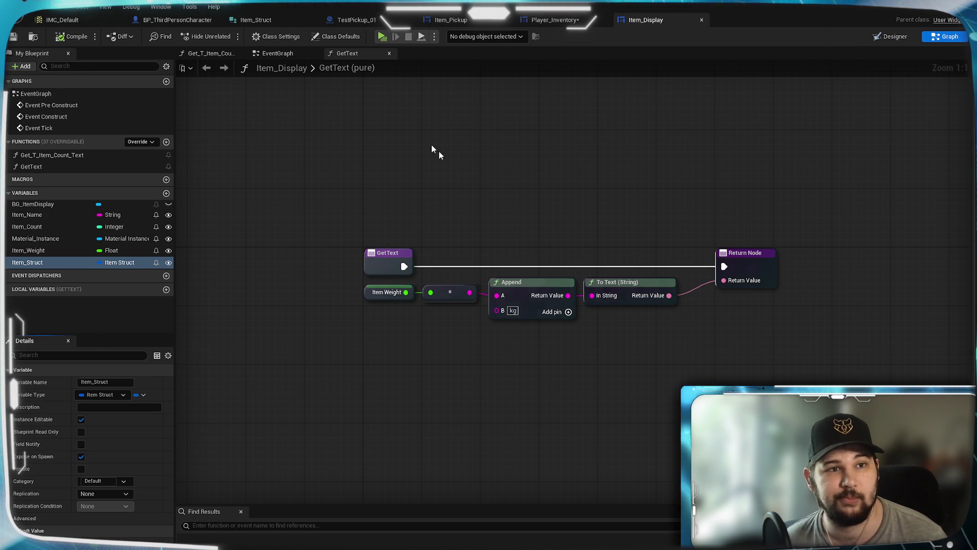
left_click(554, 20)
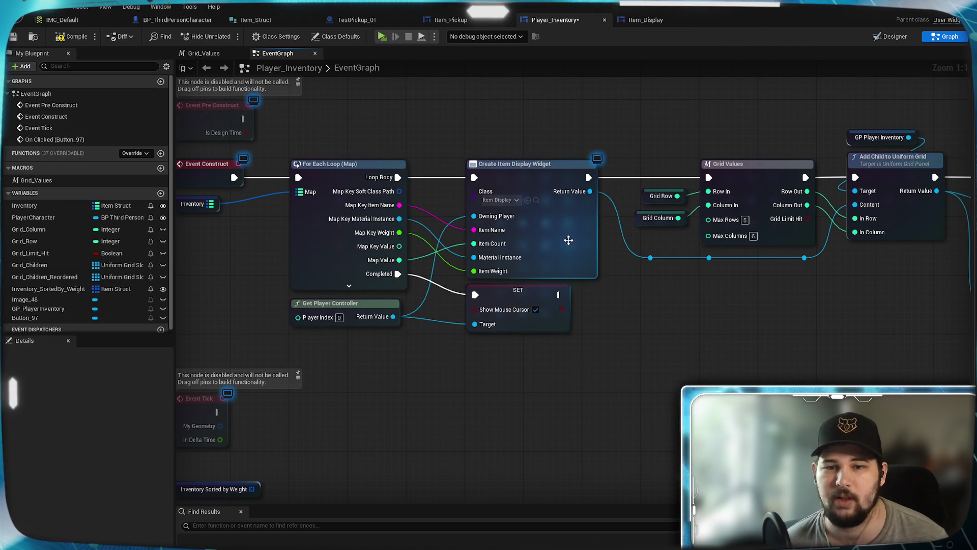
- Refresh Create Item Display Widget to add its Item Struct input and shift the nodes to make room
right_click(569, 240)
left_click(602, 311)
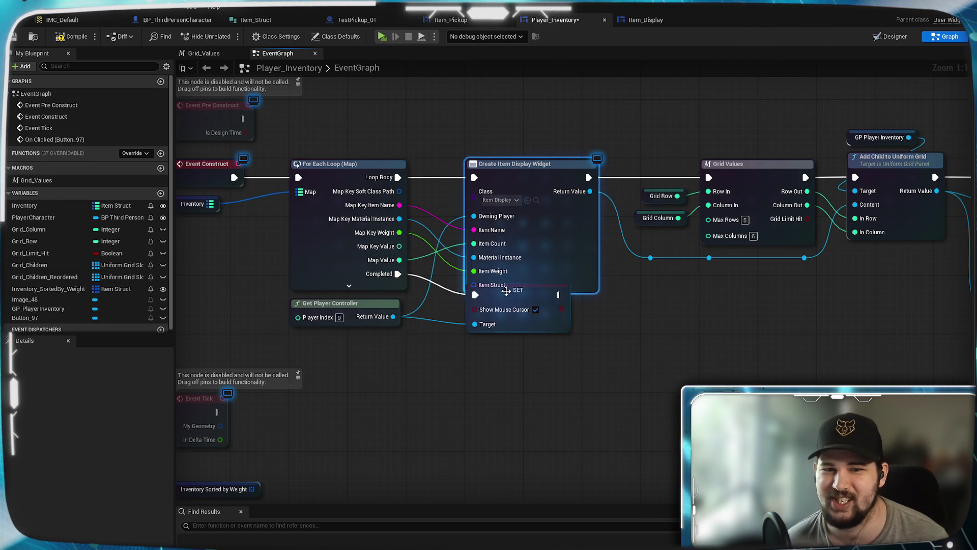
left_click_drag(514, 307, 511, 322)
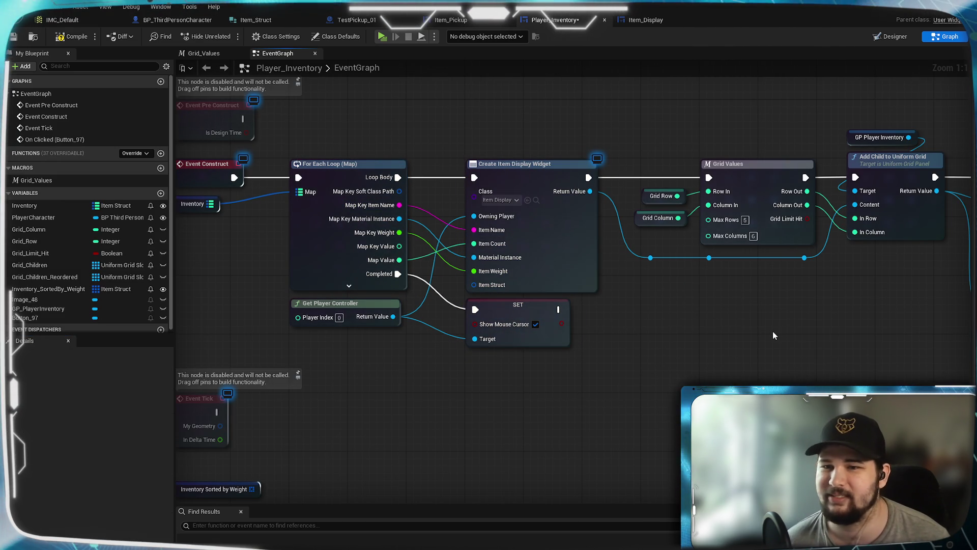
left_click_drag(728, 330, 495, 327)
scroll(694, 280, "down", 3)
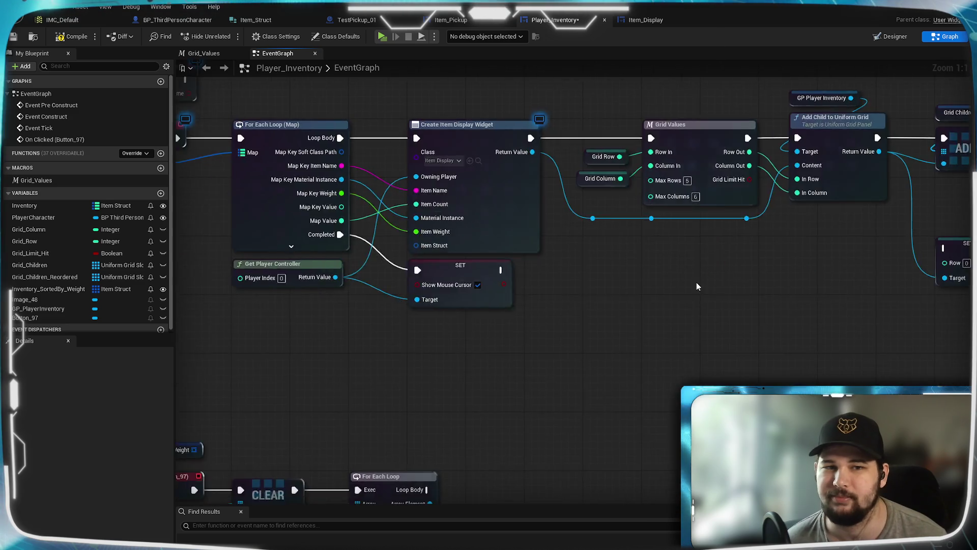
left_click_drag(885, 355, 404, 123)
left_click_drag(466, 188, 549, 185)
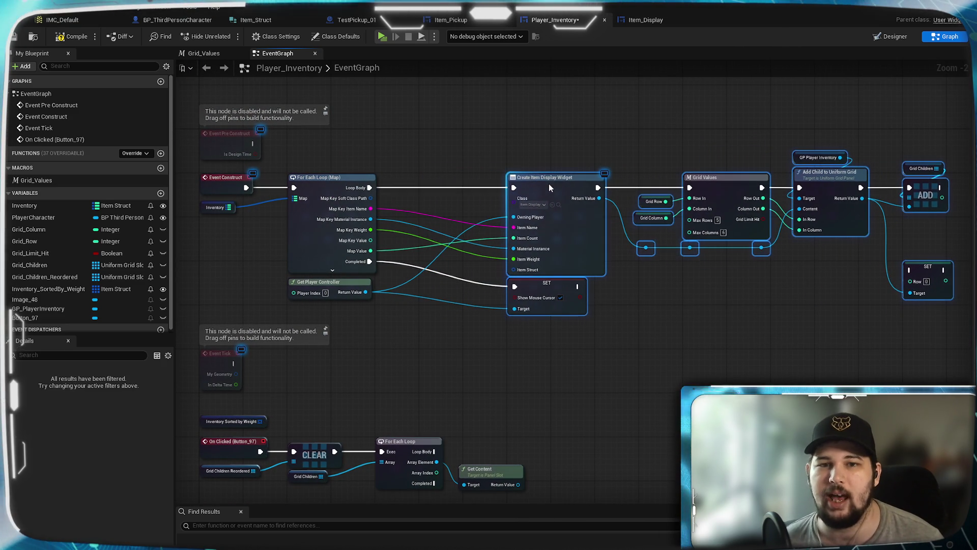
left_click(496, 120)
scroll(457, 222, "up", 2)
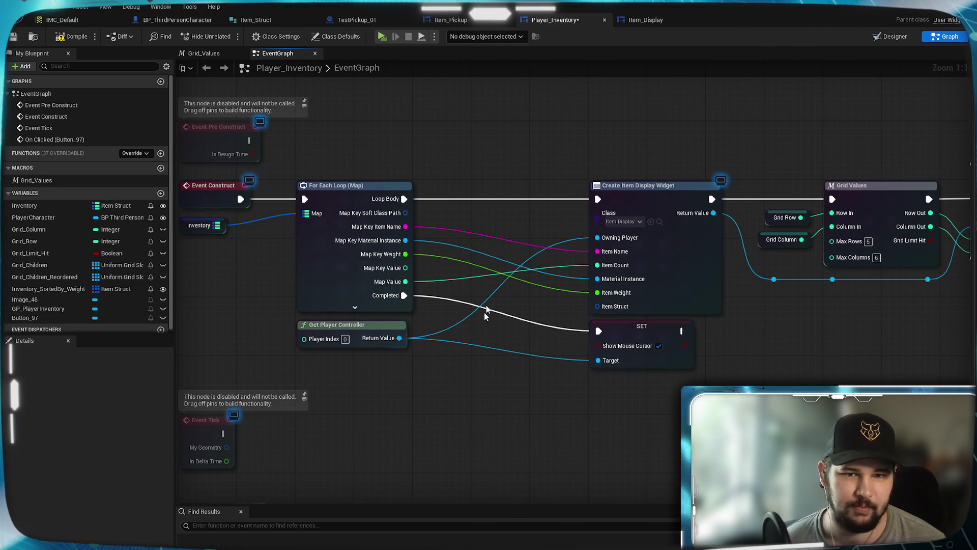
left_click_drag(428, 280, 418, 272)
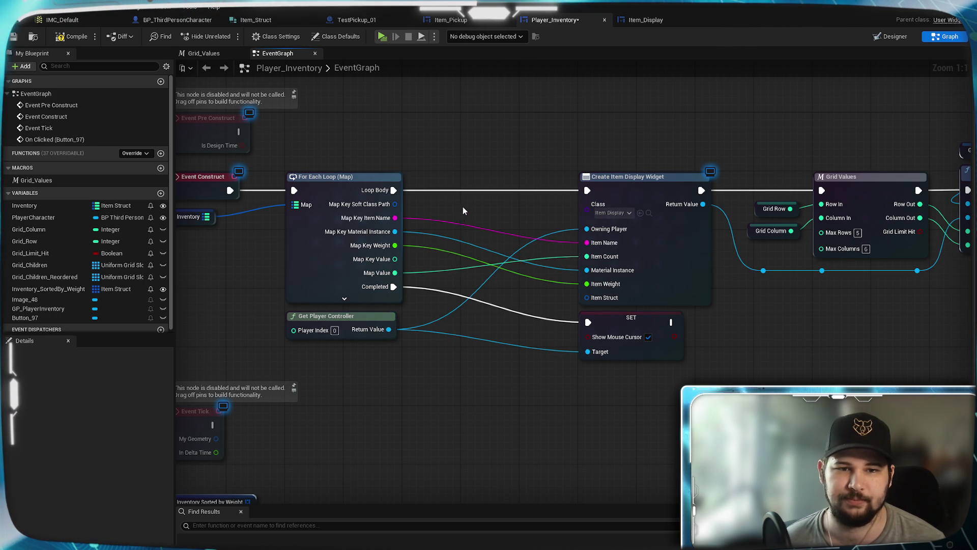
- Cut the old wires, recombine the loop's Map Key pins and break Map Key with Break Item Struct
left_click_drag(433, 258, 433, 257)
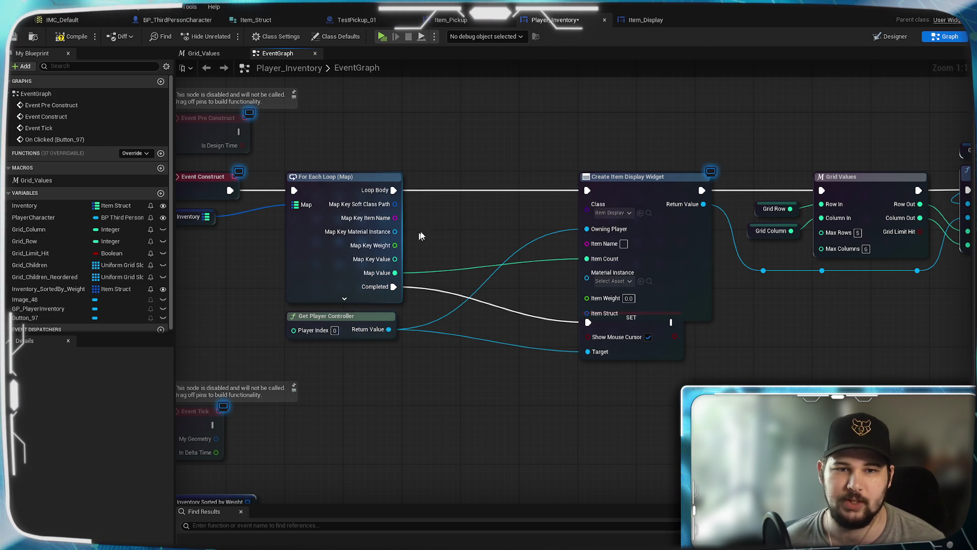
right_click(379, 231)
left_click(417, 267)
left_click_drag(360, 204, 402, 205)
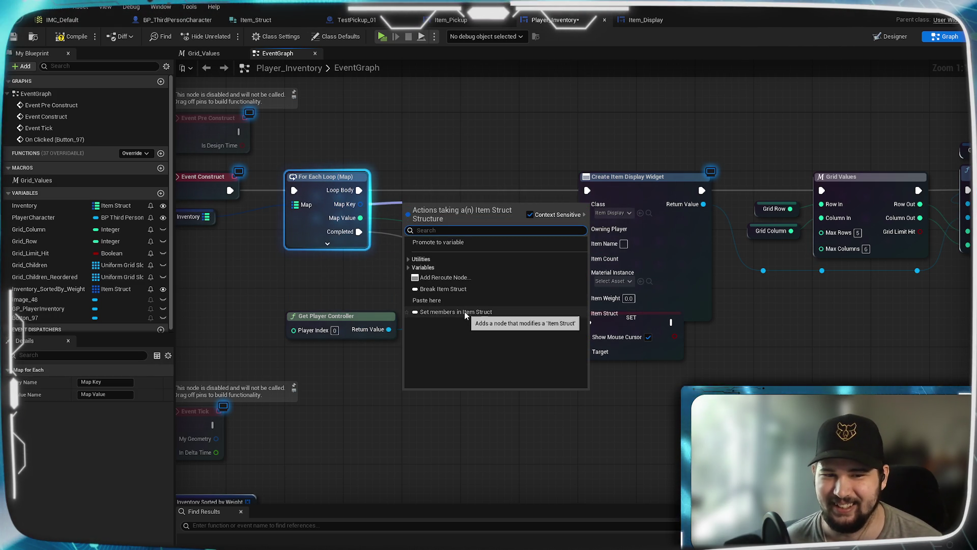
left_click(446, 288)
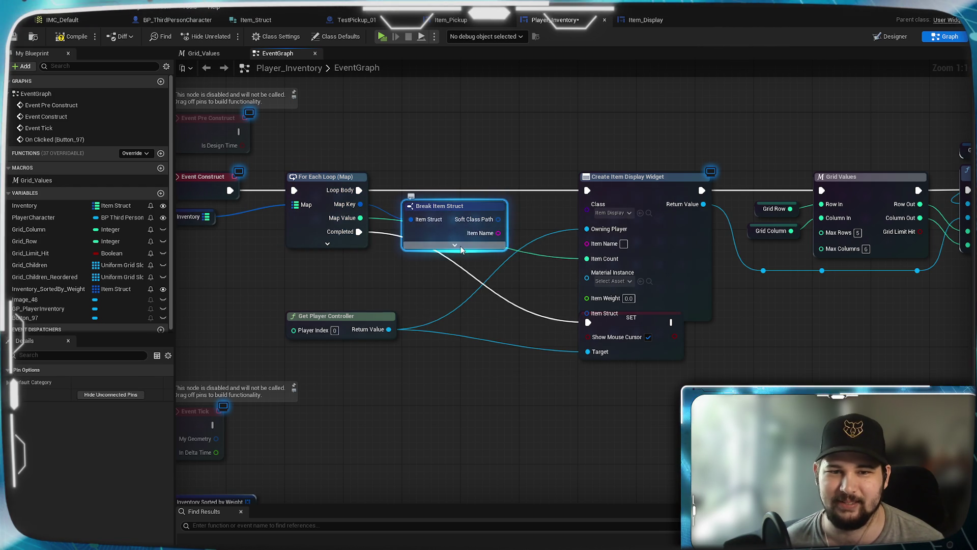
left_click(456, 246)
- Wire Item Name, Material Instance and Weight into Create Item Display Widget and reposition Break Item Struct
left_click_drag(502, 233, 587, 243)
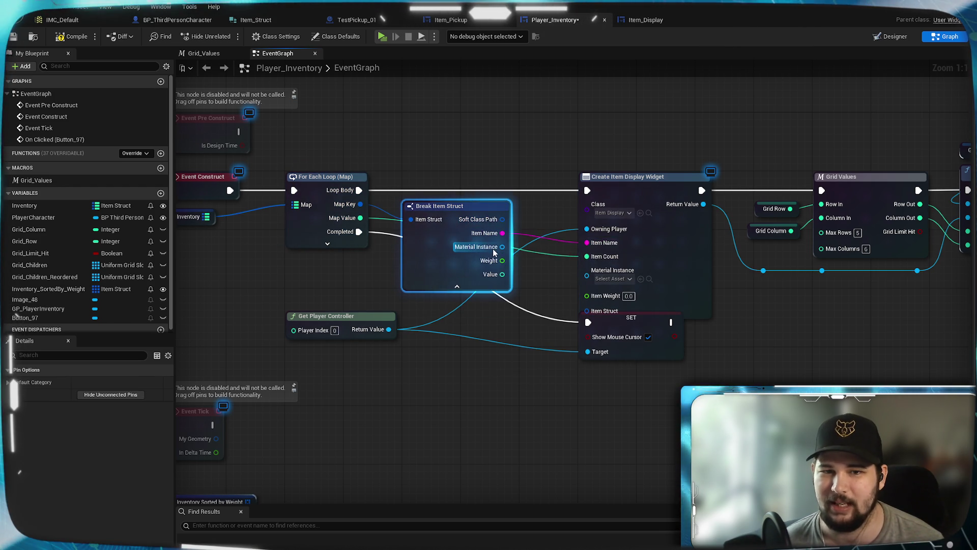
left_click_drag(594, 277, 590, 273)
left_click_drag(503, 260, 588, 284)
left_click(484, 384)
left_click_drag(452, 213, 430, 199)
left_click(455, 150)
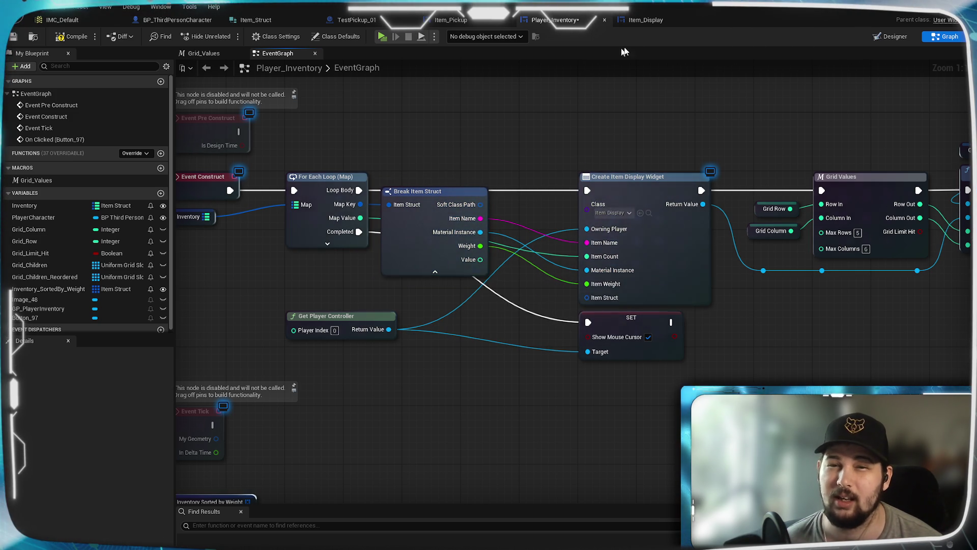
- Untick exposure on Item_Name, Item_Count, Item_Weight and Material_Instance, then compile Item_Display
left_click(642, 20)
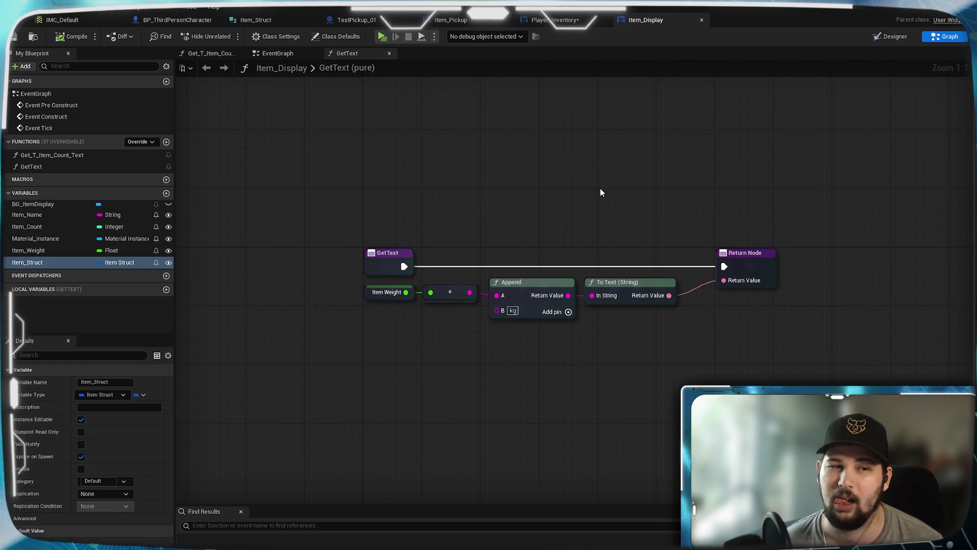
left_click(28, 216)
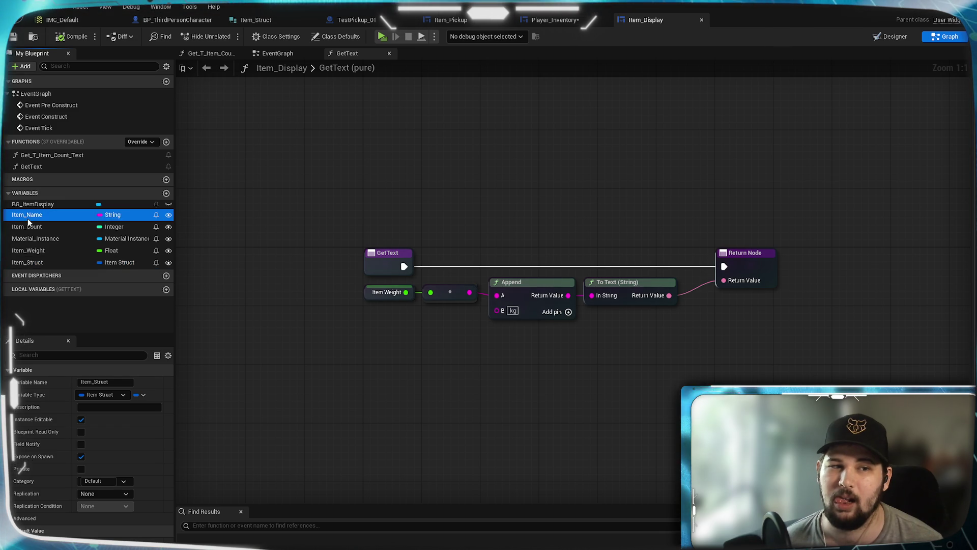
left_click(81, 420)
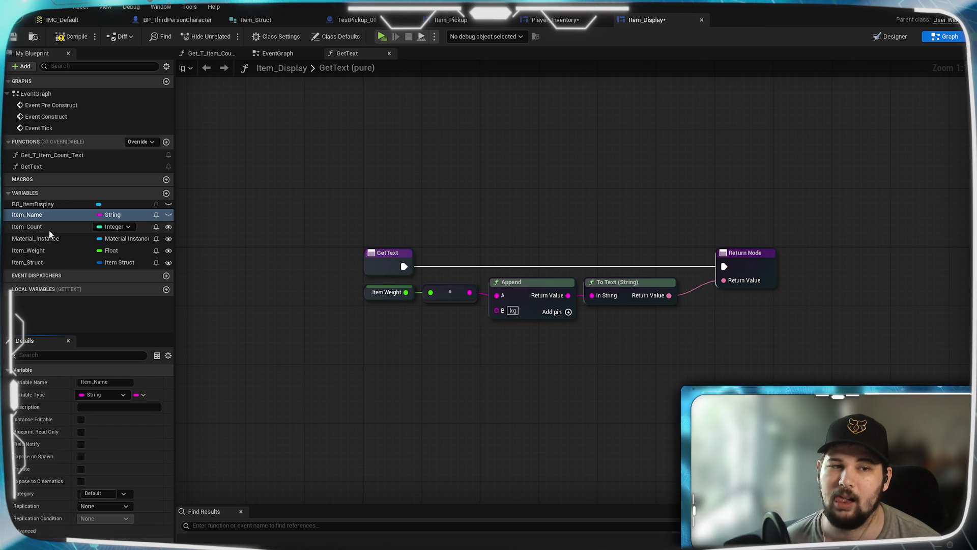
left_click(46, 227)
left_click(78, 420)
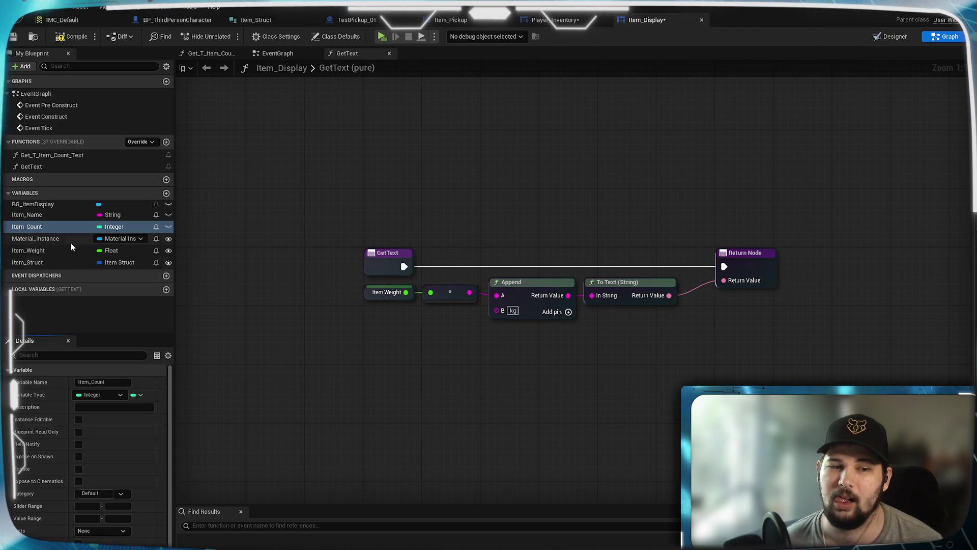
left_click(41, 250)
left_click(80, 419)
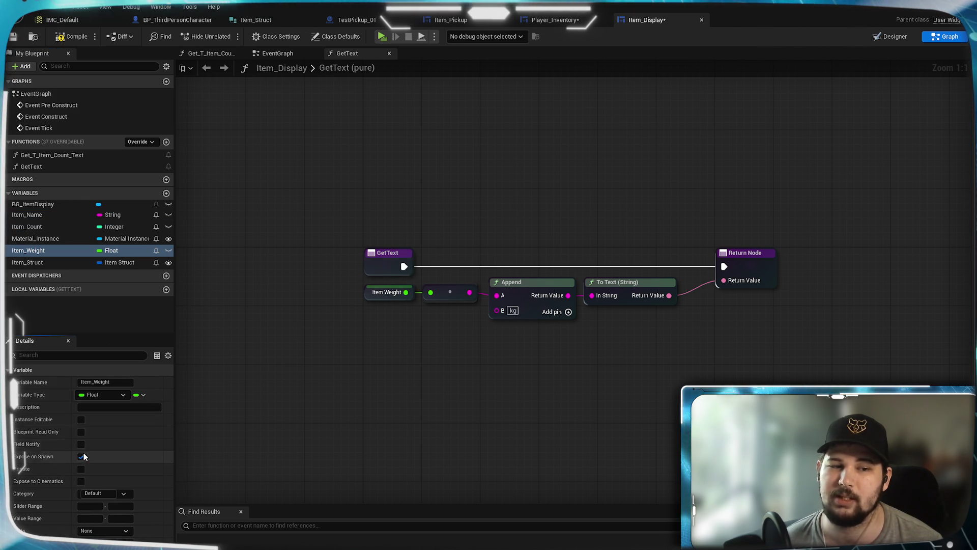
left_click(41, 239)
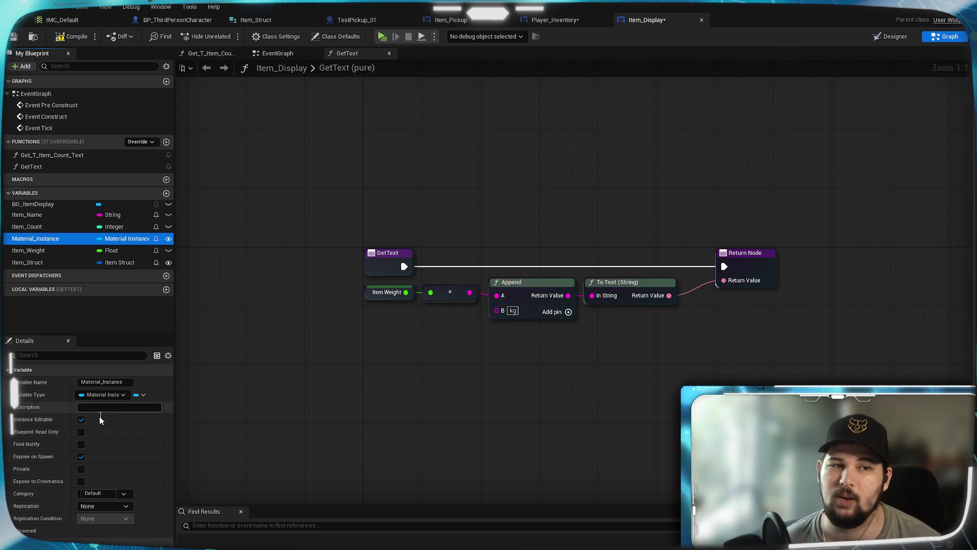
left_click(81, 420)
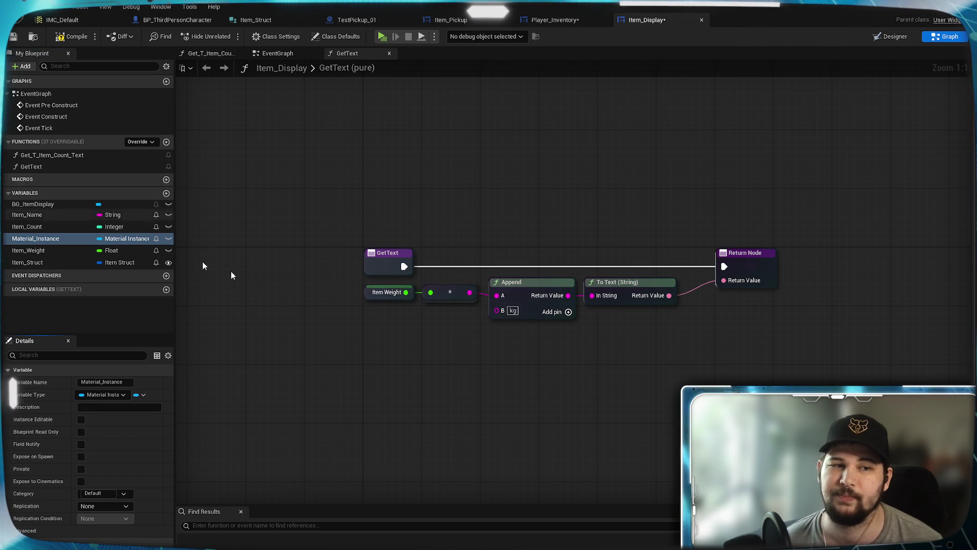
left_click(71, 36)
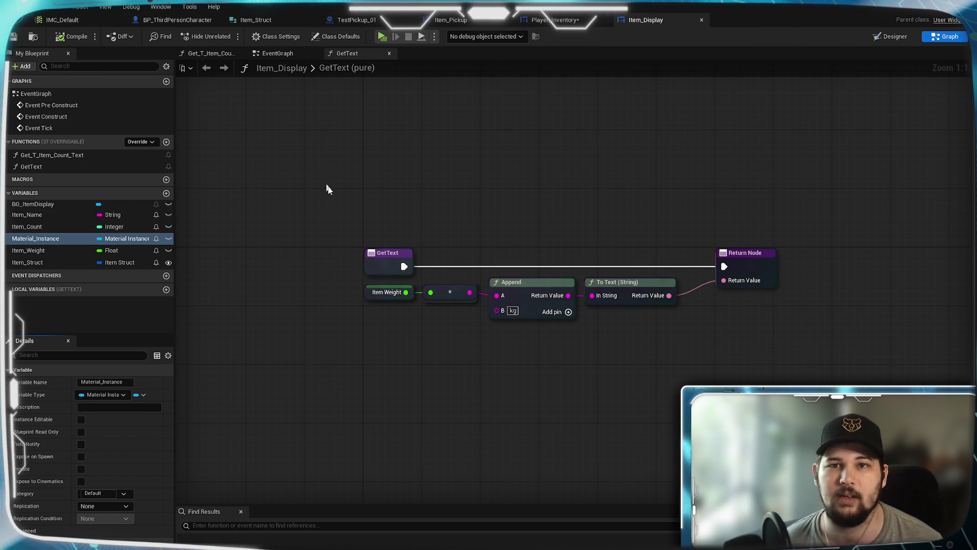
left_click_drag(470, 186, 430, 163)
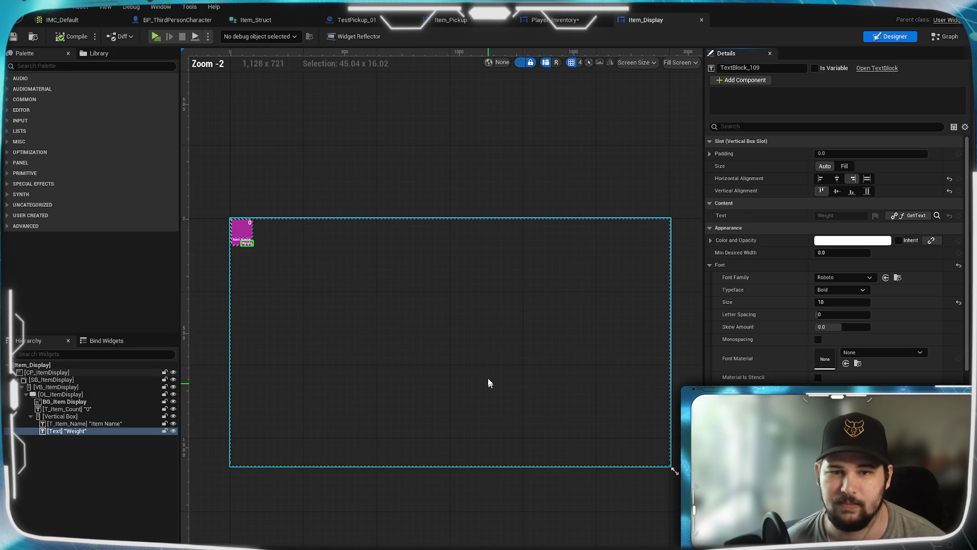
- Open Item_Display's EventGraph and frame the background-colour nodes
left_click(946, 36)
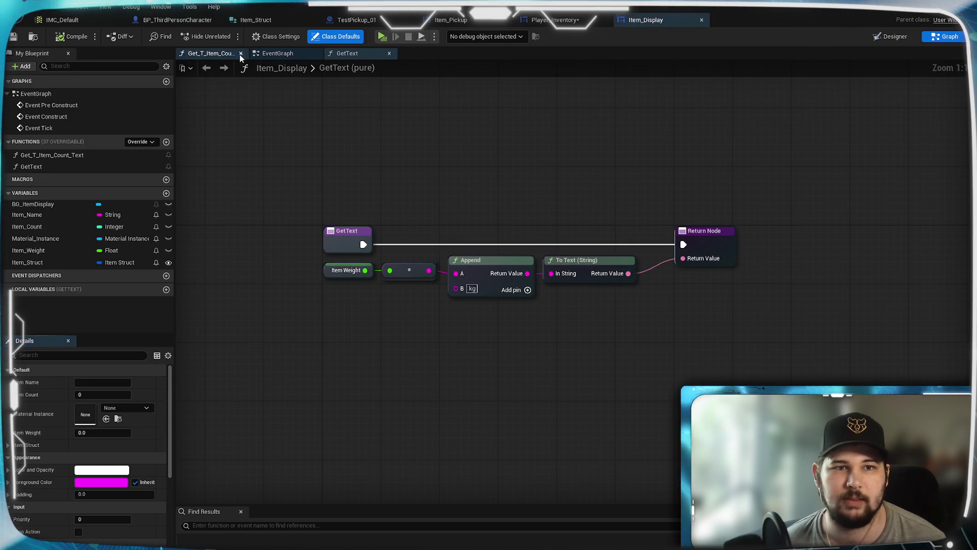
left_click(279, 53)
mouse_move(458, 362)
left_mouse_down()
mouse_move(491, 288)
mouse_move(322, 318)
left_mouse_up()
left_click_drag(472, 263, 476, 193)
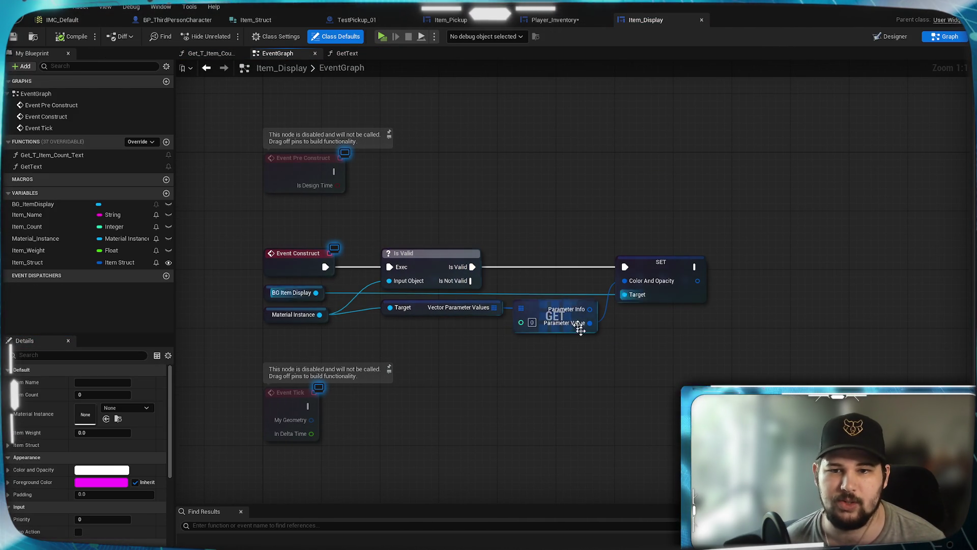
left_click_drag(563, 375, 415, 341)
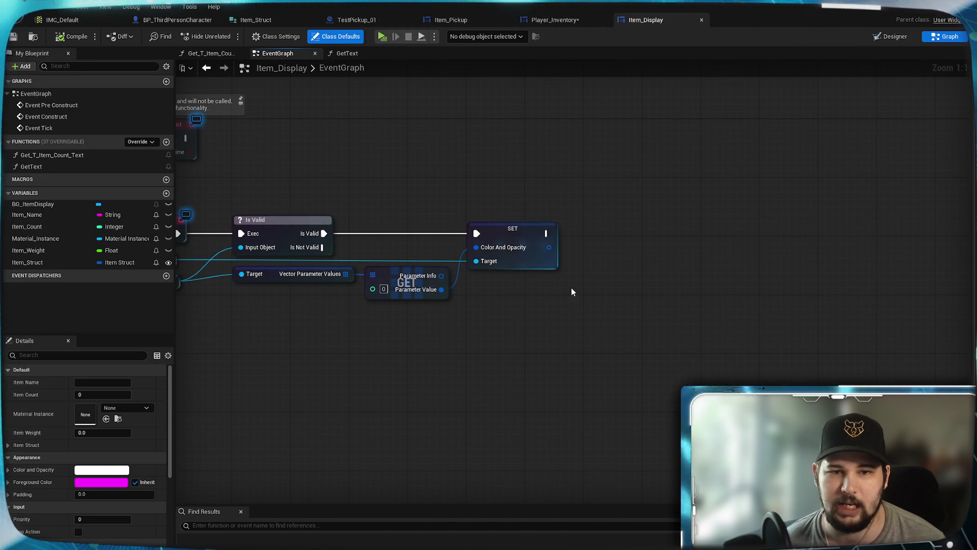
mouse_move(530, 322)
left_mouse_down()
mouse_move(578, 305)
mouse_move(576, 323)
left_mouse_up()
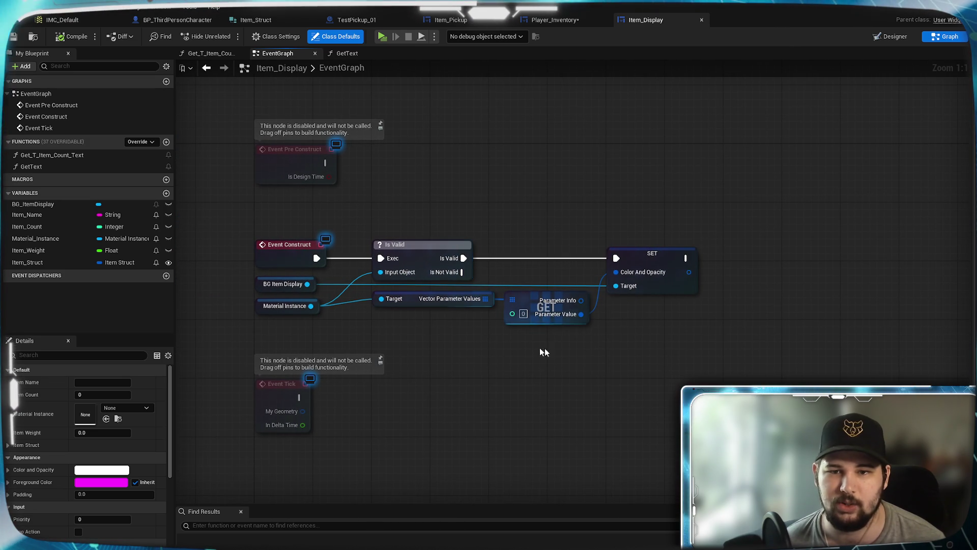
mouse_move(715, 366)
left_mouse_down()
mouse_move(480, 227)
mouse_move(509, 284)
left_mouse_up()
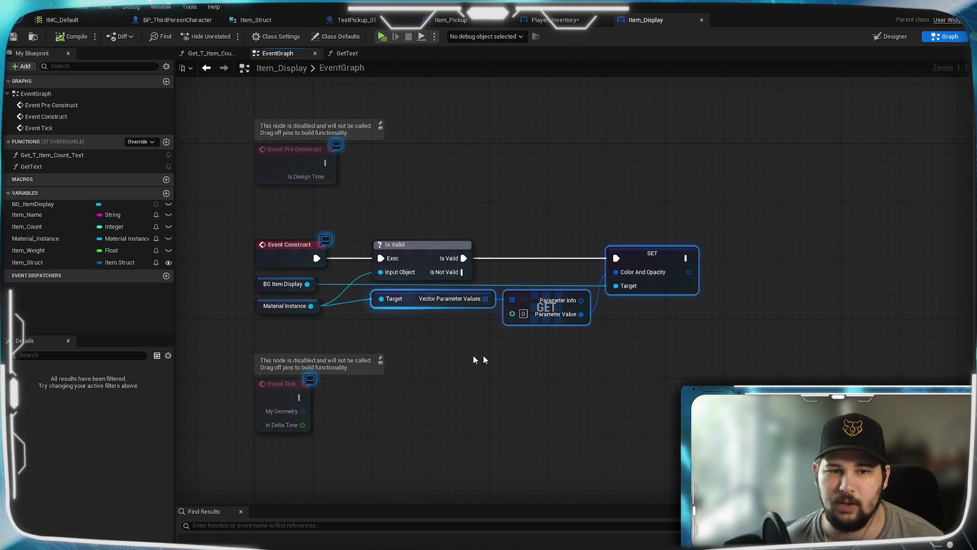
left_click(563, 408)
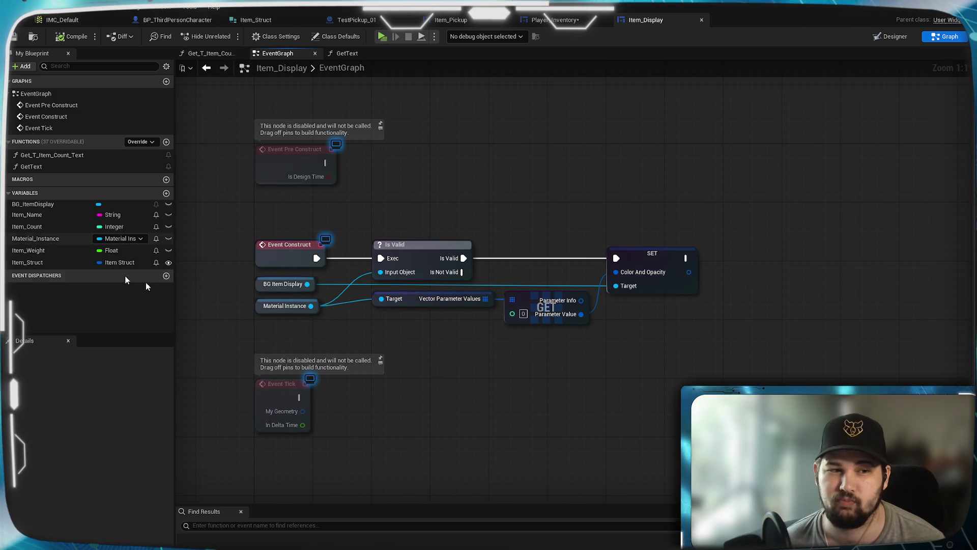
- Regroup the BG Item Display and Material Instance getters and move the colour-setting group far right
left_click_drag(421, 364, 529, 316)
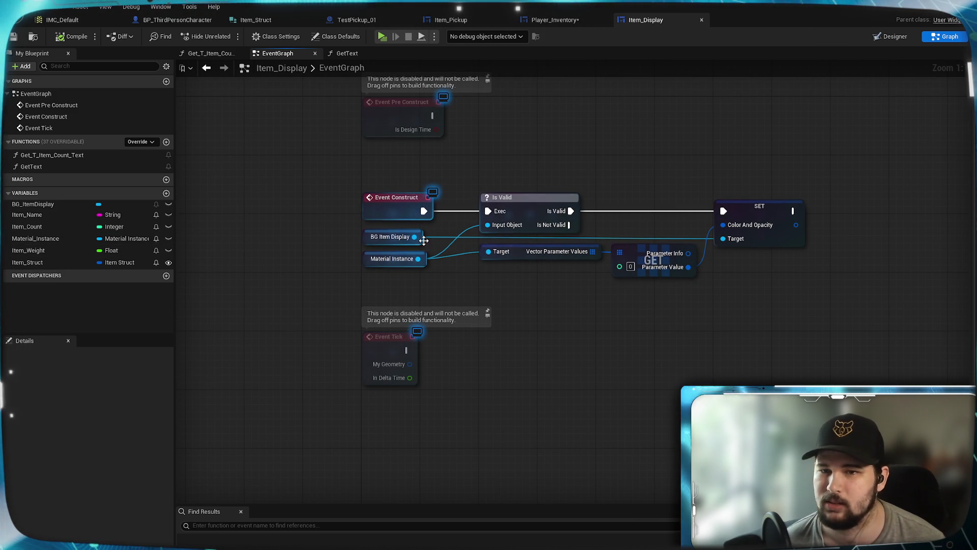
mouse_move(405, 244)
left_mouse_down()
mouse_move(645, 251)
mouse_move(649, 239)
left_mouse_up()
left_click(433, 278)
mouse_move(417, 265)
left_mouse_down()
mouse_move(435, 249)
mouse_move(426, 243)
mouse_move(453, 249)
left_mouse_up()
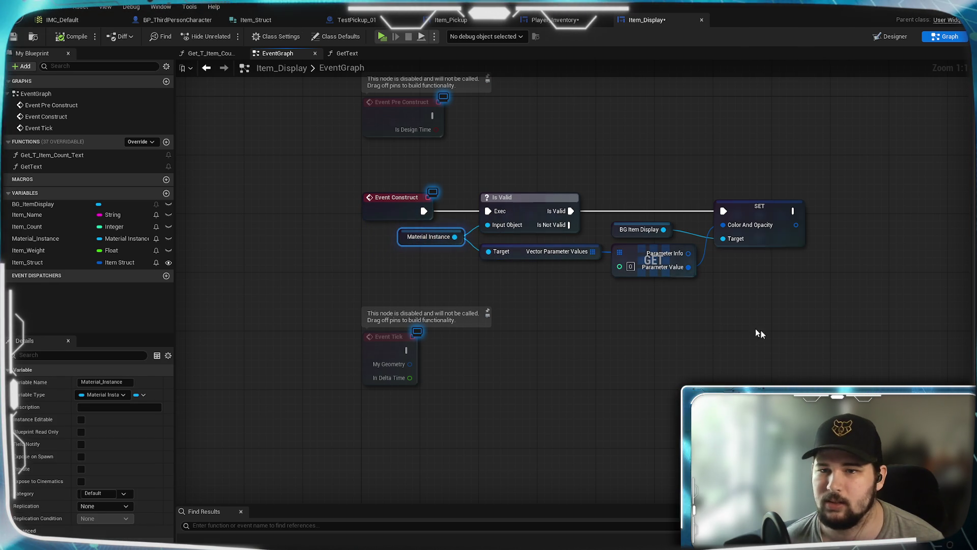
left_click_drag(820, 273, 461, 192)
mouse_move(593, 249)
left_mouse_down()
mouse_move(967, 244)
mouse_move(775, 248)
left_mouse_up()
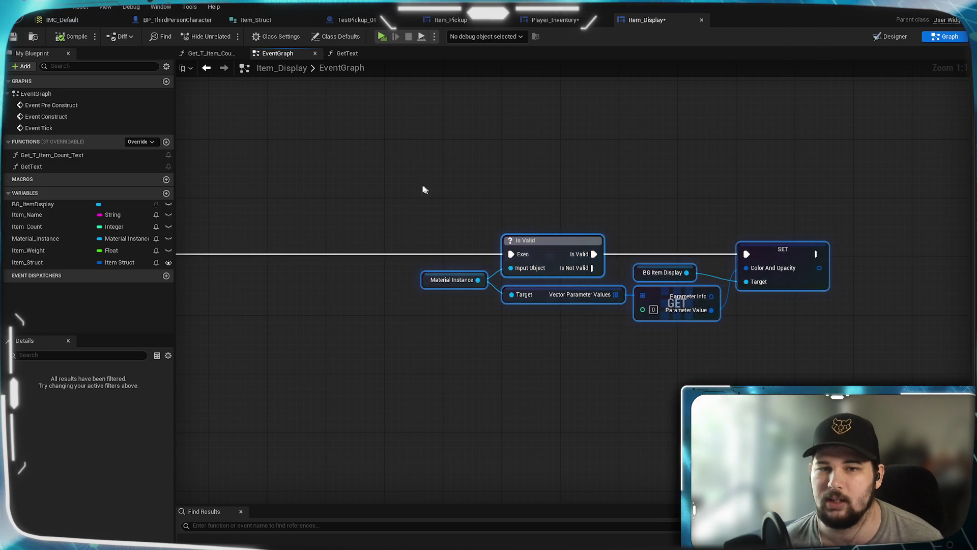
- Add an Item Struct getter below Event Construct
left_click_drag(194, 216, 598, 196)
left_click_drag(620, 286, 510, 283)
mouse_move(40, 263)
left_mouse_down()
mouse_move(348, 255)
mouse_move(333, 255)
left_mouse_up()
left_click(359, 270)
- Chain SET Item Name, Item Count, Material Instance and Item Weight after Event Construct
left_click(356, 278)
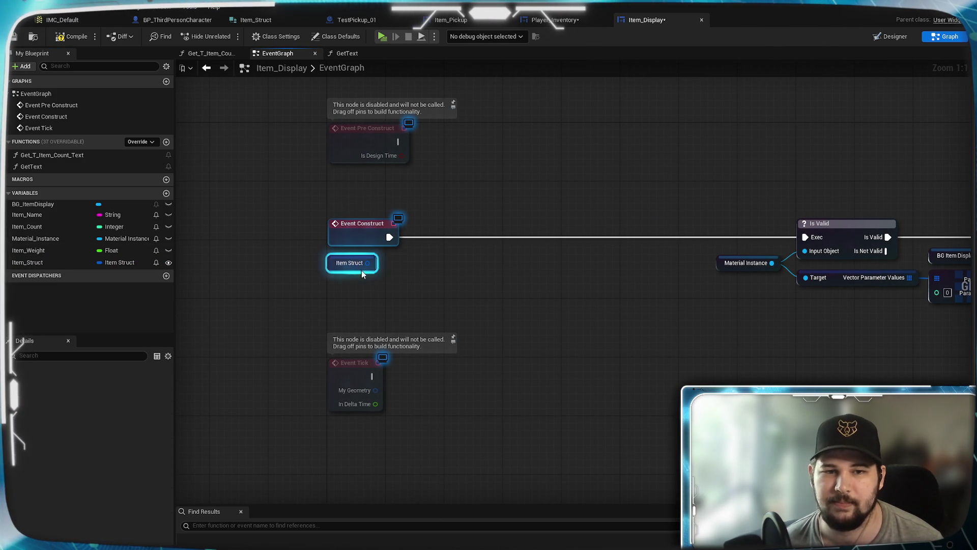
left_click(359, 268)
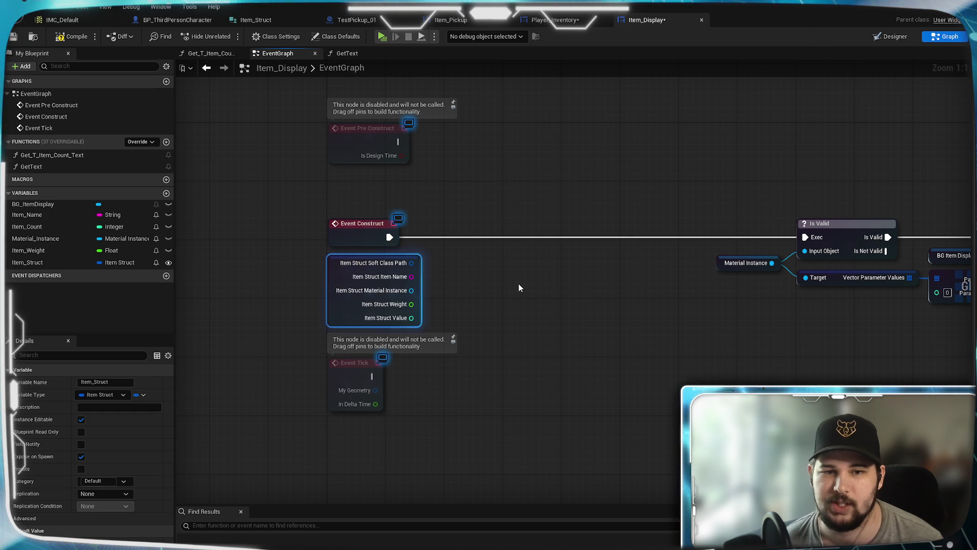
left_click_drag(67, 214, 313, 233)
left_click_drag(450, 236, 448, 231)
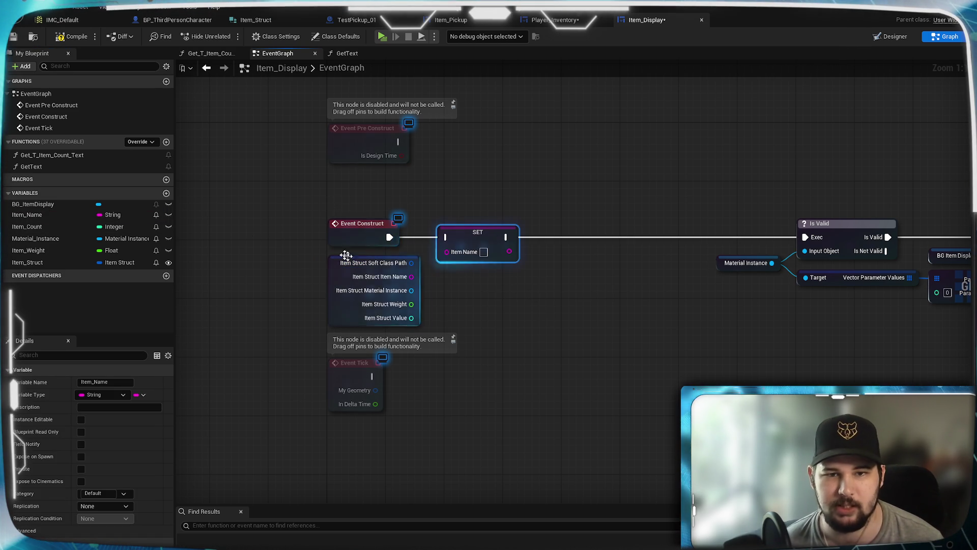
left_click_drag(171, 232, 543, 235)
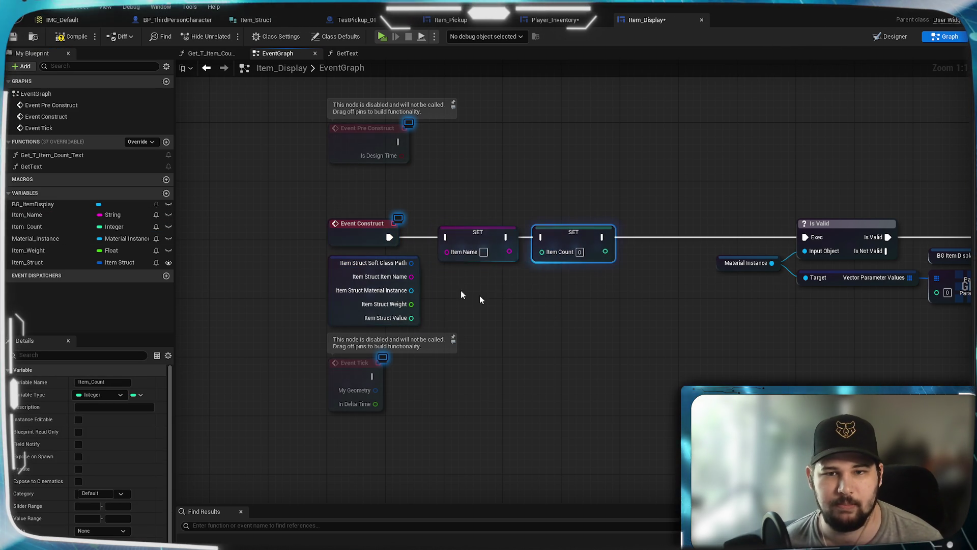
left_click_drag(23, 237, 657, 235)
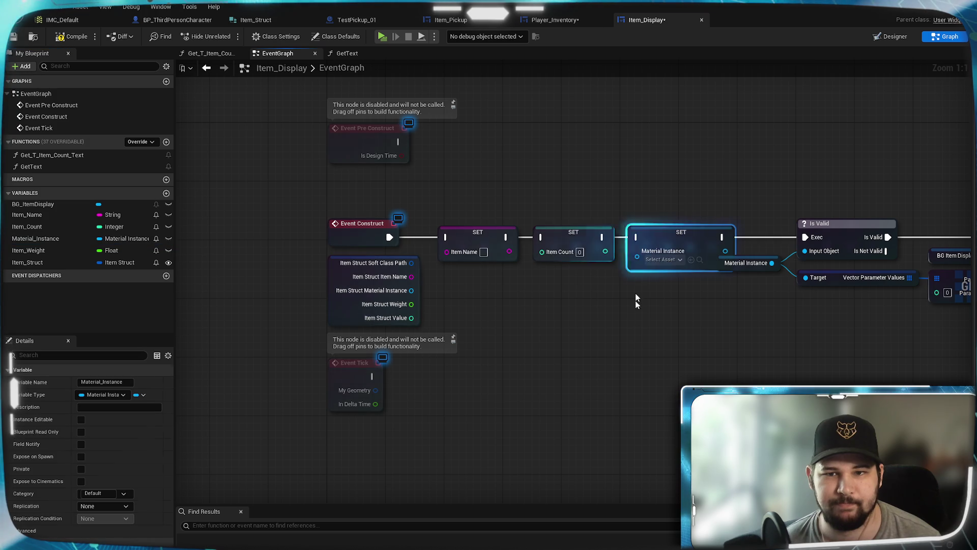
left_click_drag(681, 329, 330, 305)
left_click_drag(852, 291, 377, 151)
mouse_move(477, 210)
left_mouse_down()
mouse_move(423, 244)
mouse_move(722, 230)
mouse_move(717, 241)
left_mouse_up()
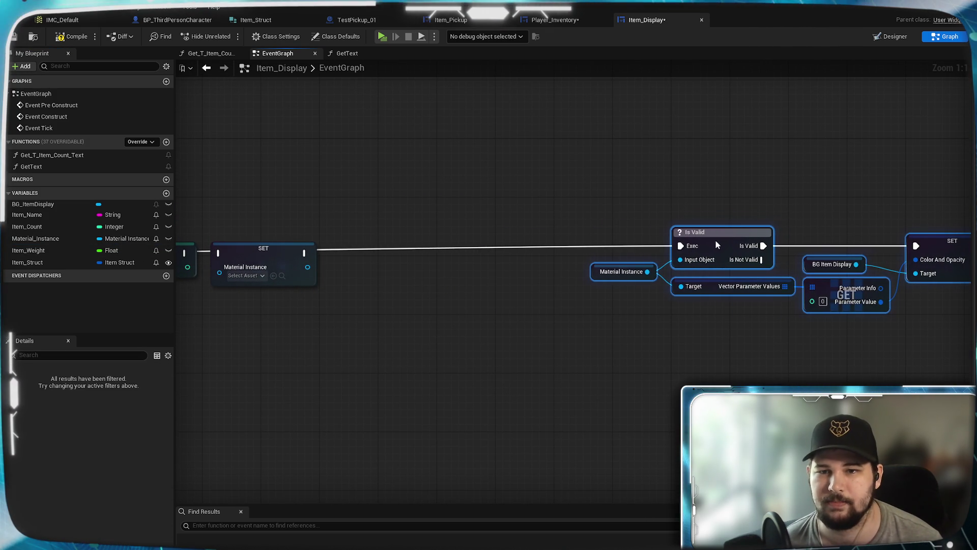
left_click_drag(214, 254, 645, 238)
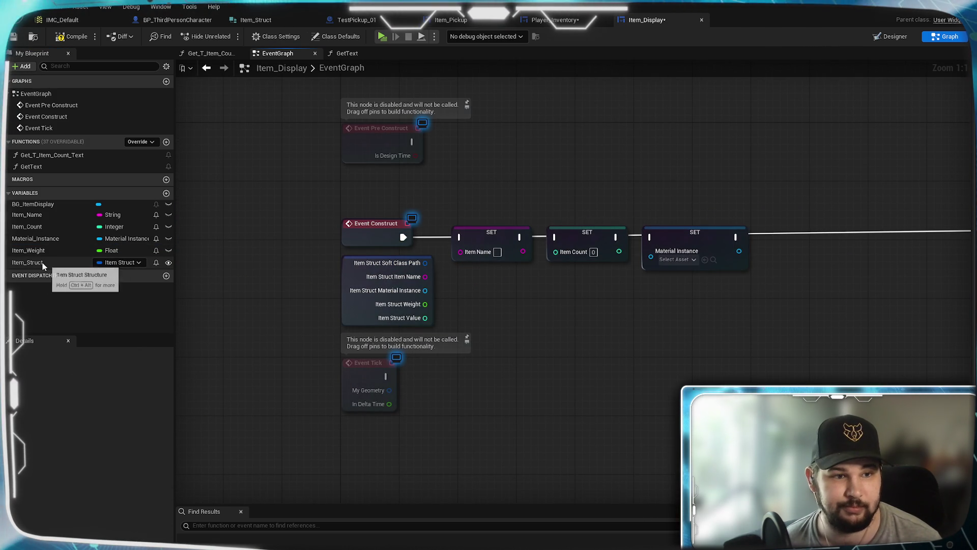
left_click_drag(30, 250, 794, 249)
left_click(477, 309)
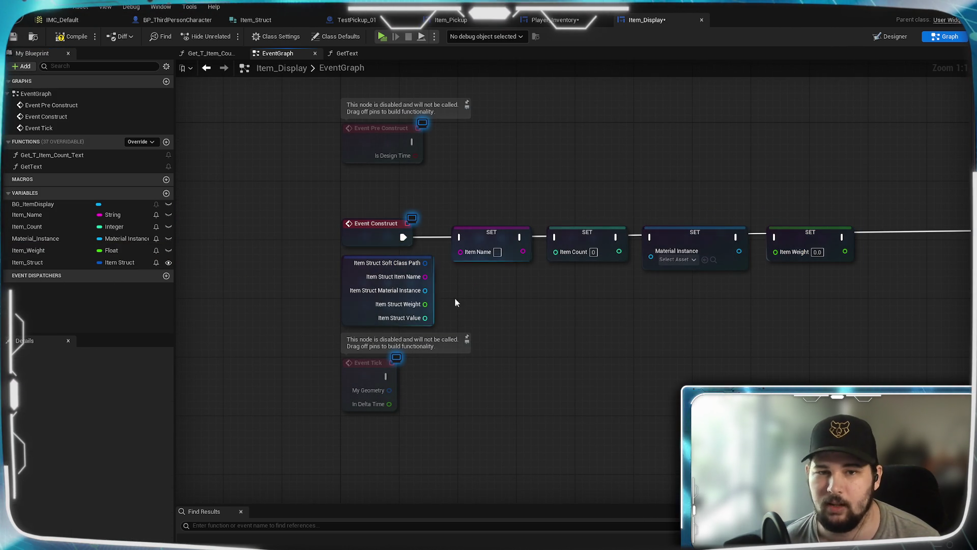
- Wire Item Struct's Item Name, Value, Material Instance and Weight into their setters, moving SET Item Count last
left_click_drag(466, 254, 463, 251)
left_click_drag(425, 290, 576, 251)
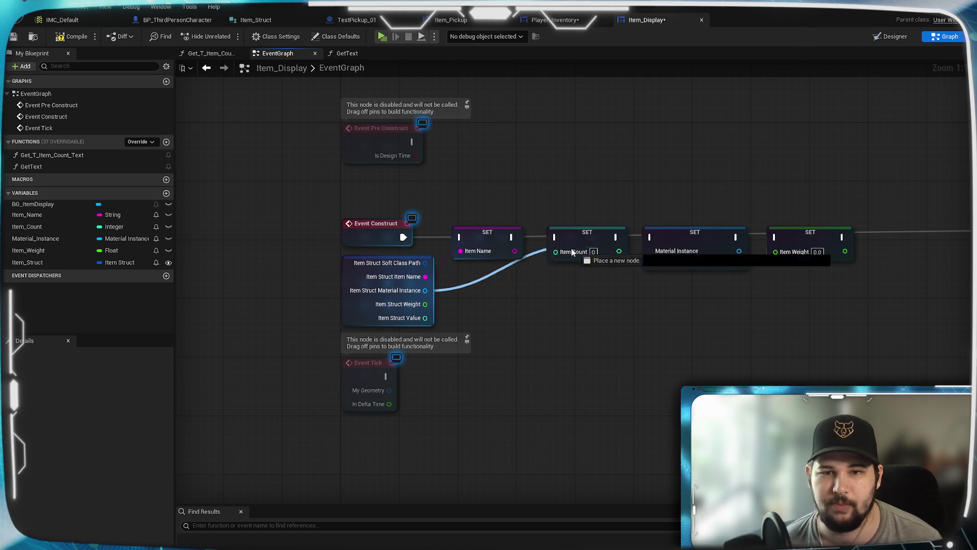
left_click_drag(426, 297, 562, 255)
left_click_drag(425, 290, 562, 255)
left_click(472, 314)
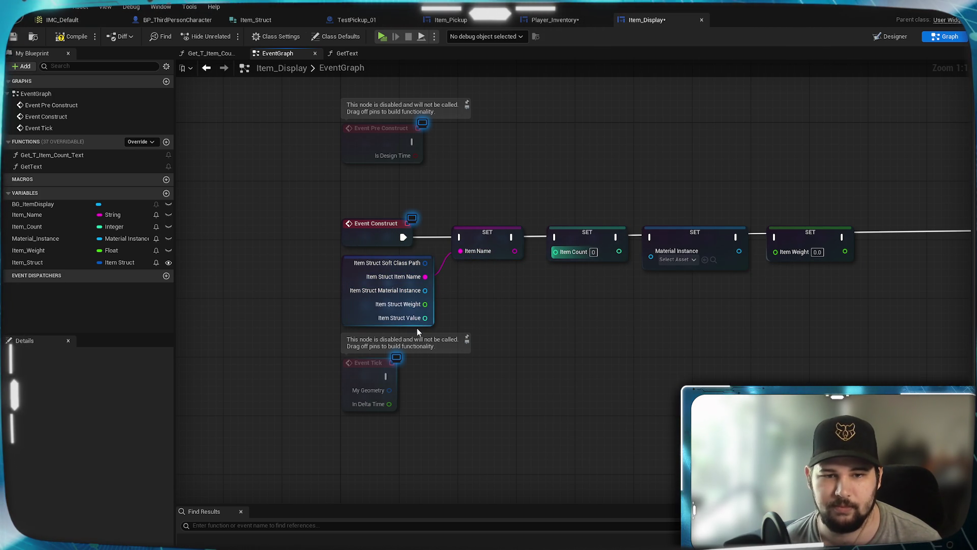
left_click_drag(425, 318, 555, 252)
mouse_move(425, 290)
left_mouse_down()
mouse_move(679, 275)
mouse_move(651, 256)
left_mouse_up()
mouse_move(442, 310)
left_mouse_down()
mouse_move(790, 245)
mouse_move(777, 252)
left_mouse_up()
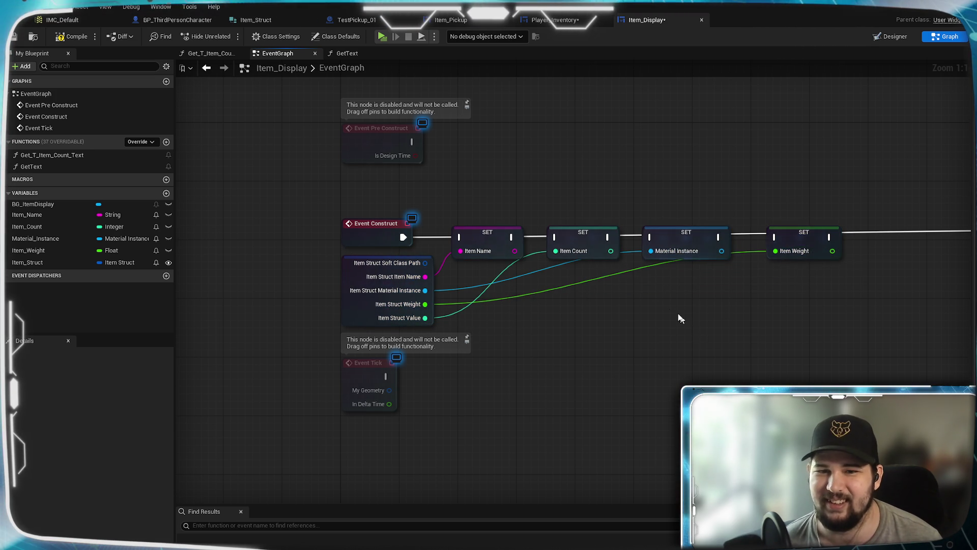
left_click_drag(695, 328, 593, 352)
left_click_drag(477, 265, 802, 265)
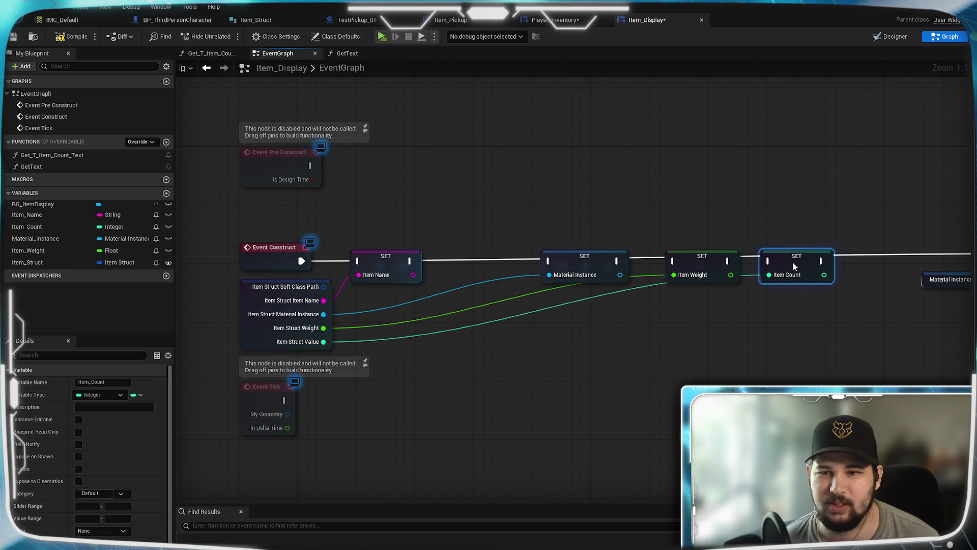
- Even out the spacing of SET Item Name, Material Instance, Item Weight and Item Count
left_click_drag(849, 316, 537, 239)
left_click_drag(584, 261, 496, 261)
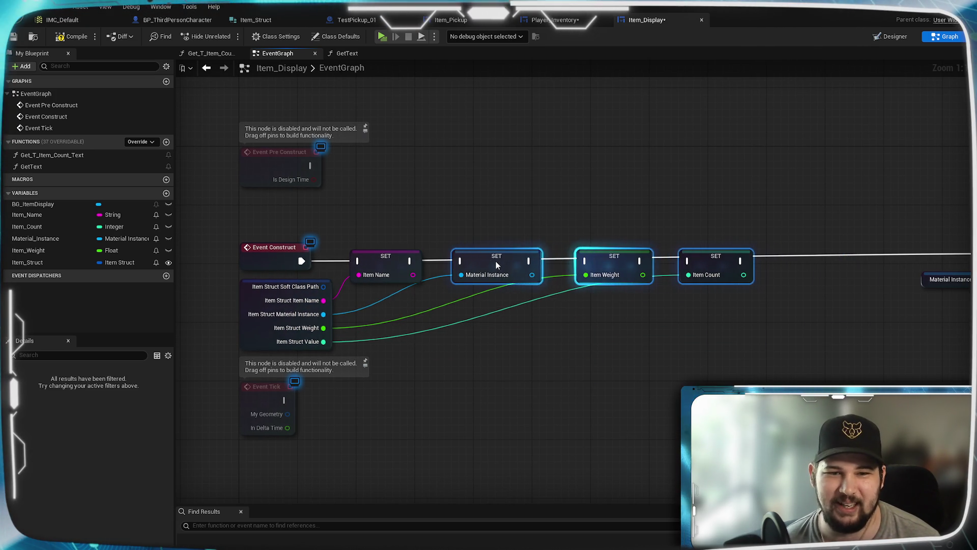
left_click_drag(377, 264, 383, 264)
left_click(460, 203)
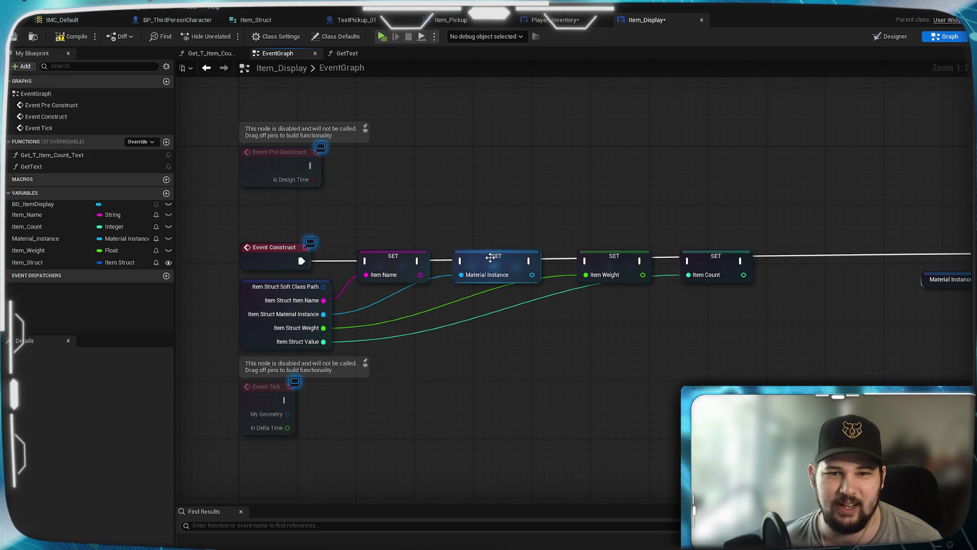
left_click_drag(490, 258, 483, 258)
left_click_drag(600, 261, 584, 258)
left_click(724, 264)
left_click_drag(693, 257, 679, 256)
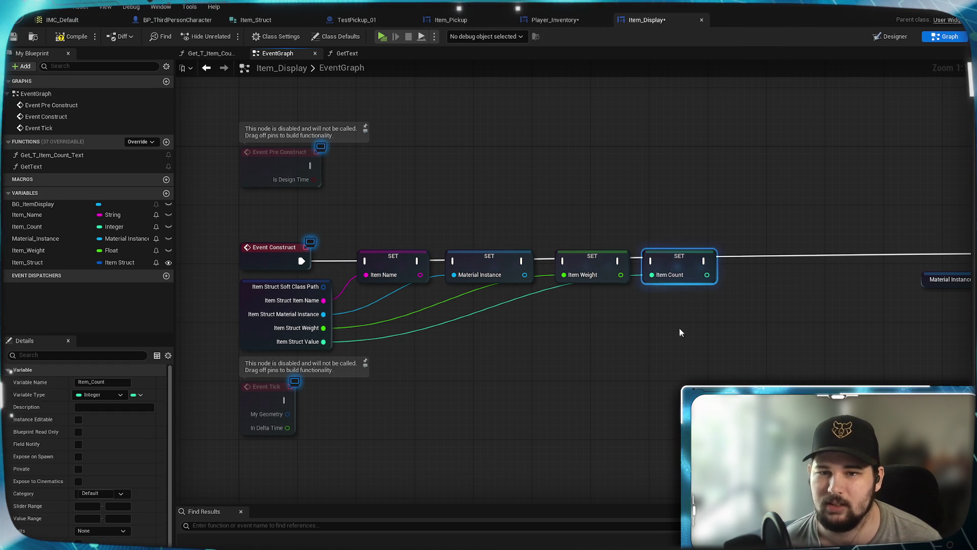
left_click(591, 257)
left_click_drag(591, 257, 582, 256)
left_click(592, 203)
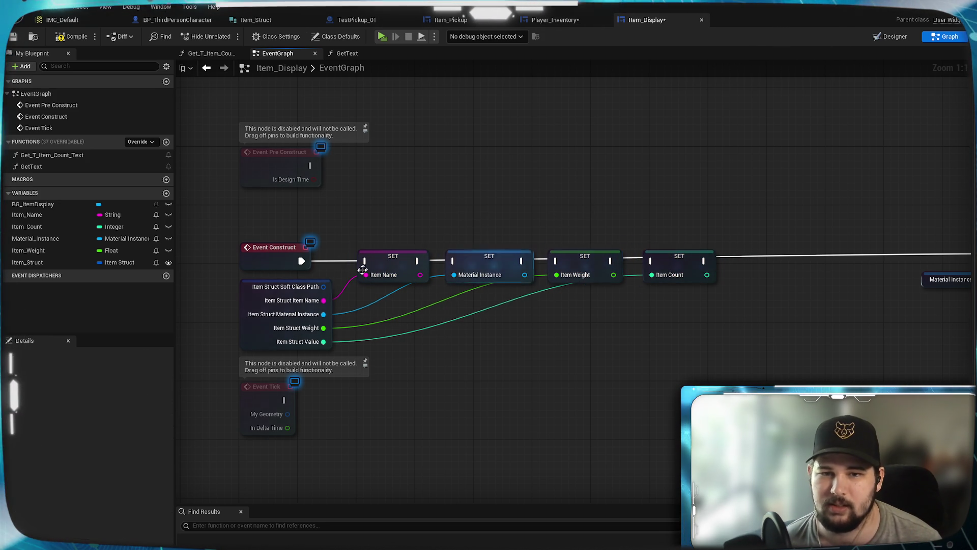
left_click_drag(673, 261, 665, 261)
left_click(364, 463)
left_click_drag(554, 361, 582, 366)
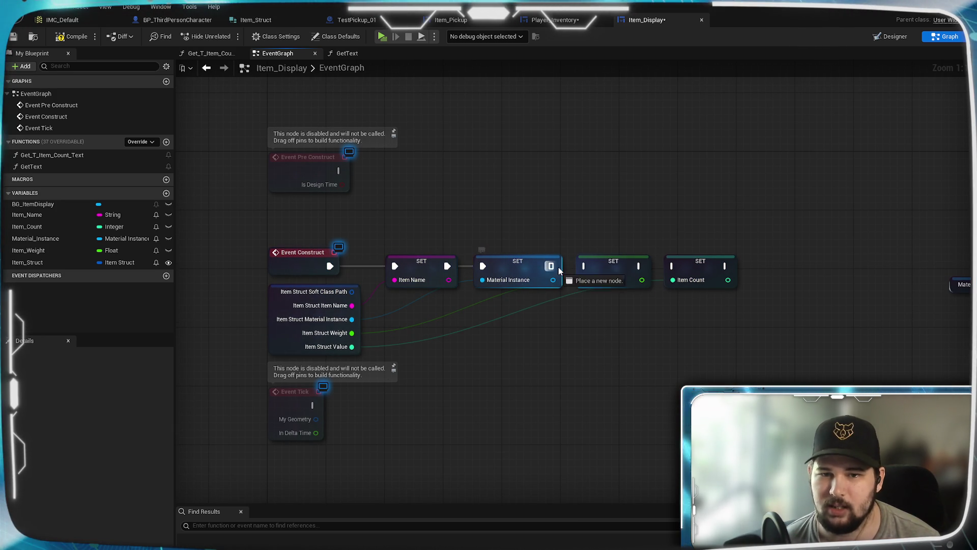
- Feed SET Item Count's exec into the Is Valid check and move the Is Valid group beside the chain
left_click_drag(674, 262, 580, 264)
mouse_move(646, 266)
left_mouse_down()
mouse_move(484, 277)
mouse_move(781, 272)
mouse_move(529, 275)
left_mouse_up()
scroll(780, 272, "down", 1)
left_click_drag(801, 390, 447, 211)
mouse_move(561, 263)
left_mouse_down()
mouse_move(809, 271)
mouse_move(611, 290)
mouse_move(609, 279)
mouse_move(657, 277)
left_mouse_up()
left_click(645, 196)
scroll(636, 328, "up", 1)
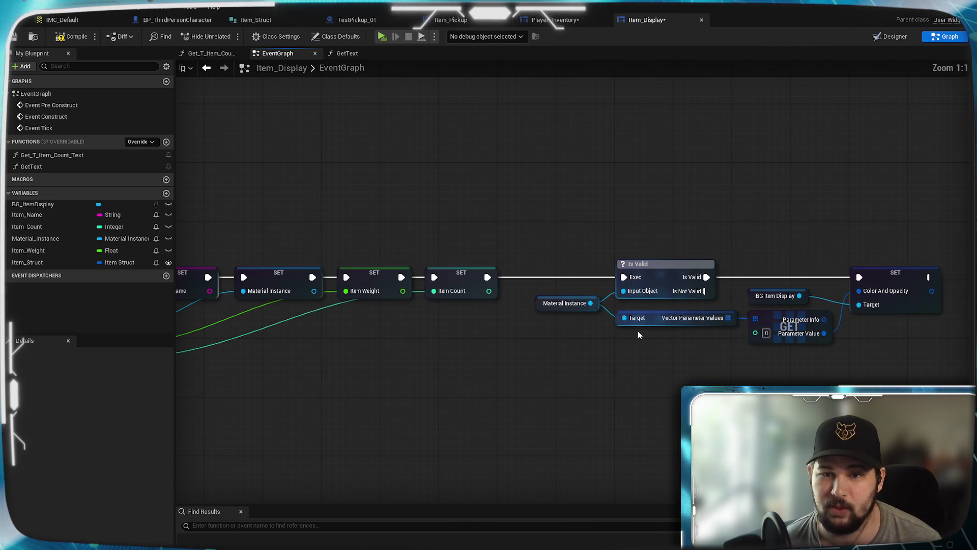
left_click(579, 313)
left_click(578, 326)
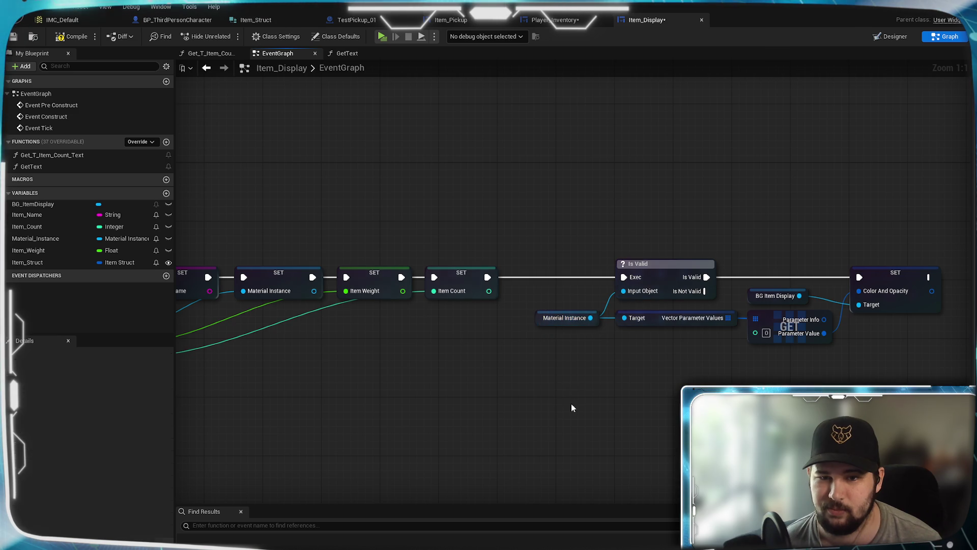
left_click_drag(567, 402, 458, 407)
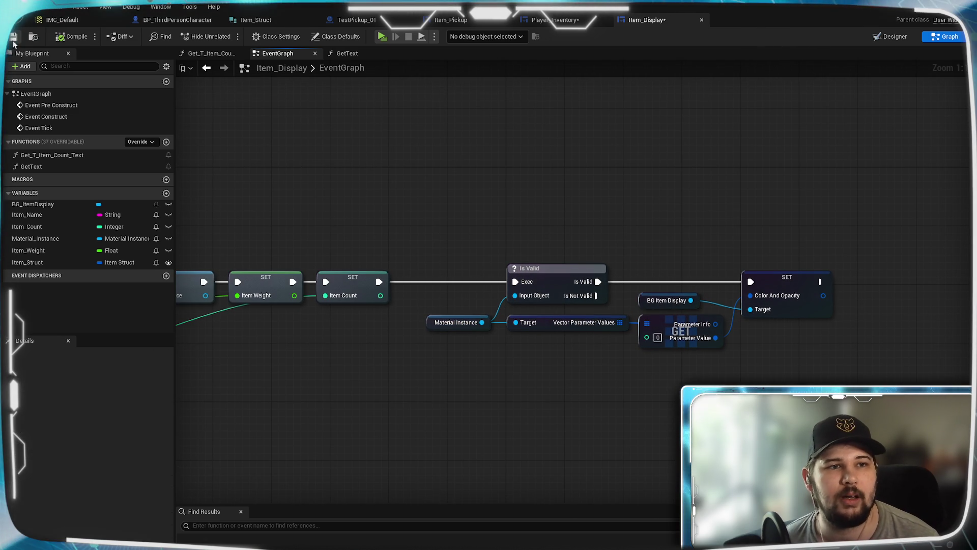
mouse_move(220, 239)
left_mouse_down()
mouse_move(559, 218)
mouse_move(635, 200)
left_mouse_up()
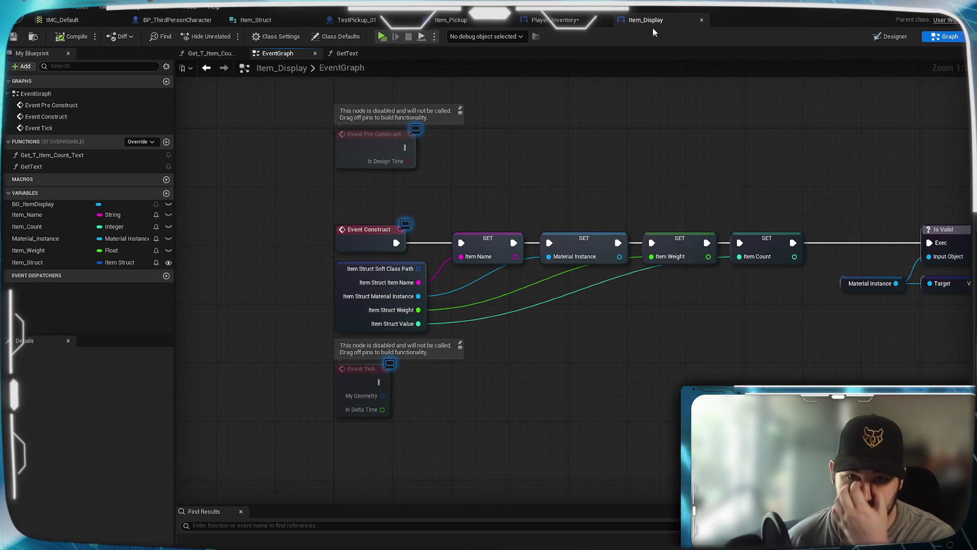
left_click(556, 21)
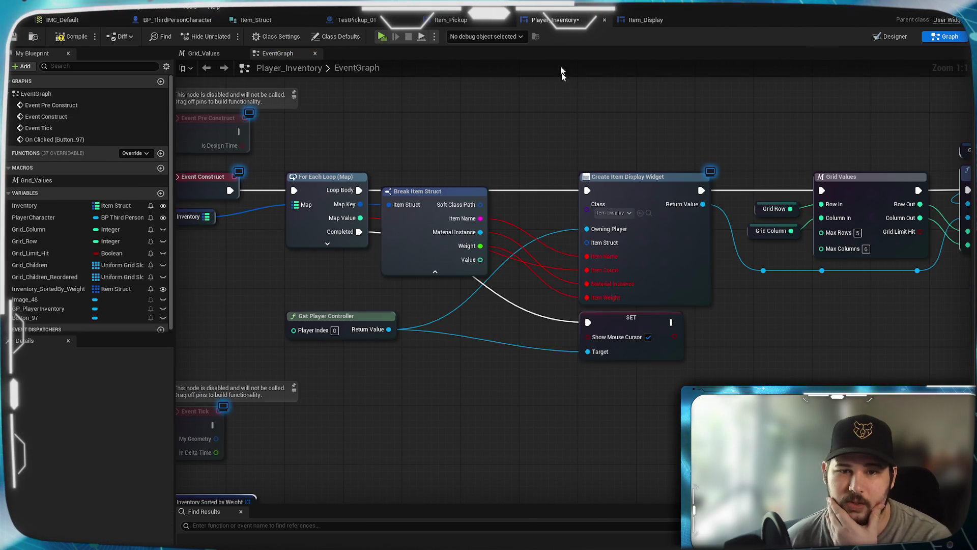
- Refresh Create Item Display Widget, delete Break Item Struct and wire Map Key into Item Struct
right_click(688, 277)
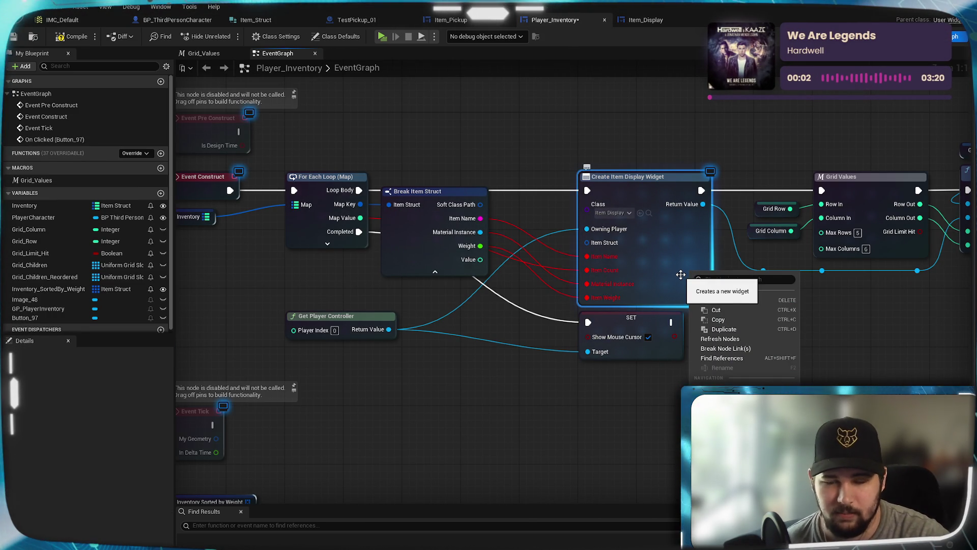
left_click(721, 339)
left_click(433, 207)
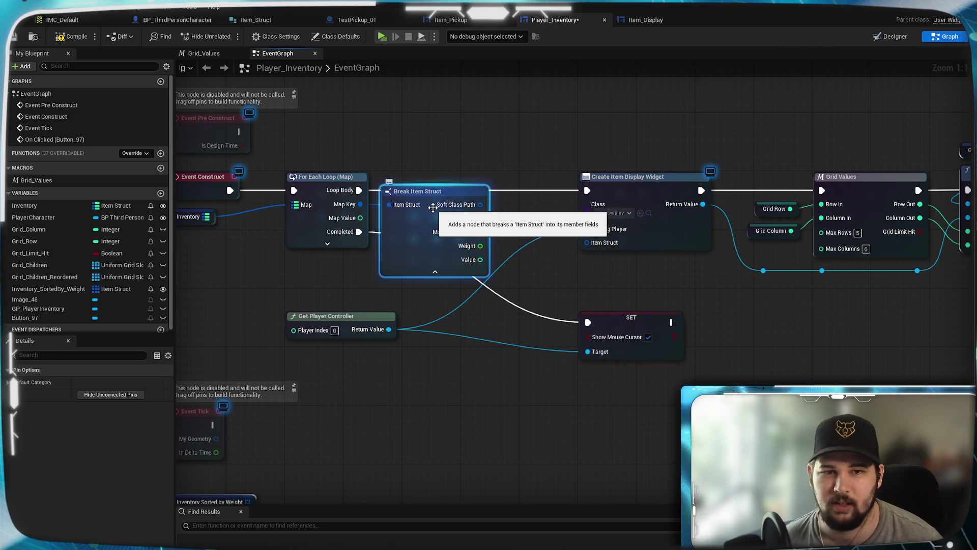
key("Delete")
left_click_drag(360, 204, 587, 242)
- Shift the widget creation and grid nodes left to tidy the spacing
scroll(573, 295, "down", 1)
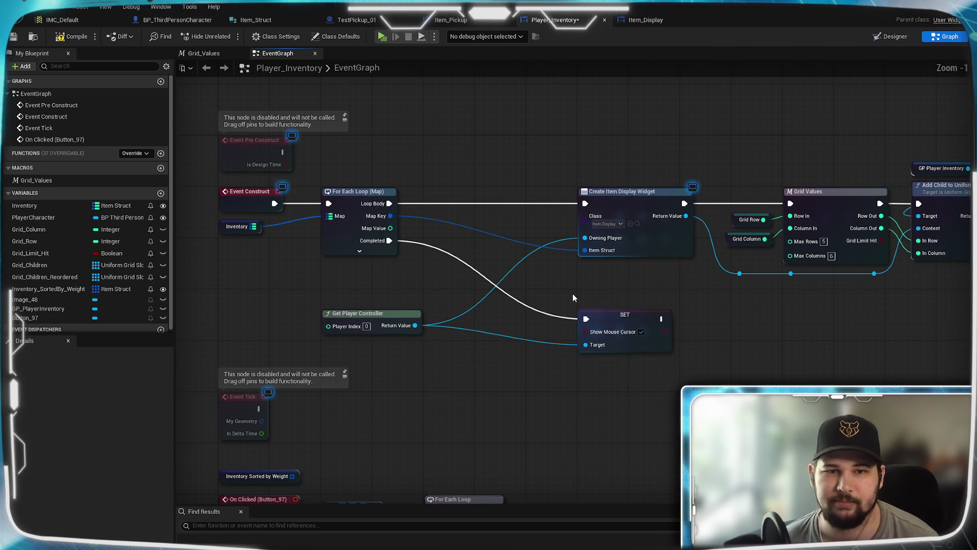
scroll(733, 397, "down", 1)
left_click_drag(733, 397, 557, 354)
left_click_drag(901, 366, 404, 122)
scroll(624, 221, "up", 3)
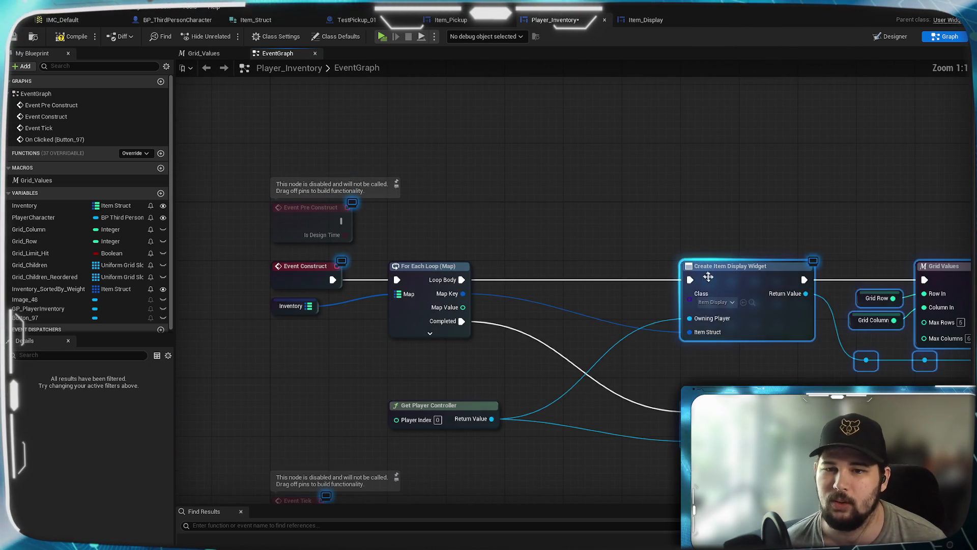
mouse_move(621, 271)
left_mouse_down()
mouse_move(603, 282)
mouse_move(544, 283)
left_mouse_up()
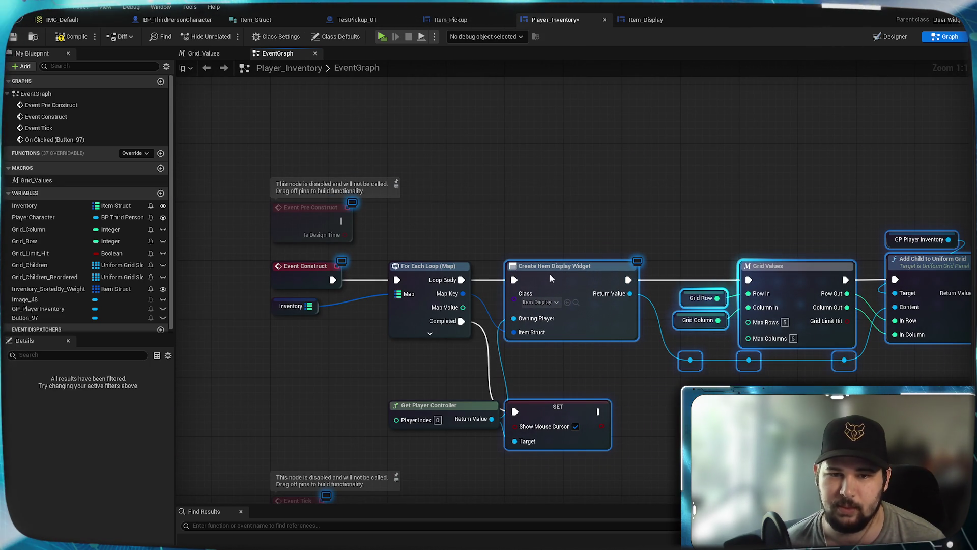
left_click(535, 182)
- Raise Get Player Controller and the Show Mouse Cursor setter beside the loop
left_click_drag(518, 197, 731, 143)
mouse_move(641, 355)
left_mouse_down()
mouse_move(567, 312)
mouse_move(610, 293)
mouse_move(605, 303)
mouse_move(614, 301)
left_mouse_up()
left_click_drag(778, 355, 778, 304)
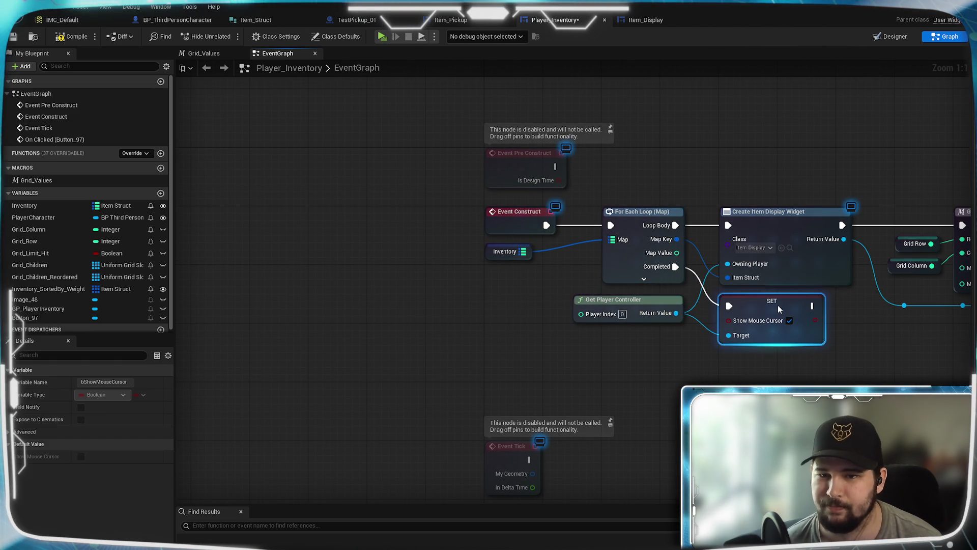
left_click_drag(896, 383, 670, 388)
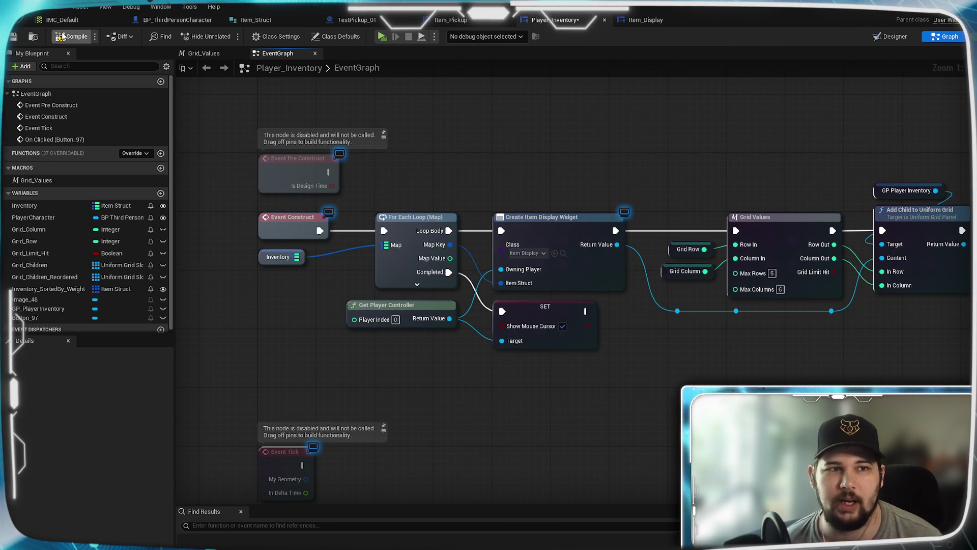
mouse_move(694, 361)
left_mouse_down()
mouse_move(475, 352)
mouse_move(506, 356)
mouse_move(687, 350)
mouse_move(471, 339)
left_mouse_up()
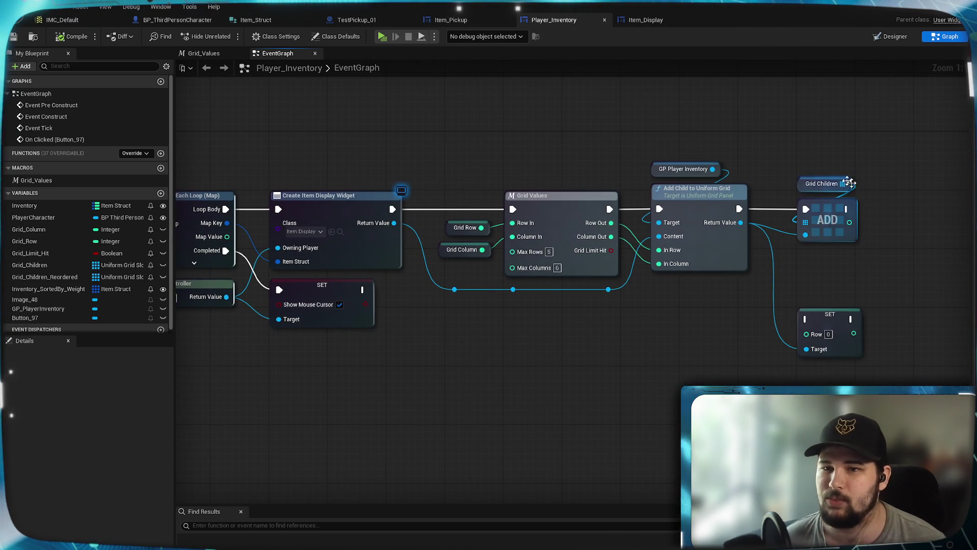
mouse_move(478, 415)
left_mouse_down()
mouse_move(567, 334)
mouse_move(723, 237)
mouse_move(652, 164)
mouse_move(474, 180)
left_mouse_up()
- Place a Get Item Struct node beside Get Content, with Context Sensitive turned off
left_click_drag(580, 310, 621, 323)
type("get")
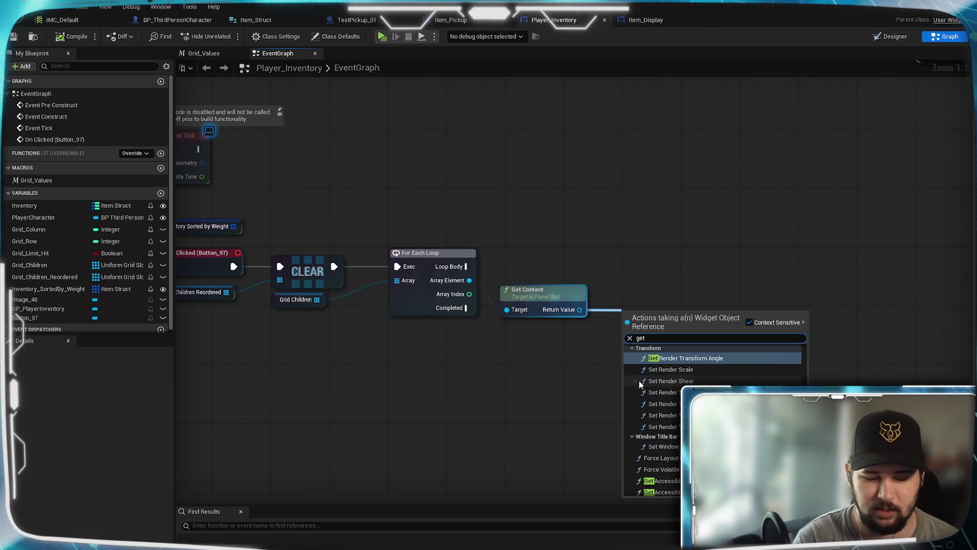
type(" item")
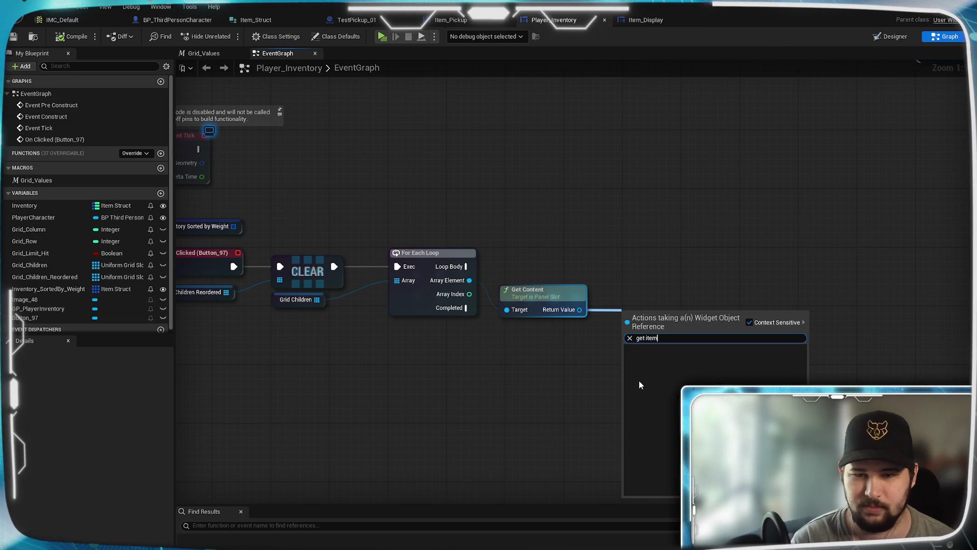
left_click(750, 323)
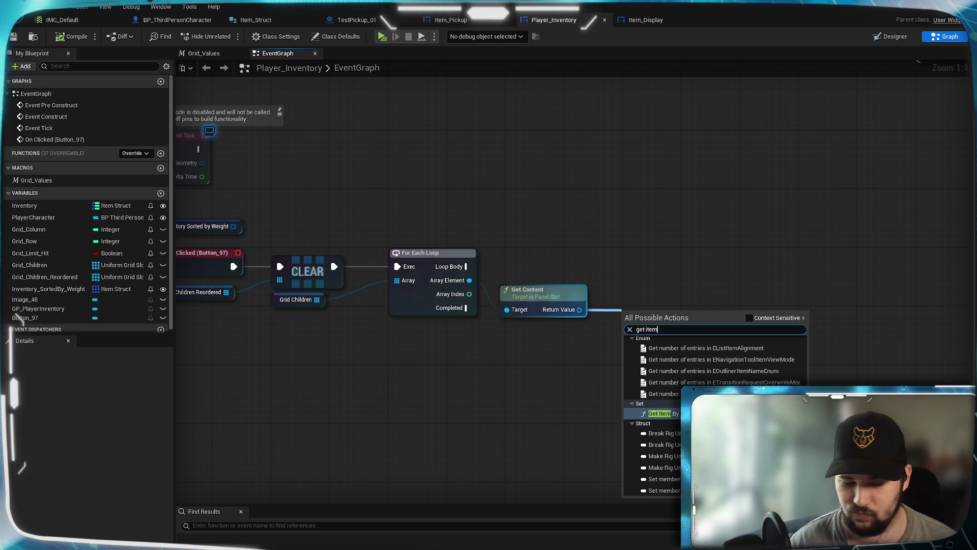
type(" struct")
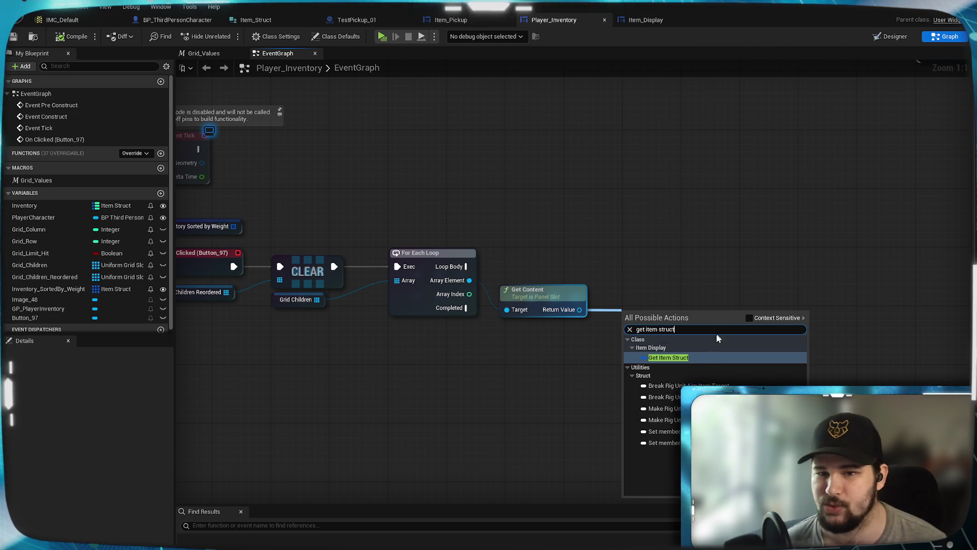
key("Return")
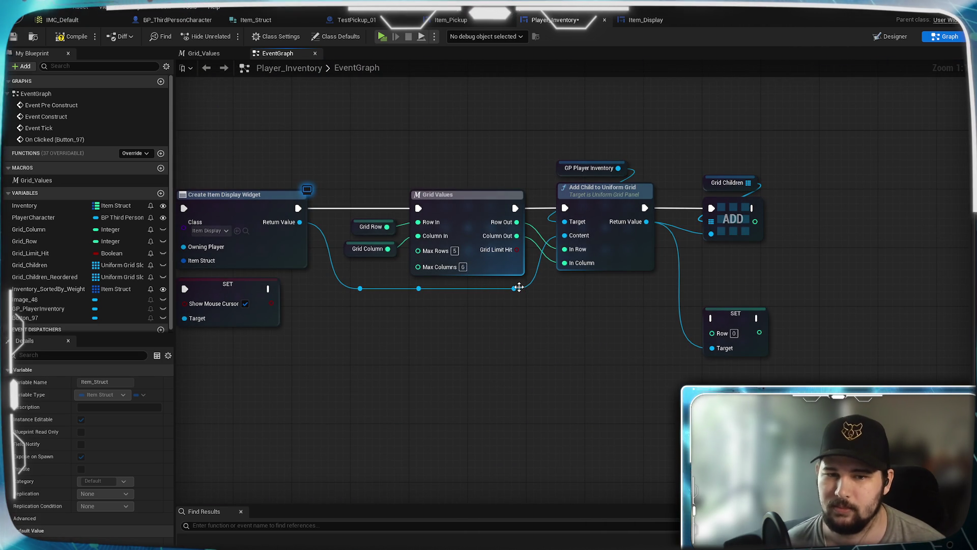
left_click(519, 287)
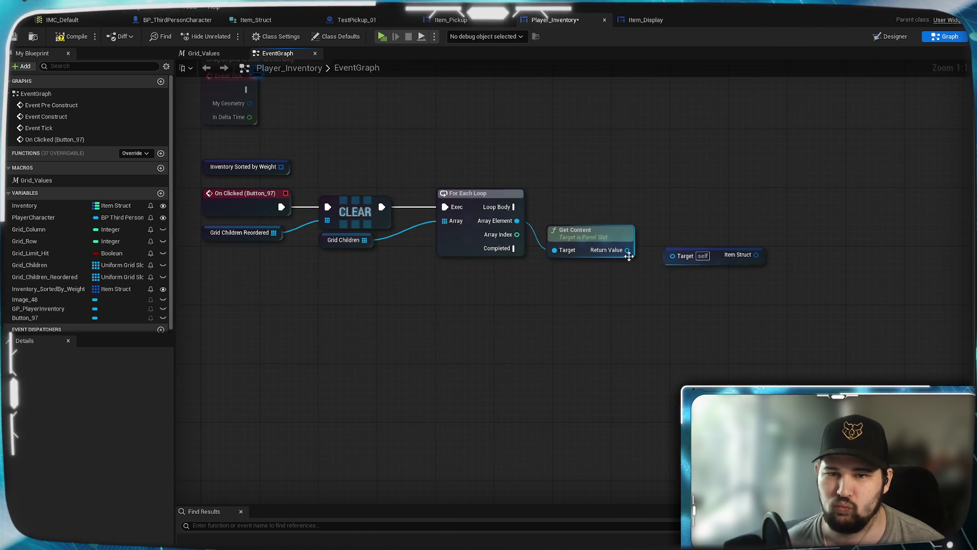
- Search 'get item dis' from Get Content's Return Value, cancel, then drag out again for a cast
left_click_drag(627, 250, 652, 300)
type("get item")
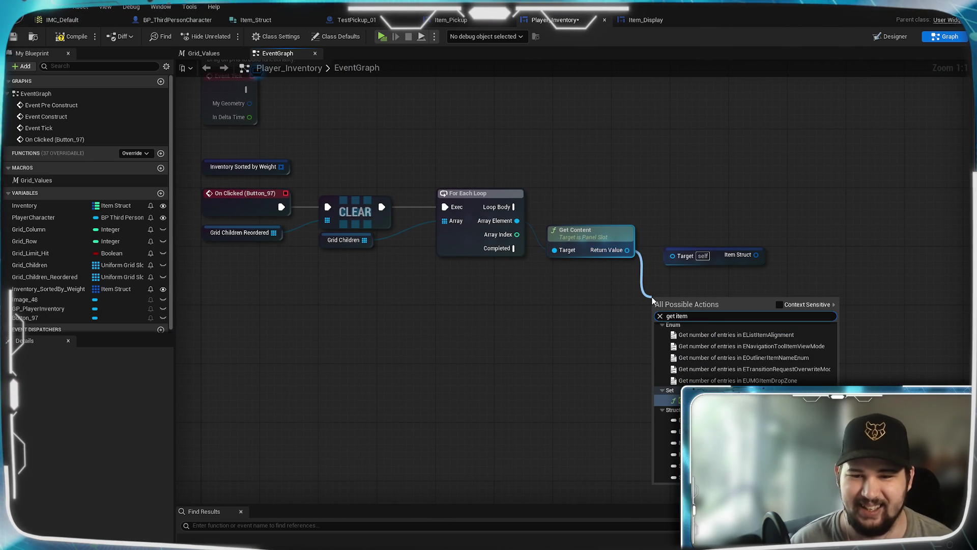
type(" dis")
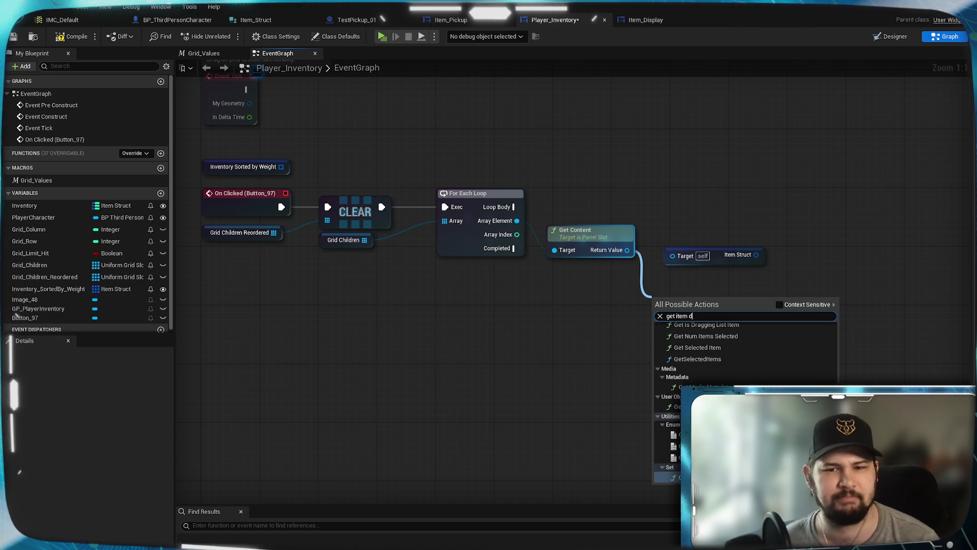
key("Escape")
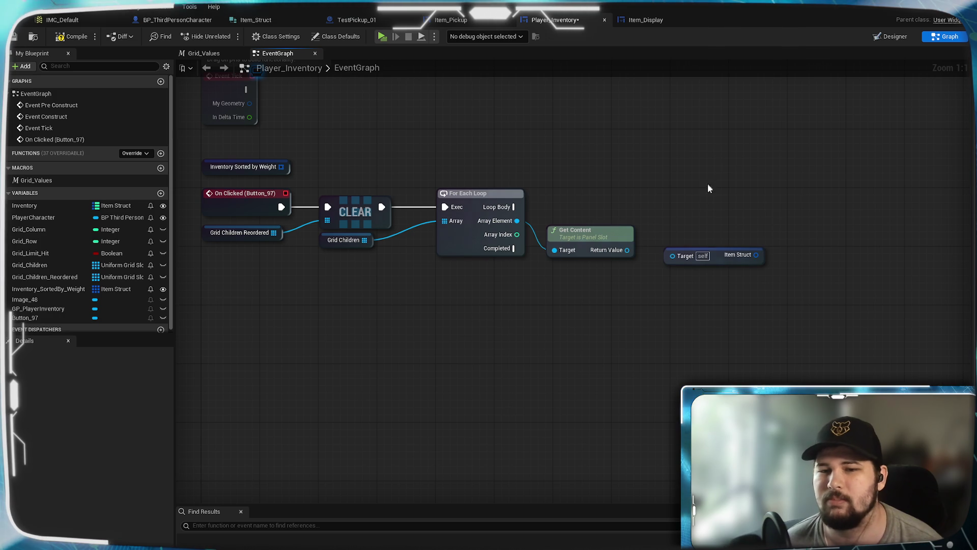
mouse_move(727, 234)
left_mouse_down()
mouse_move(648, 327)
mouse_move(850, 301)
left_mouse_up()
mouse_move(600, 363)
left_mouse_down()
mouse_move(844, 303)
mouse_move(626, 312)
left_mouse_up()
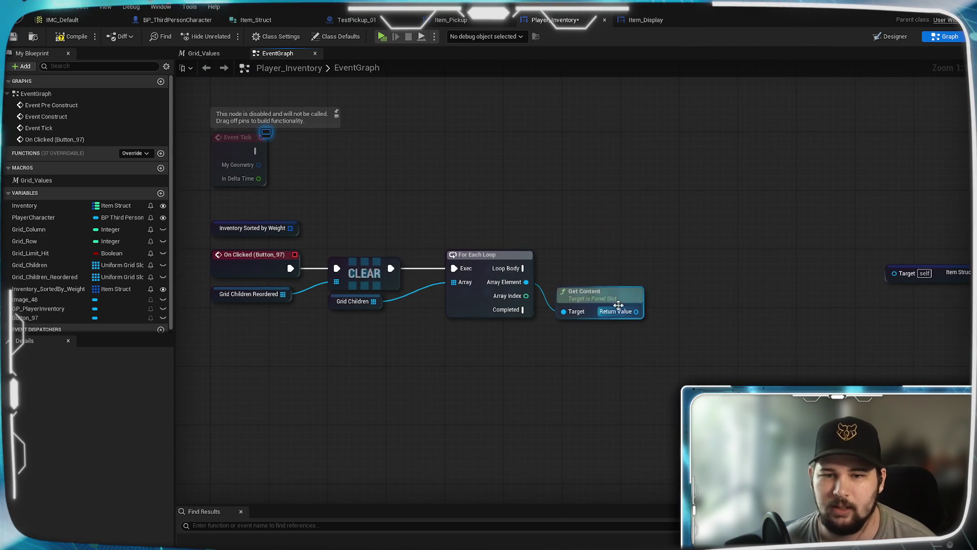
left_click_drag(736, 339, 682, 351)
left_click_drag(584, 323, 612, 329)
- Add a Cast To Item_Display on Get Content's result, executed on each Loop Body iteration
type("cast to ")
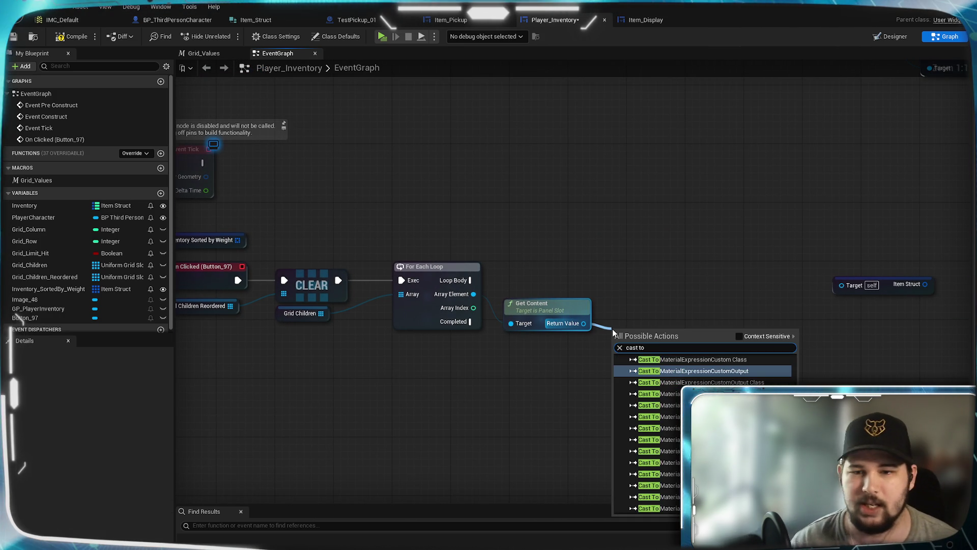
type("Item")
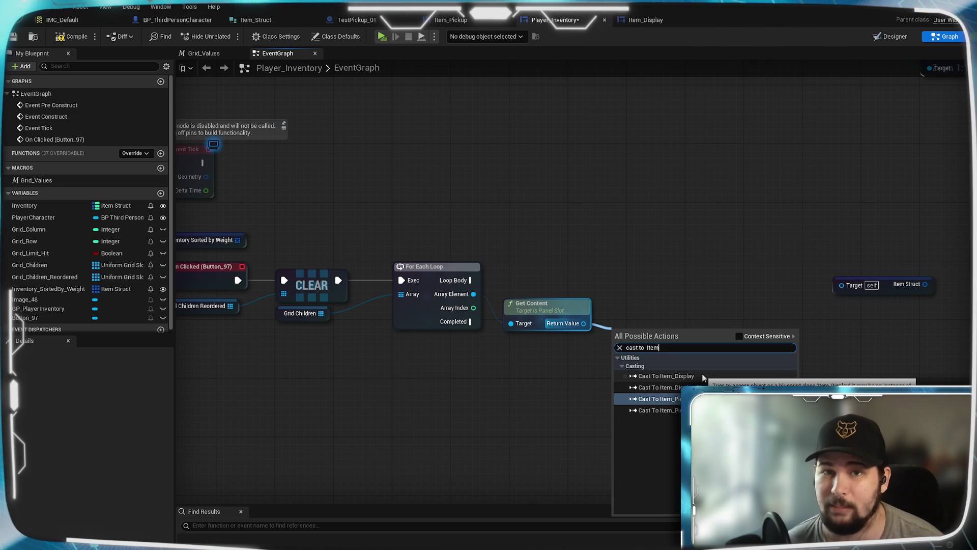
left_click(703, 377)
mouse_move(661, 327)
left_mouse_down()
mouse_move(655, 254)
mouse_move(661, 273)
left_mouse_up()
mouse_move(470, 280)
left_mouse_down()
mouse_move(565, 285)
mouse_move(639, 273)
left_mouse_up()
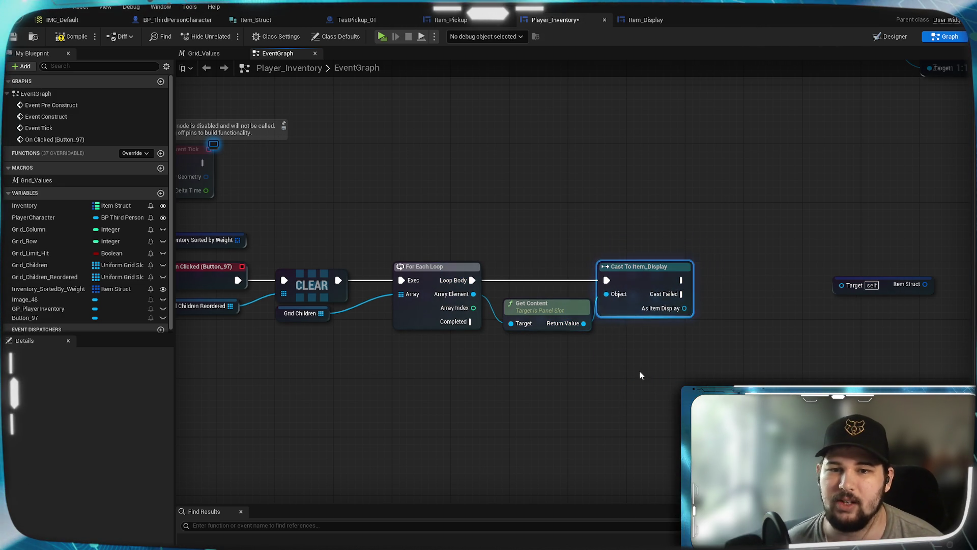
left_click_drag(532, 314, 524, 307)
left_click(634, 279)
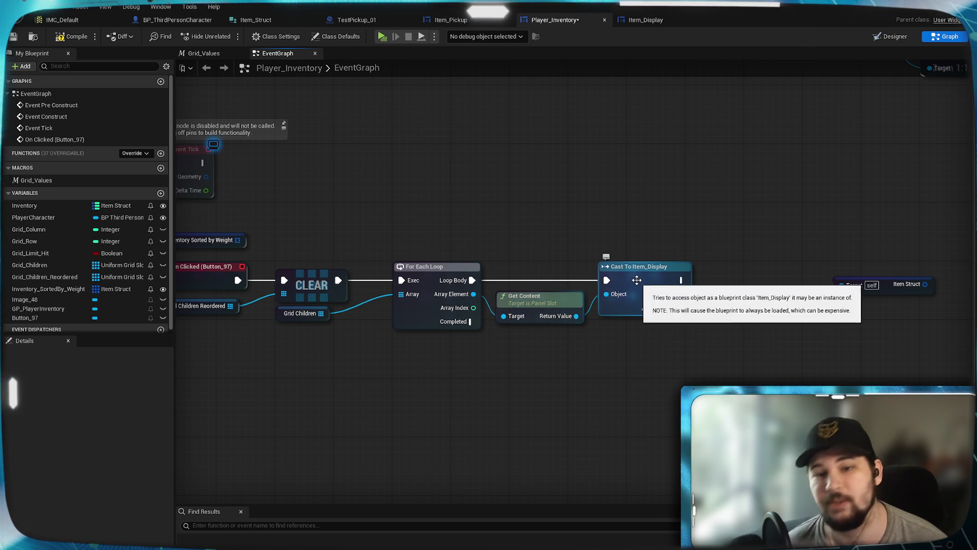
- Feed the cast's As Item Display into Get Item Struct; move Inventory Sorted by Weight beside it
left_click(653, 212)
left_click_drag(653, 212, 611, 405)
left_click_drag(652, 342, 590, 363)
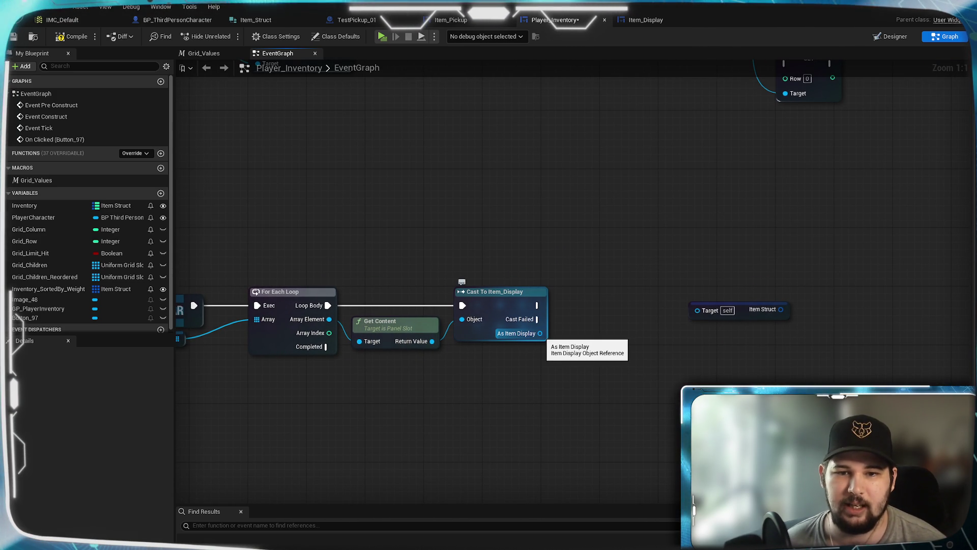
mouse_move(540, 334)
left_mouse_down()
mouse_move(572, 349)
mouse_move(702, 310)
mouse_move(628, 356)
mouse_move(614, 349)
left_mouse_up()
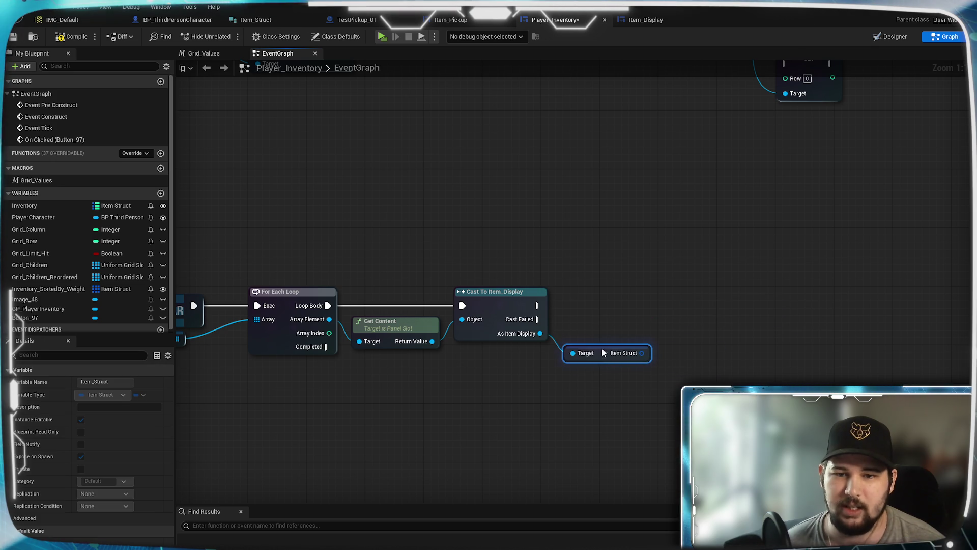
left_click_drag(282, 247, 728, 245)
left_click(741, 184)
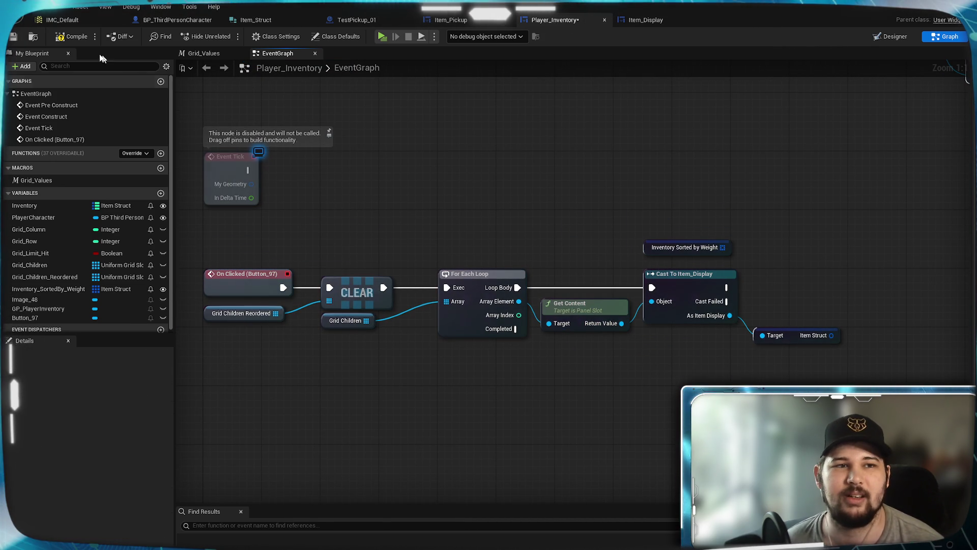
- Compile the blueprint and review the cast and Item Struct nodes
left_click(71, 37)
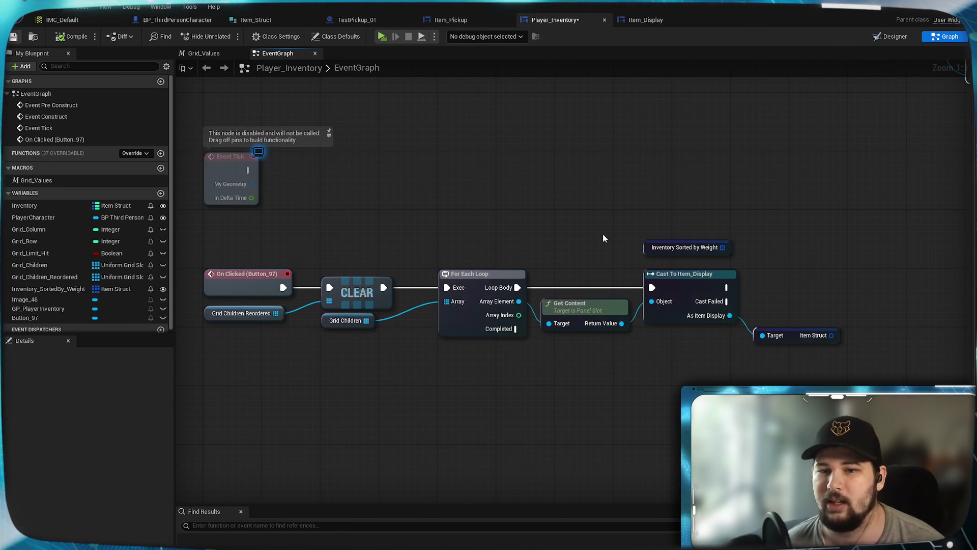
left_click_drag(805, 279, 646, 285)
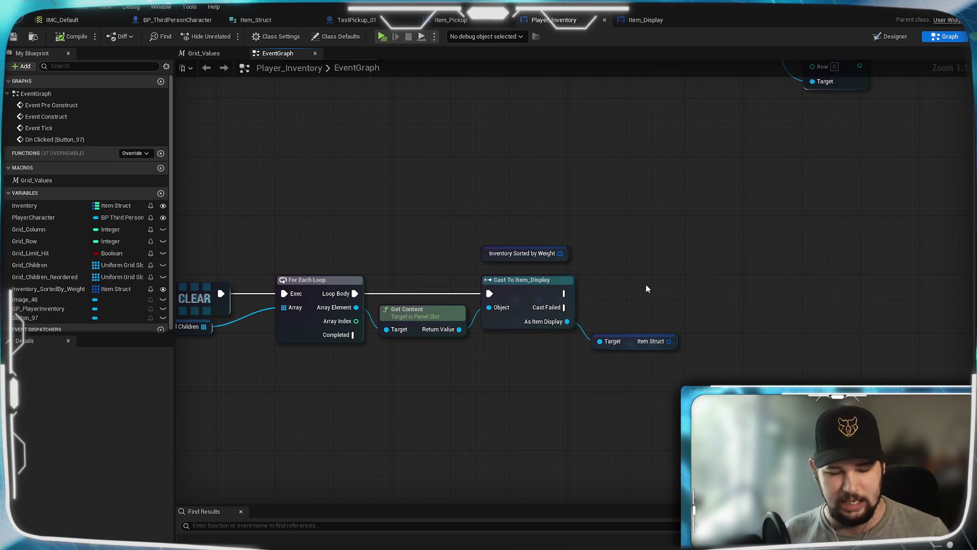
left_click_drag(678, 379, 638, 376)
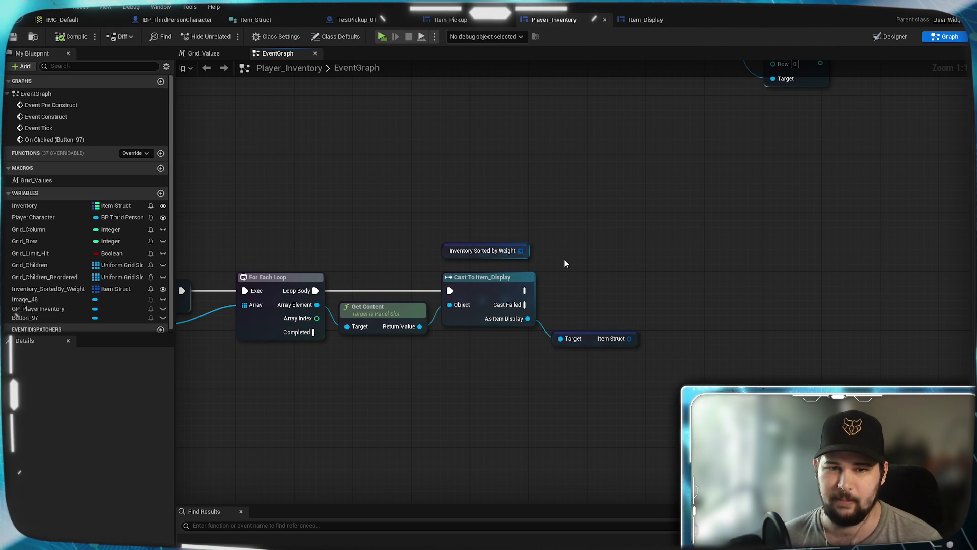
mouse_move(607, 277)
left_mouse_down()
mouse_move(622, 264)
mouse_move(821, 227)
left_mouse_up()
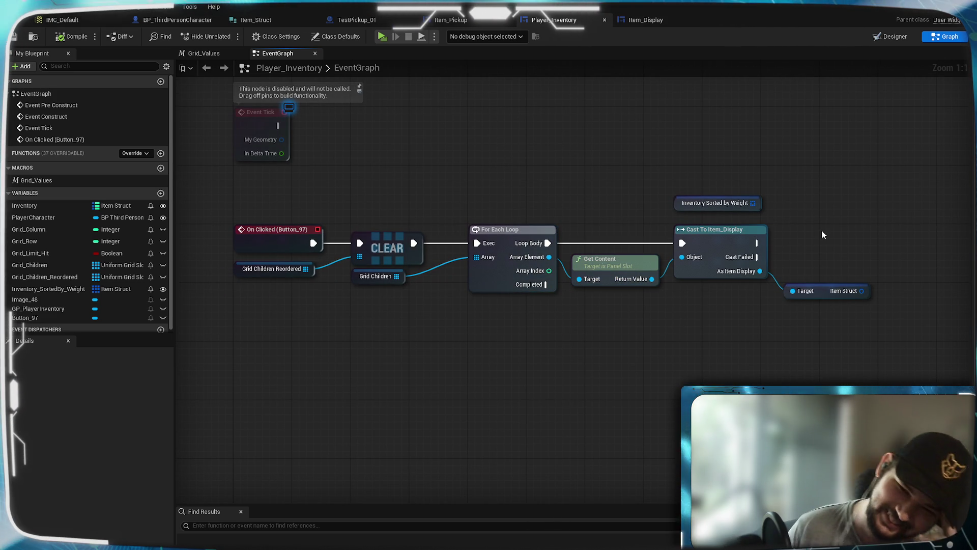
mouse_move(835, 249)
left_mouse_down()
mouse_move(757, 268)
mouse_move(535, 275)
left_mouse_up()
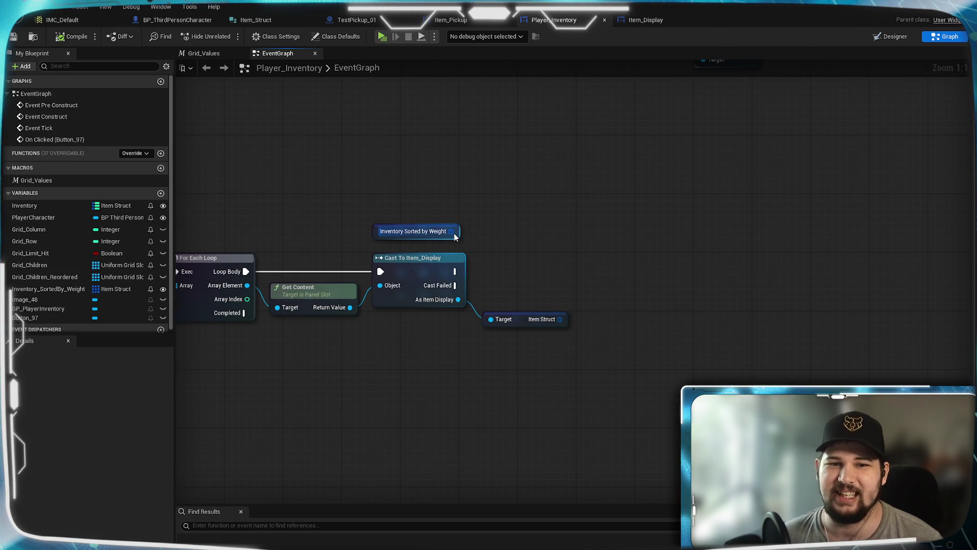
mouse_move(451, 232)
left_mouse_down()
mouse_move(693, 292)
mouse_move(687, 286)
left_mouse_up()
- Add a Find node on Inventory Sorted by Weight, fed by the Item Struct output
type("find")
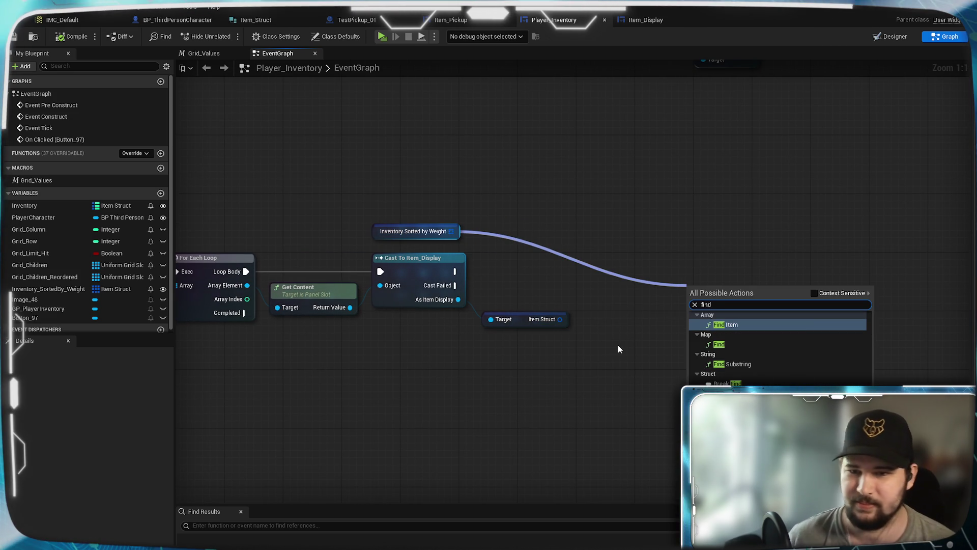
left_click(704, 347)
left_click_drag(725, 286, 629, 275)
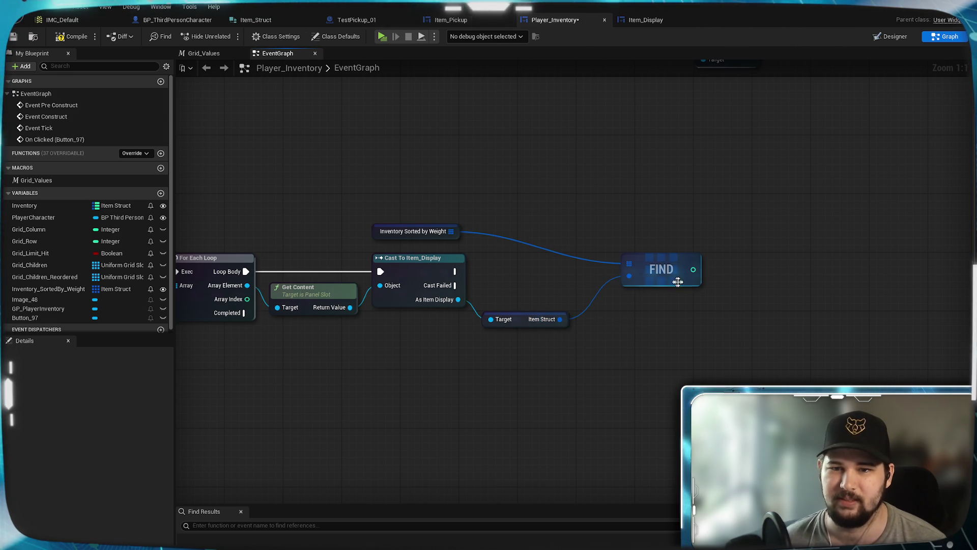
left_click_drag(682, 245, 637, 242)
left_click_drag(552, 325, 539, 325)
- Move the Inventory Sorted by Weight getter next to Find and tidy the layout
left_click_drag(450, 239, 674, 278)
left_click_drag(569, 300, 554, 306)
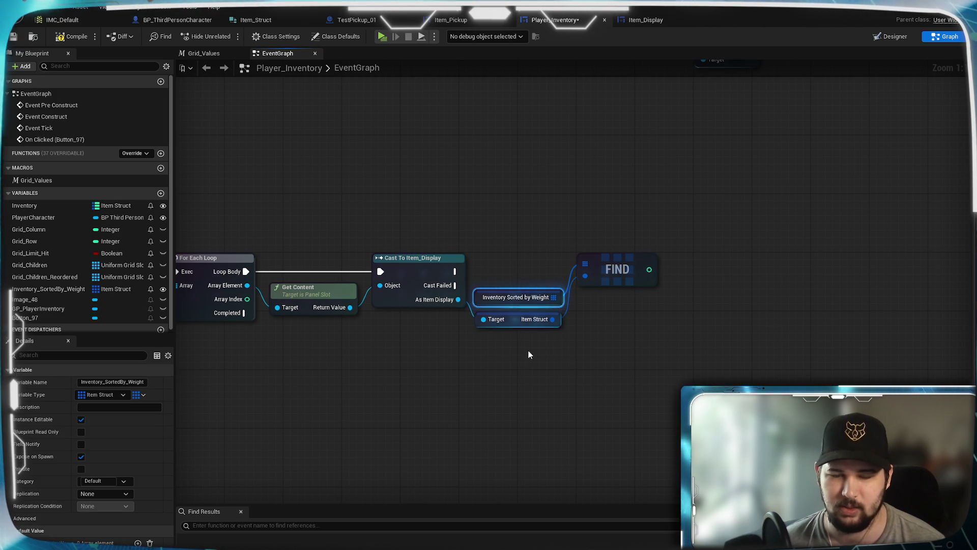
left_click_drag(622, 282, 621, 311)
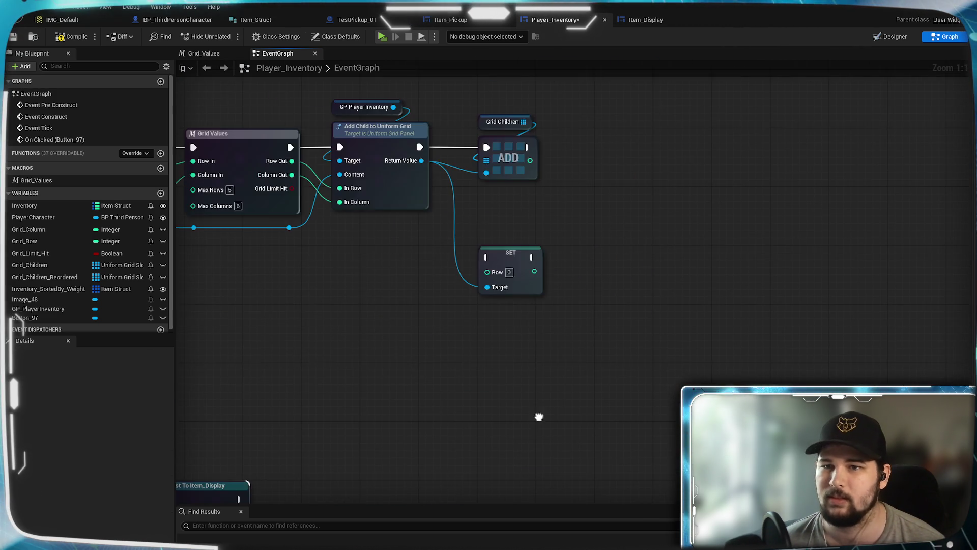
mouse_move(635, 315)
left_mouse_down()
mouse_move(635, 252)
mouse_move(769, 65)
left_mouse_up()
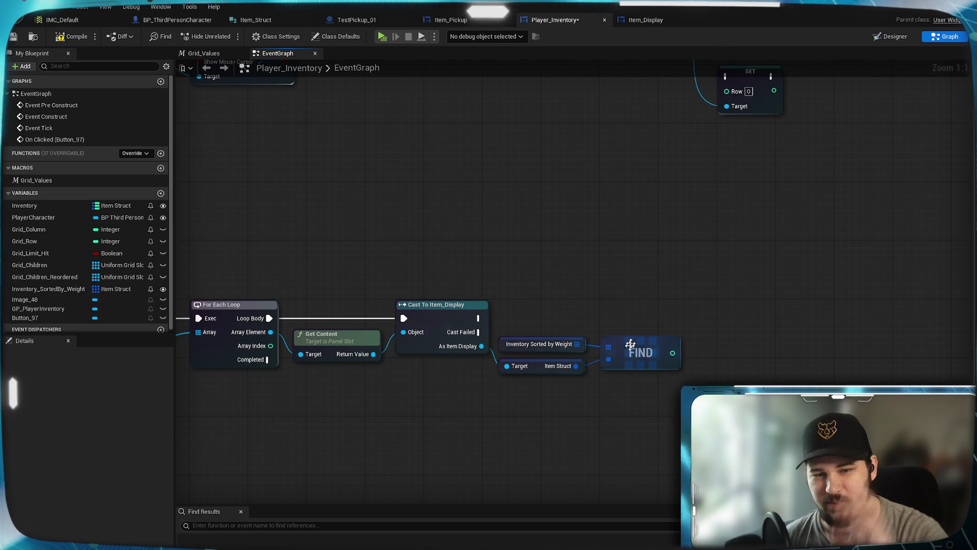
mouse_move(624, 405)
left_mouse_down()
mouse_move(585, 421)
mouse_move(625, 375)
left_mouse_up()
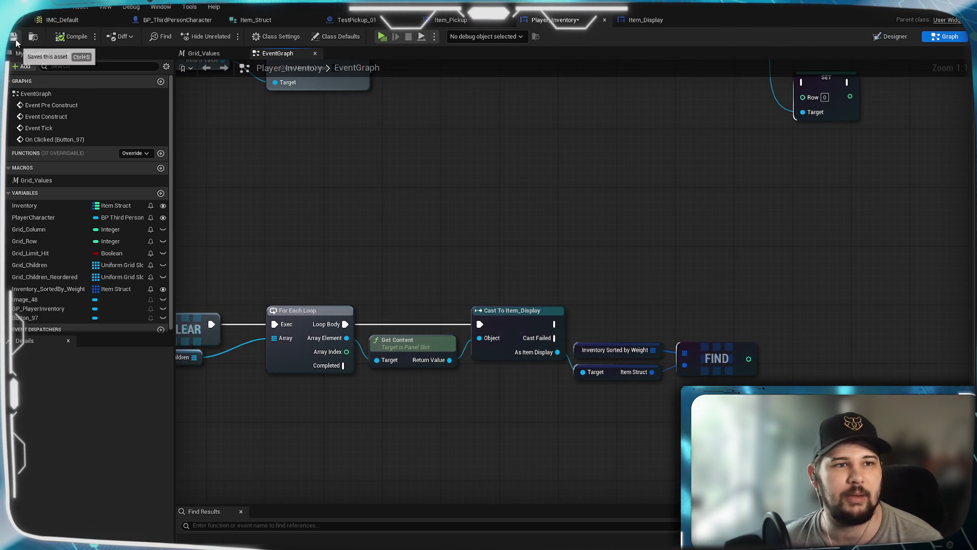
left_click_drag(618, 298, 715, 259)
mouse_move(820, 261)
left_mouse_down()
mouse_move(579, 236)
mouse_move(857, 208)
left_mouse_up()
mouse_move(627, 141)
left_mouse_down()
mouse_move(749, 206)
mouse_move(337, 214)
mouse_move(535, 395)
mouse_move(521, 456)
mouse_move(695, 250)
left_mouse_up()
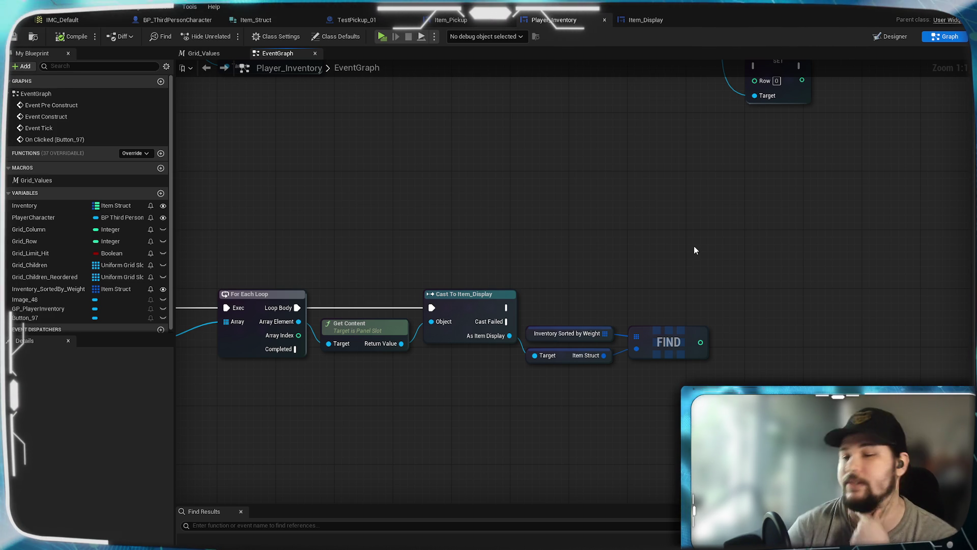
mouse_move(694, 246)
left_mouse_down()
mouse_move(676, 343)
mouse_move(685, 351)
mouse_move(493, 315)
mouse_move(761, 299)
mouse_move(546, 342)
left_mouse_up()
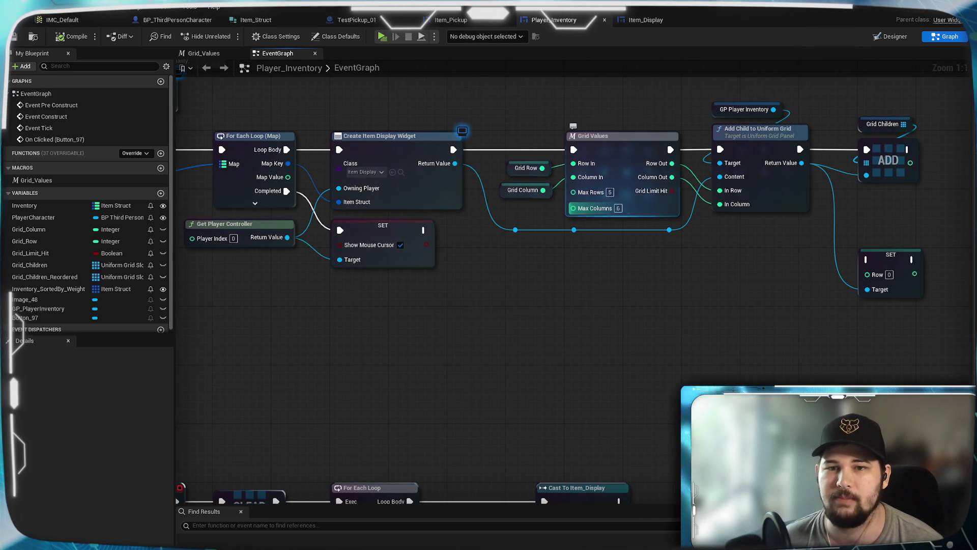
mouse_move(654, 367)
left_mouse_down()
mouse_move(589, 261)
mouse_move(578, 328)
mouse_move(554, 284)
mouse_move(560, 275)
mouse_move(539, 300)
mouse_move(539, 335)
mouse_move(518, 327)
mouse_move(519, 354)
left_mouse_up()
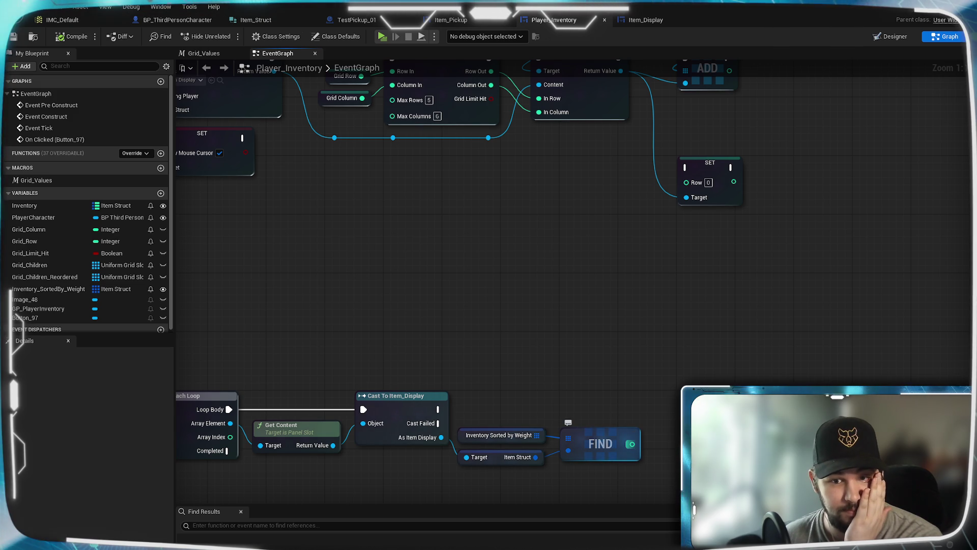
mouse_move(644, 377)
left_mouse_down()
mouse_move(590, 282)
mouse_move(609, 365)
left_mouse_up()
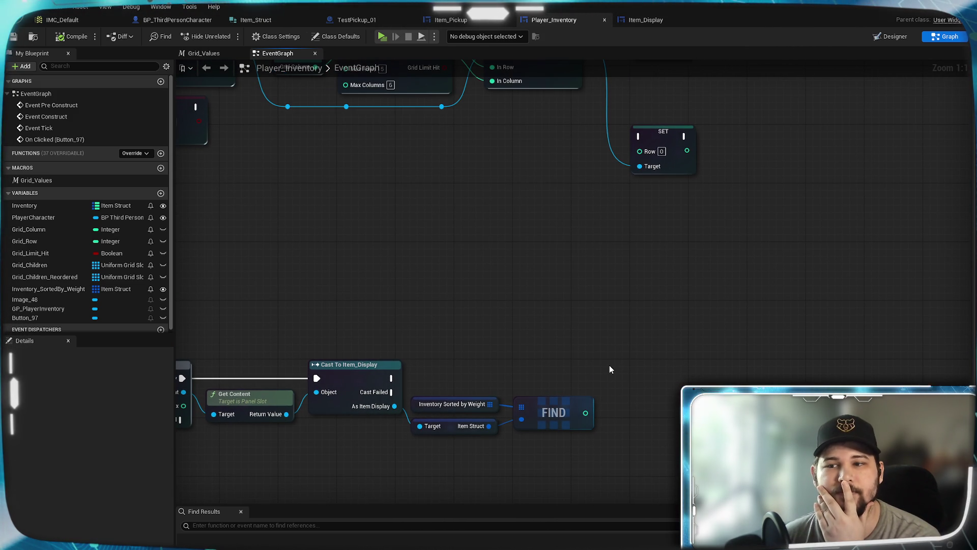
mouse_move(609, 365)
left_mouse_down()
mouse_move(581, 334)
mouse_move(545, 261)
left_mouse_up()
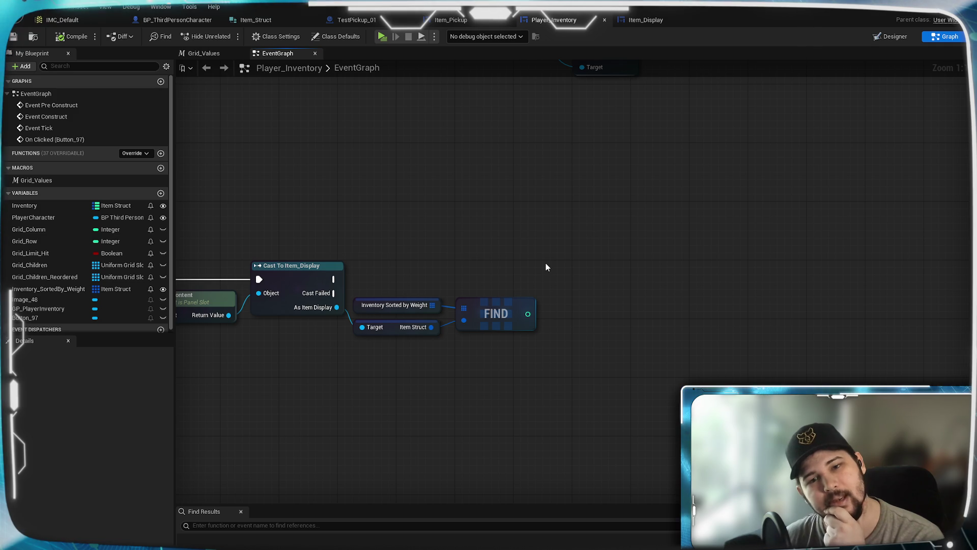
mouse_move(558, 275)
left_mouse_down()
mouse_move(515, 314)
mouse_move(572, 275)
mouse_move(551, 255)
left_mouse_up()
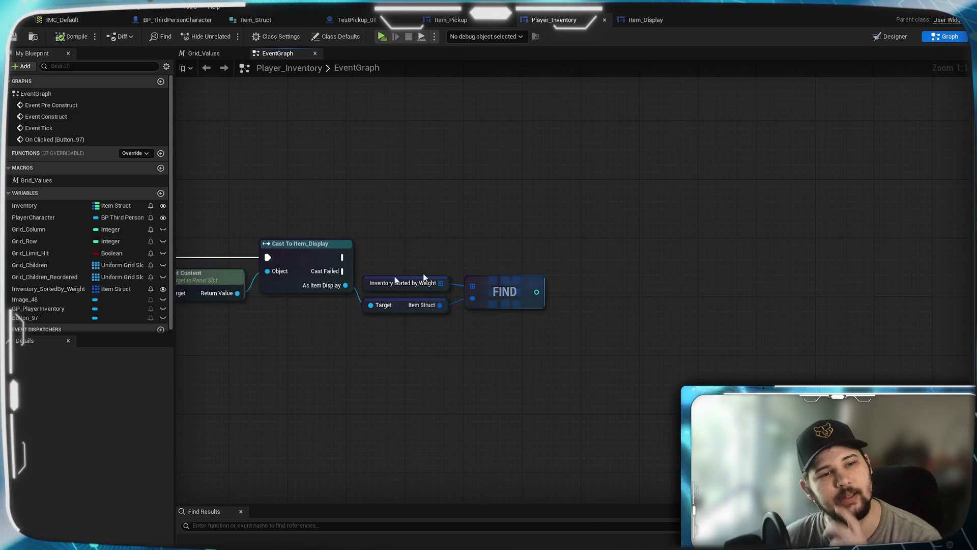
left_click_drag(31, 229, 449, 347)
- Place a Grid Row getter beneath the Grid Column getter
left_click_drag(31, 242, 312, 337)
left_click_drag(459, 366, 459, 366)
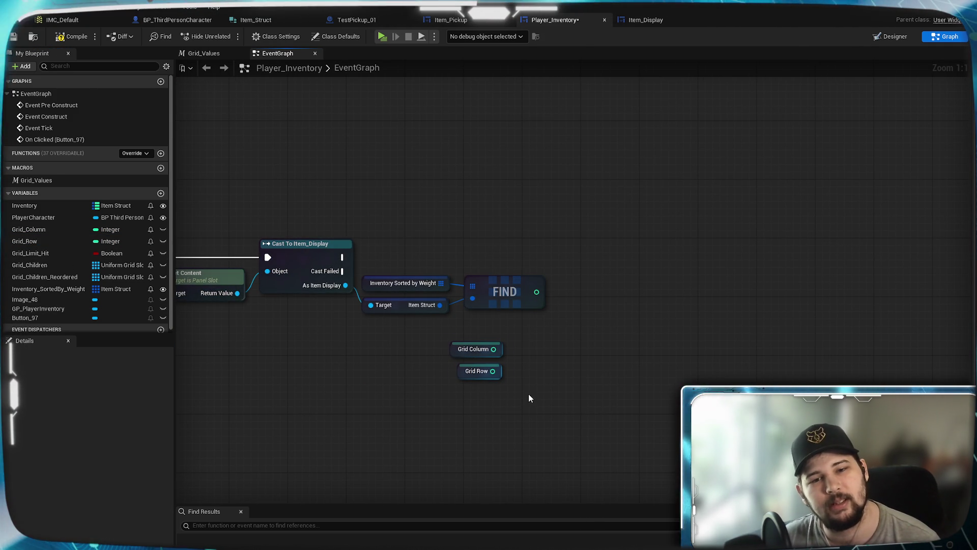
mouse_move(550, 363)
left_mouse_down()
mouse_move(574, 350)
mouse_move(583, 357)
left_mouse_up()
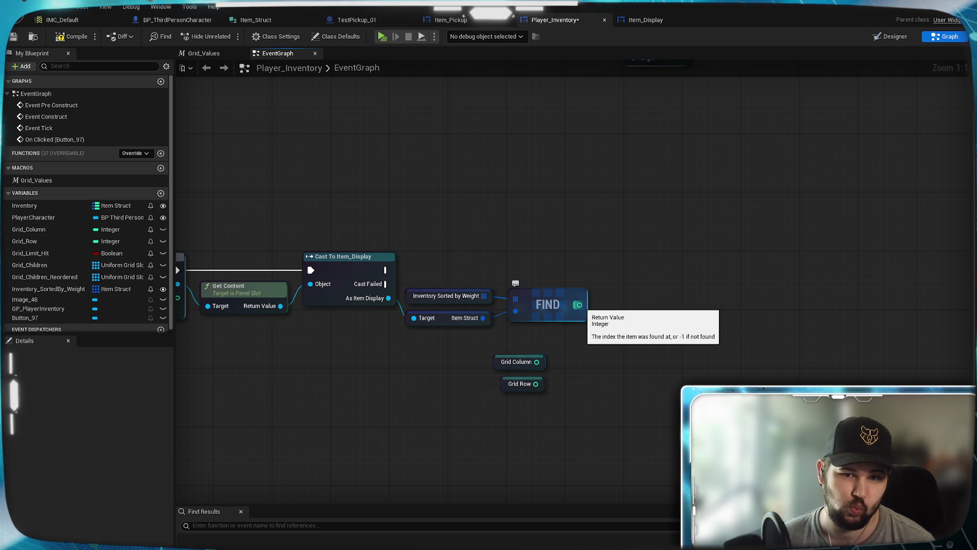
left_click_drag(511, 212, 634, 420)
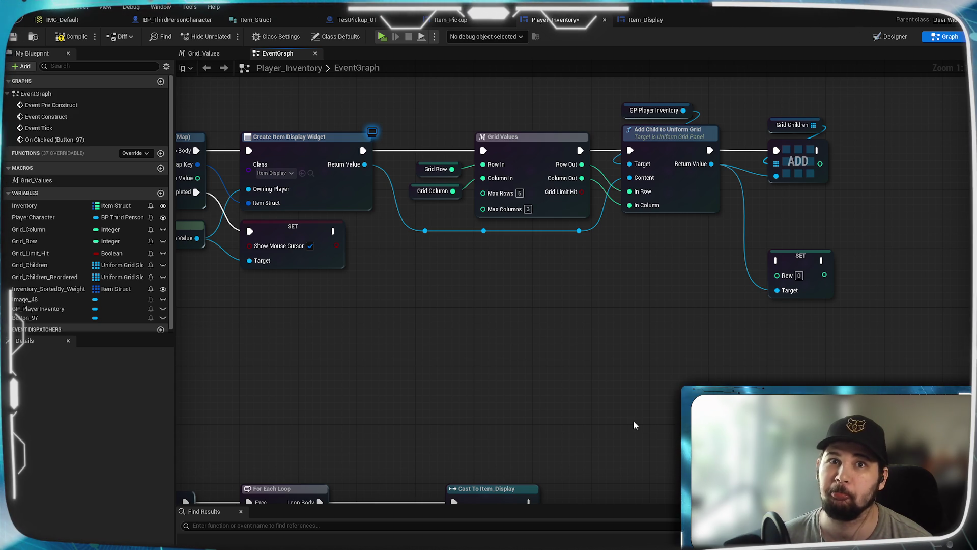
mouse_move(637, 425)
left_mouse_down()
mouse_move(480, 277)
mouse_move(628, 262)
left_mouse_up()
- Add a Divide node on FIND's index output
right_click(543, 220)
left_click(465, 230)
left_click_drag(466, 230, 555, 402)
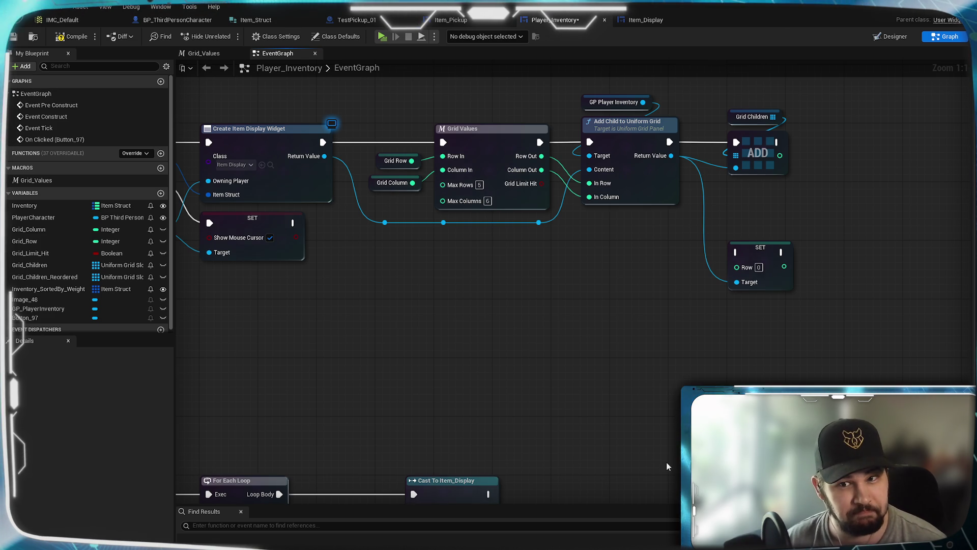
left_click_drag(667, 462, 420, 205)
left_click_drag(444, 280, 494, 299)
left_click(482, 341)
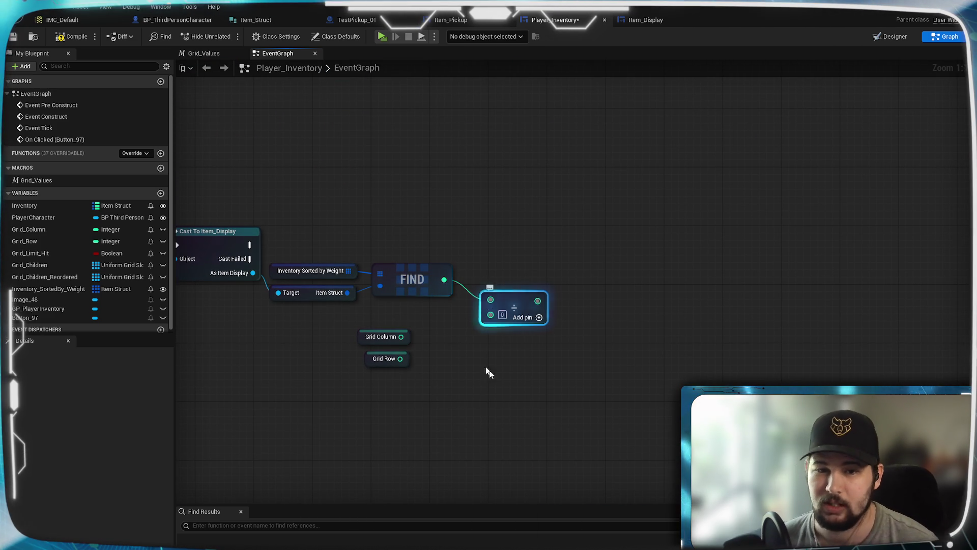
- Divide FIND's index by Grid Column and convert the divide output to double-precision float
mouse_move(464, 356)
left_mouse_down()
mouse_move(499, 352)
mouse_move(537, 315)
left_mouse_up()
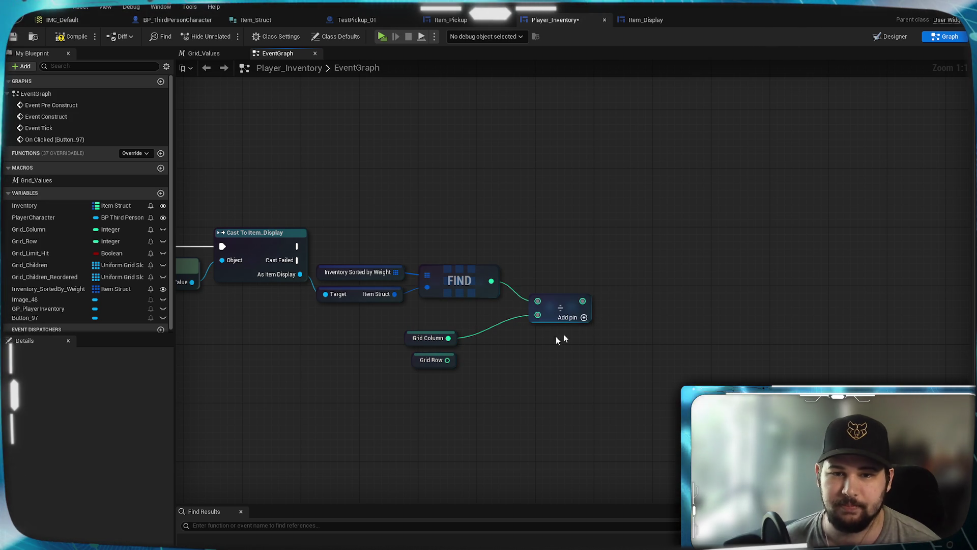
right_click(581, 301)
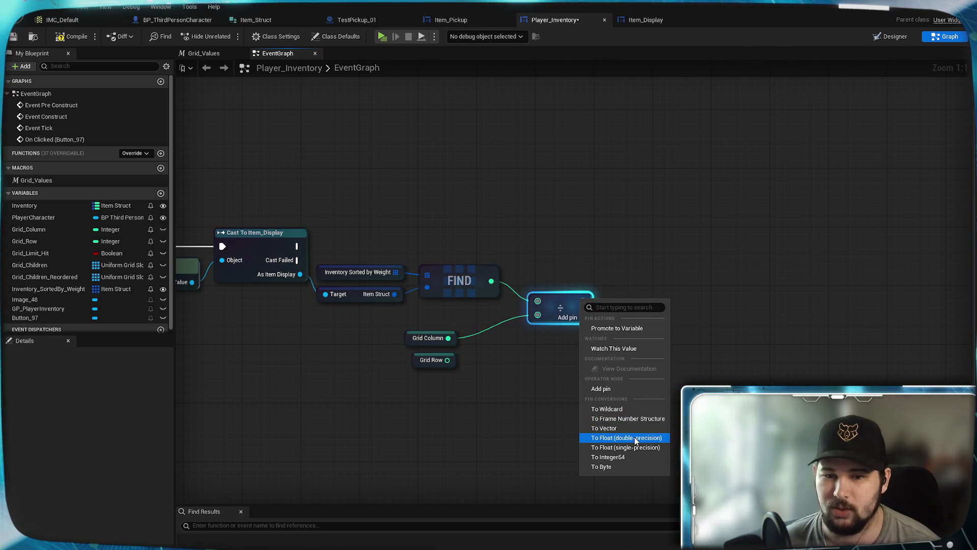
left_click(585, 438)
mouse_move(451, 348)
left_mouse_down()
mouse_move(464, 315)
mouse_move(464, 324)
left_mouse_up()
left_click(587, 352)
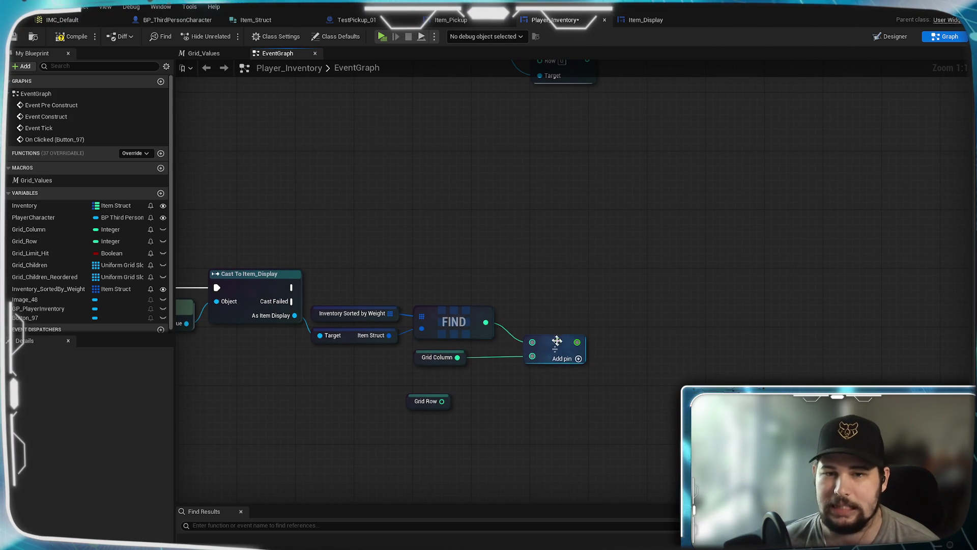
mouse_move(560, 327)
left_mouse_down()
mouse_move(560, 286)
mouse_move(552, 366)
left_mouse_up()
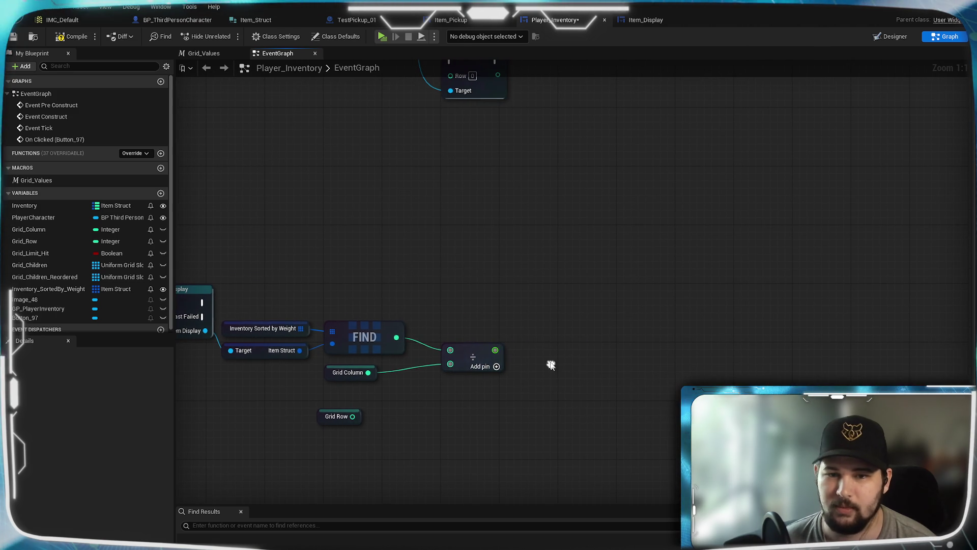
- Add a Floor node on the divide result
left_click_drag(495, 349, 516, 352)
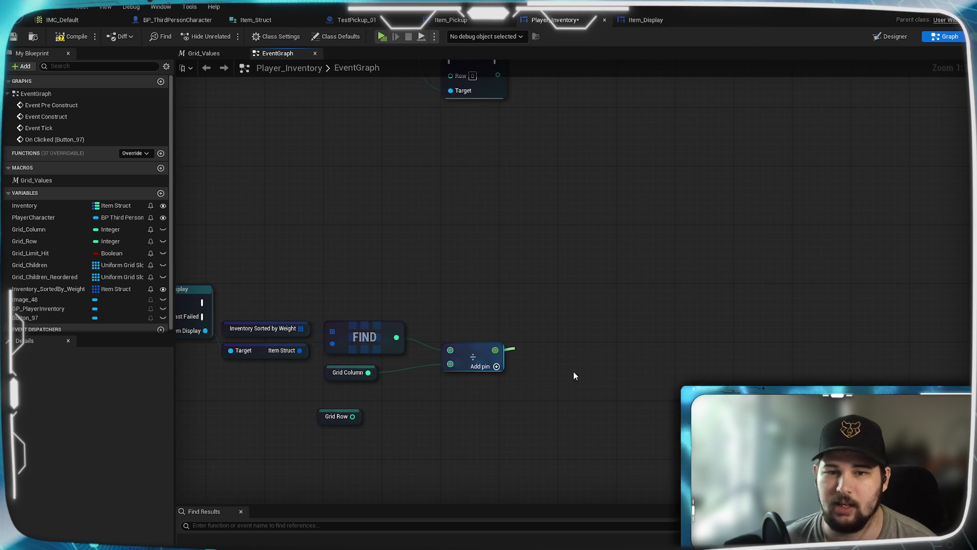
type("floor")
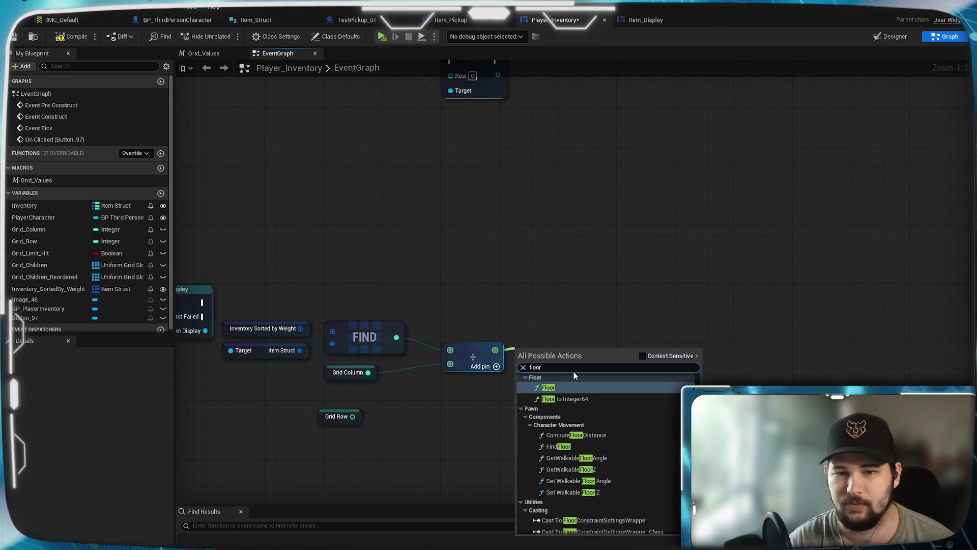
key("Return")
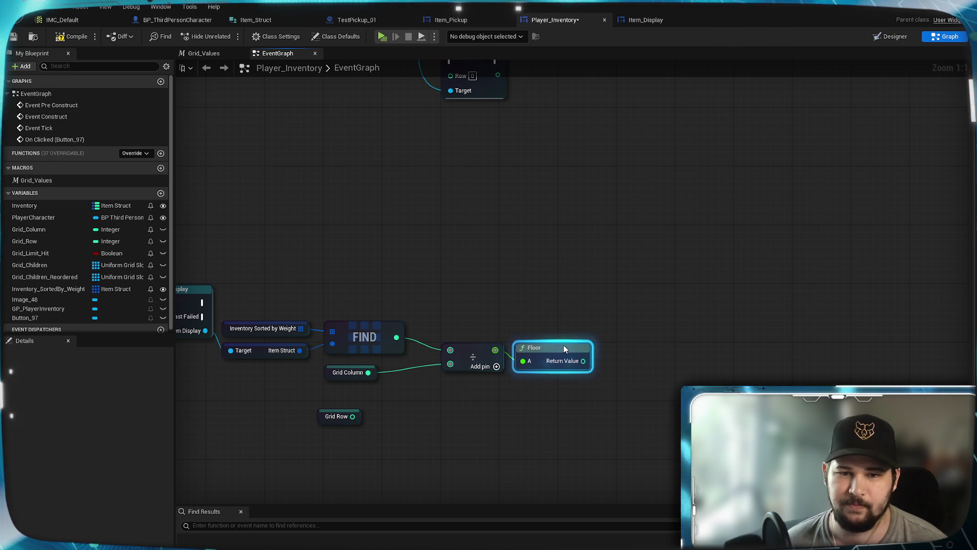
left_click_drag(545, 415, 594, 447)
scroll(594, 448, "down", 1)
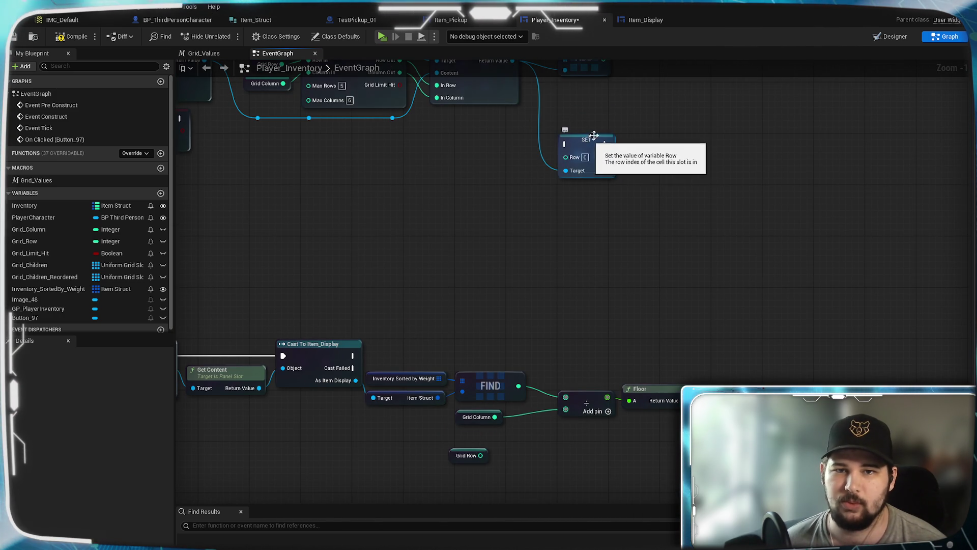
left_click_drag(592, 139, 613, 224)
mouse_move(545, 362)
left_mouse_down()
mouse_move(551, 186)
mouse_move(825, 207)
mouse_move(778, 192)
mouse_move(792, 199)
left_mouse_up()
- Add a Set Row node on the loop's Array Element, with Floor's result in In Row
mouse_move(433, 291)
left_mouse_down()
mouse_move(969, 267)
mouse_move(733, 344)
mouse_move(672, 195)
mouse_move(572, 231)
mouse_move(850, 285)
left_mouse_up()
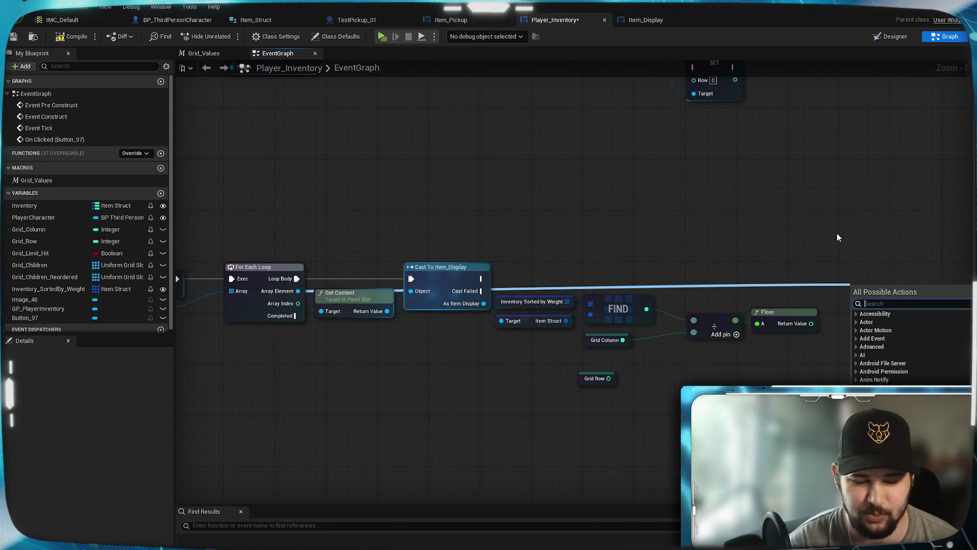
type("set row")
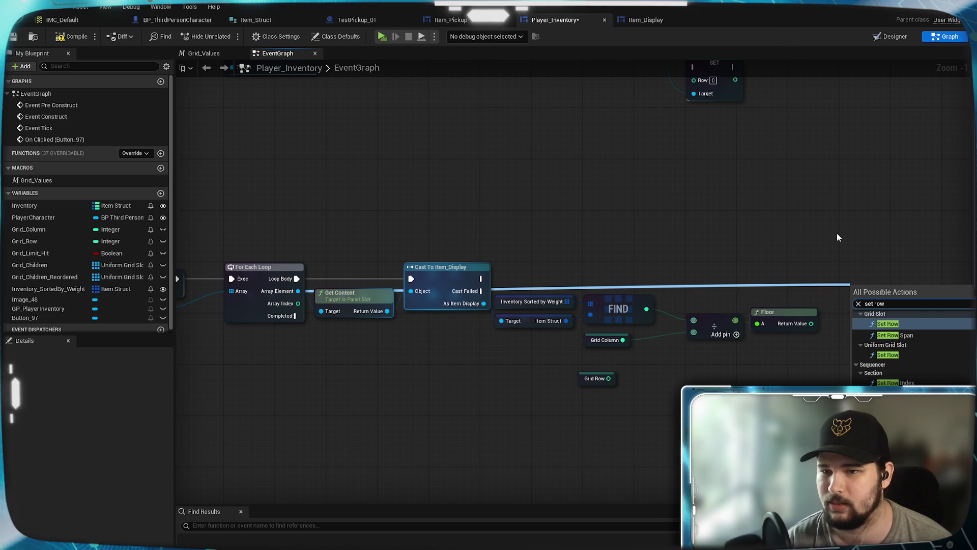
left_click(890, 355)
scroll(873, 280, "up", 1)
left_click(856, 356)
mouse_move(801, 332)
left_mouse_down()
mouse_move(844, 315)
mouse_move(869, 264)
mouse_move(866, 277)
left_mouse_up()
left_click(794, 272)
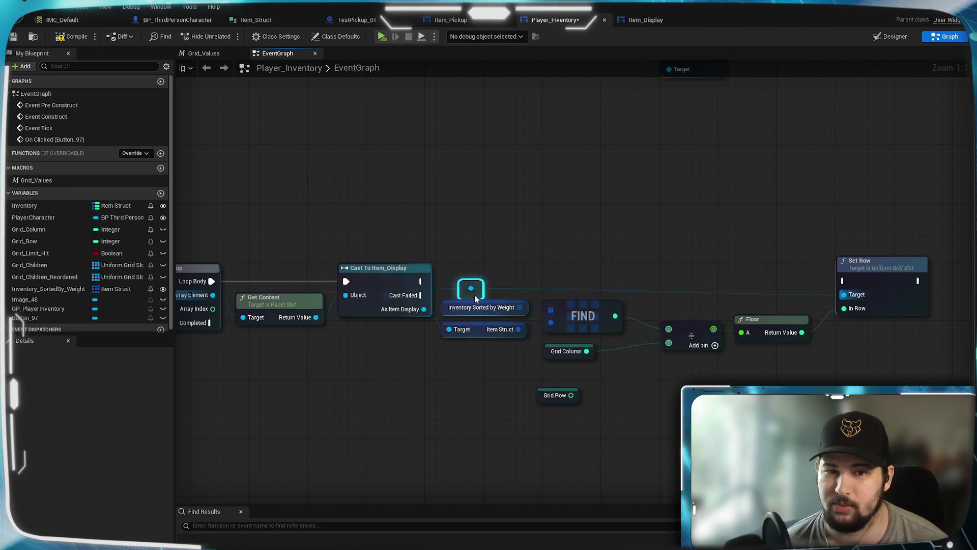
- Add two reroute points to tidy Set Row's Target wire
double_click(474, 295)
mouse_move(475, 295)
left_mouse_down()
mouse_move(382, 251)
mouse_move(244, 259)
left_mouse_up()
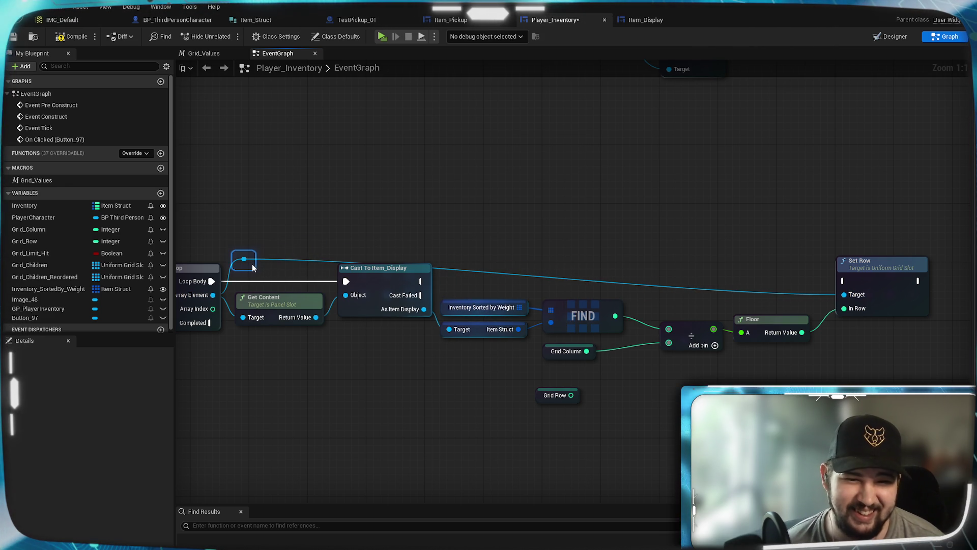
left_click(356, 239)
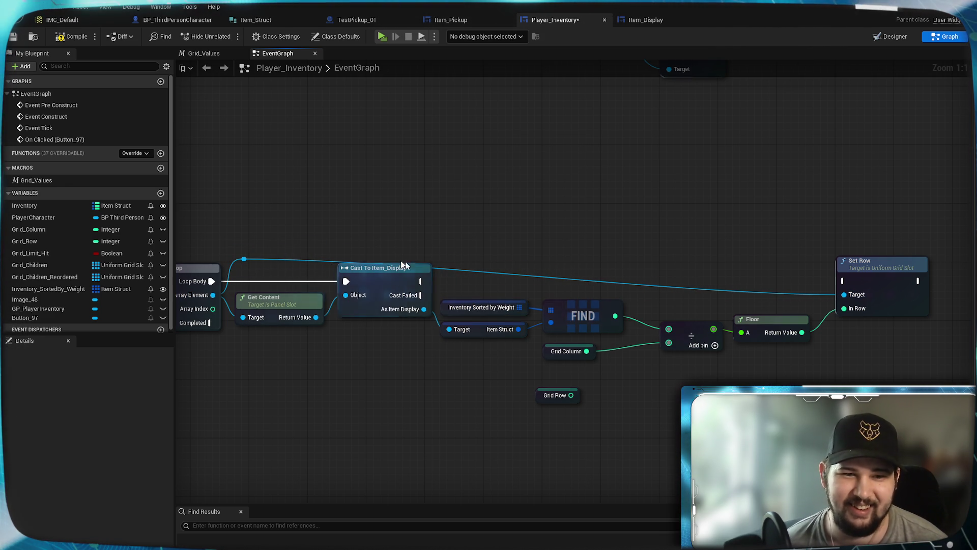
double_click(524, 274)
mouse_move(530, 278)
left_mouse_down()
mouse_move(610, 261)
mouse_move(809, 267)
left_mouse_up()
left_click(799, 288)
- Review the loop and CLEAR nodes, then pull a new connection off the reroute knot
mouse_move(617, 282)
left_mouse_down()
mouse_move(669, 273)
mouse_move(659, 245)
mouse_move(441, 262)
mouse_move(466, 276)
mouse_move(702, 275)
left_mouse_up()
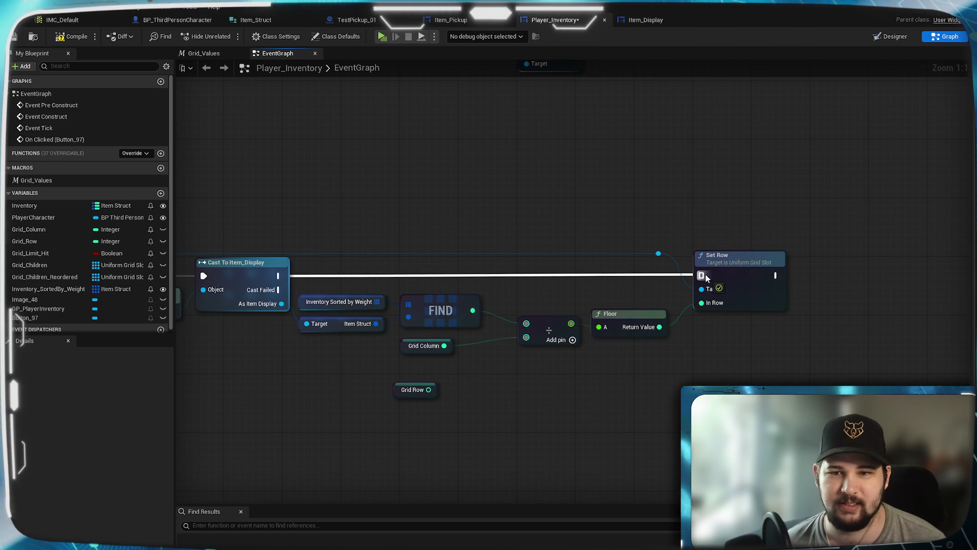
mouse_move(517, 390)
left_mouse_down()
mouse_move(659, 369)
mouse_move(611, 385)
mouse_move(574, 365)
mouse_move(528, 390)
mouse_move(555, 394)
left_mouse_up()
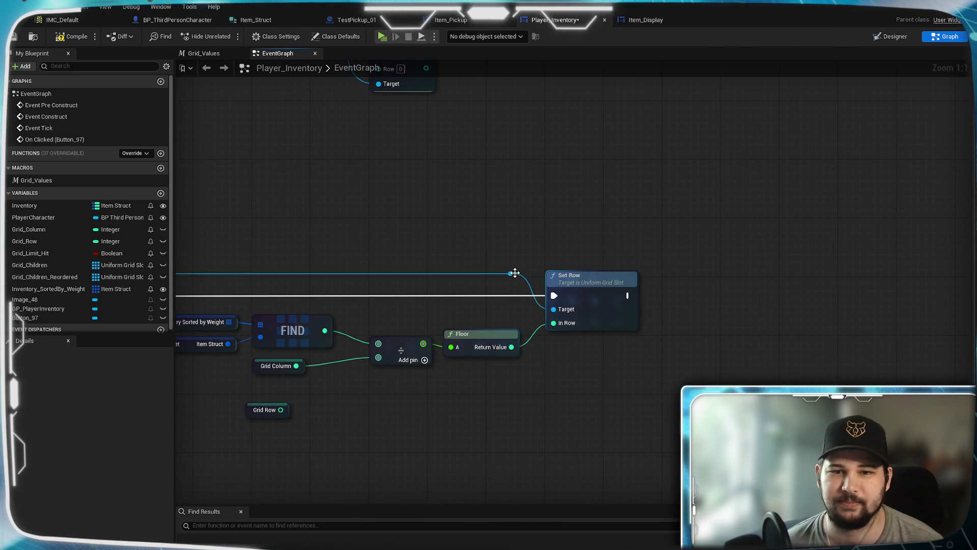
left_click_drag(515, 276, 807, 251)
left_click_drag(586, 260, 754, 248)
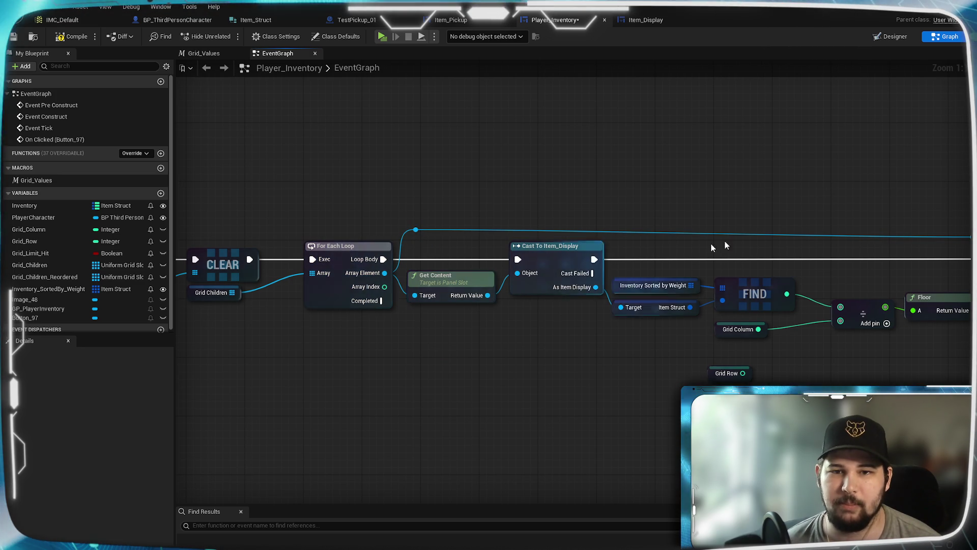
left_click_drag(805, 194, 429, 239)
mouse_move(596, 279)
left_mouse_down()
mouse_move(682, 274)
mouse_move(757, 293)
left_mouse_up()
type("set c")
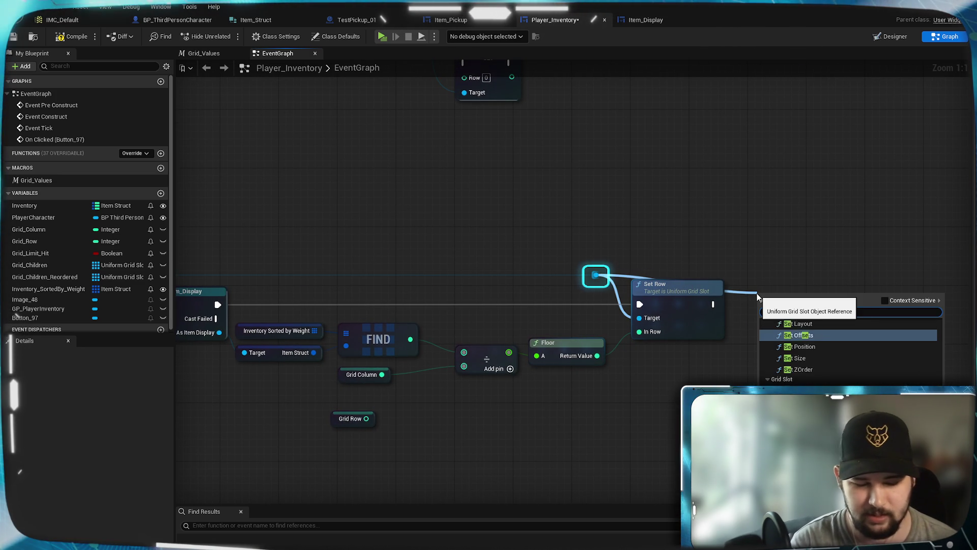
type("olu")
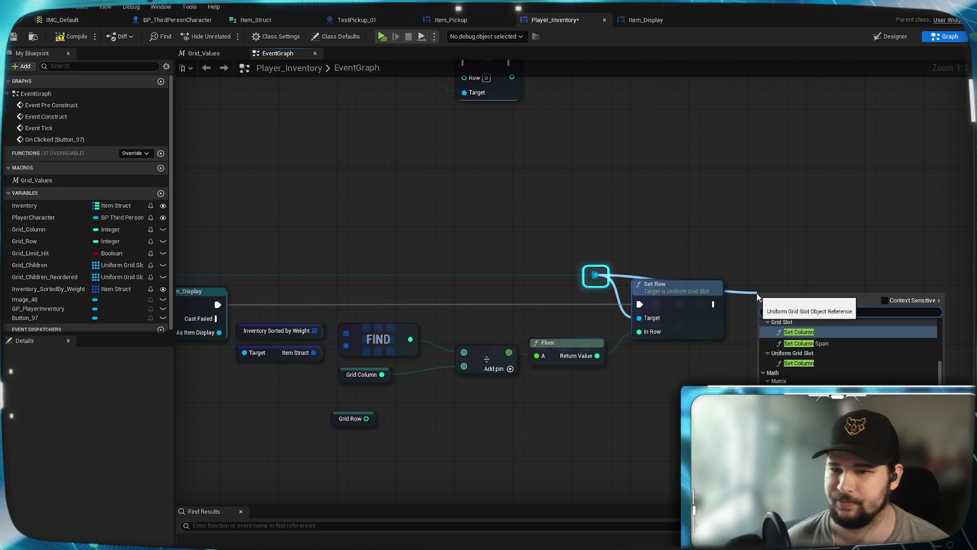
left_click(824, 365)
left_click_drag(786, 283, 786, 291)
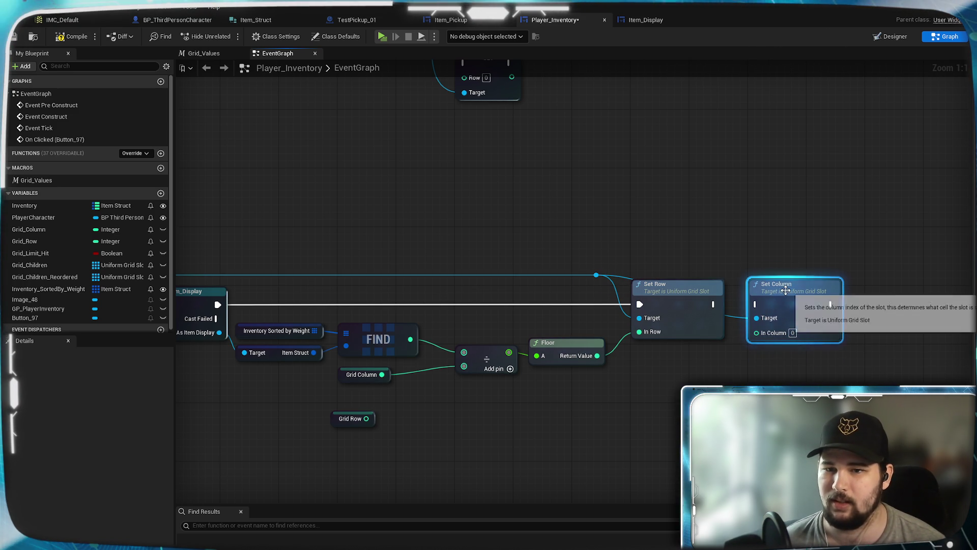
double_click(737, 316)
mouse_move(737, 316)
left_mouse_down()
mouse_move(714, 276)
mouse_move(755, 304)
left_mouse_up()
left_click(750, 246)
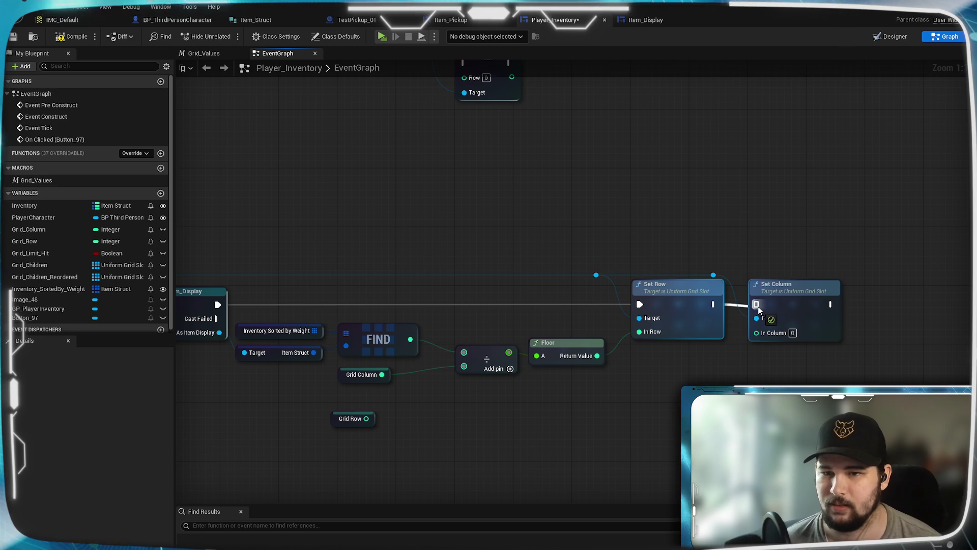
mouse_move(626, 258)
left_mouse_down()
mouse_move(808, 224)
mouse_move(700, 248)
mouse_move(840, 279)
left_mouse_up()
left_click(793, 221)
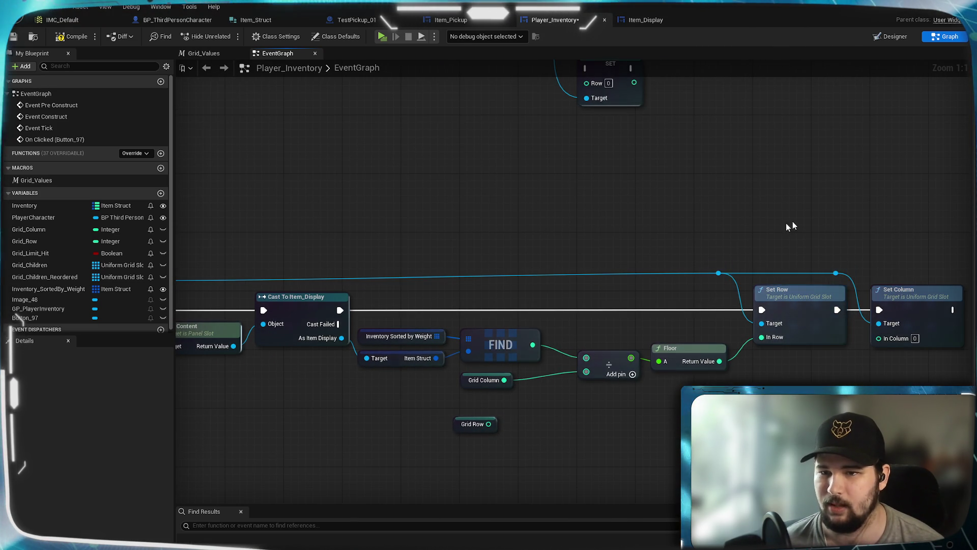
left_click_drag(419, 261, 658, 251)
left_click_drag(401, 272, 401, 264)
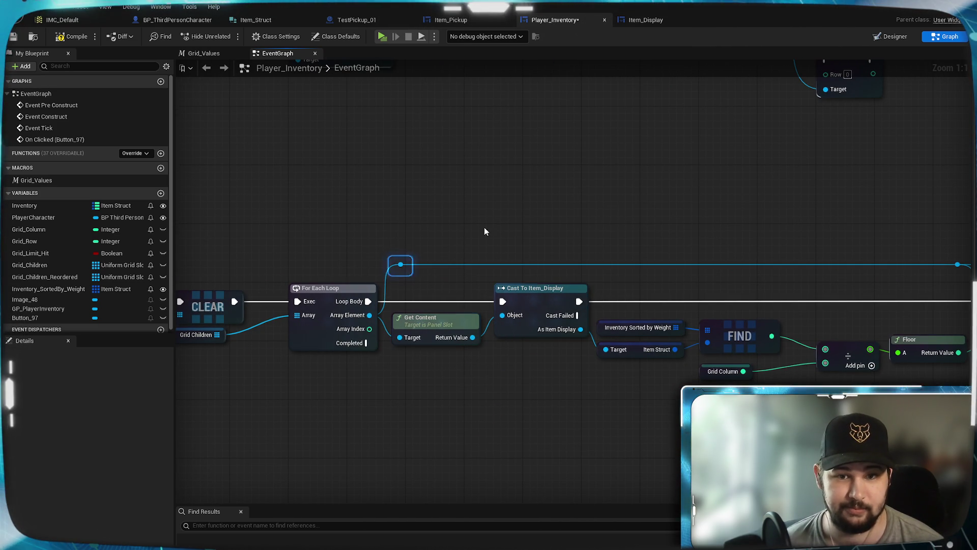
left_click_drag(544, 410, 326, 385)
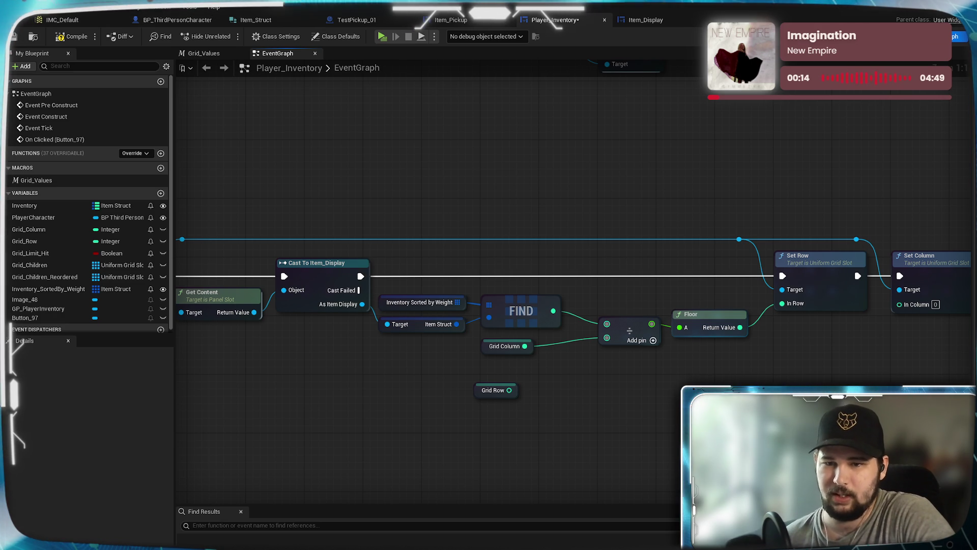
mouse_move(750, 381)
left_mouse_down()
mouse_move(617, 389)
mouse_move(661, 369)
left_mouse_up()
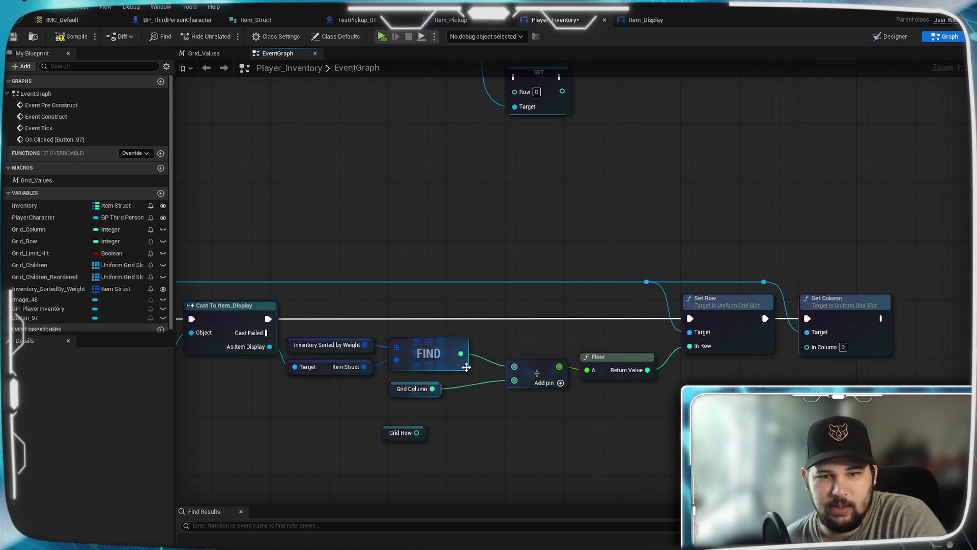
- Move the Grid Row getter beside the Set Row node
left_click_drag(611, 466, 531, 451)
left_click(670, 336)
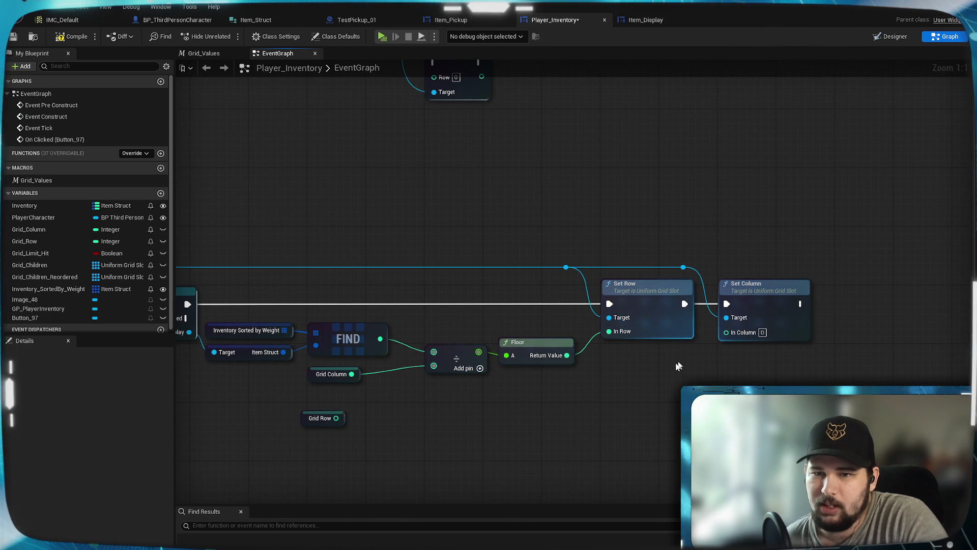
mouse_move(332, 421)
left_mouse_down()
mouse_move(565, 417)
mouse_move(644, 404)
left_mouse_up()
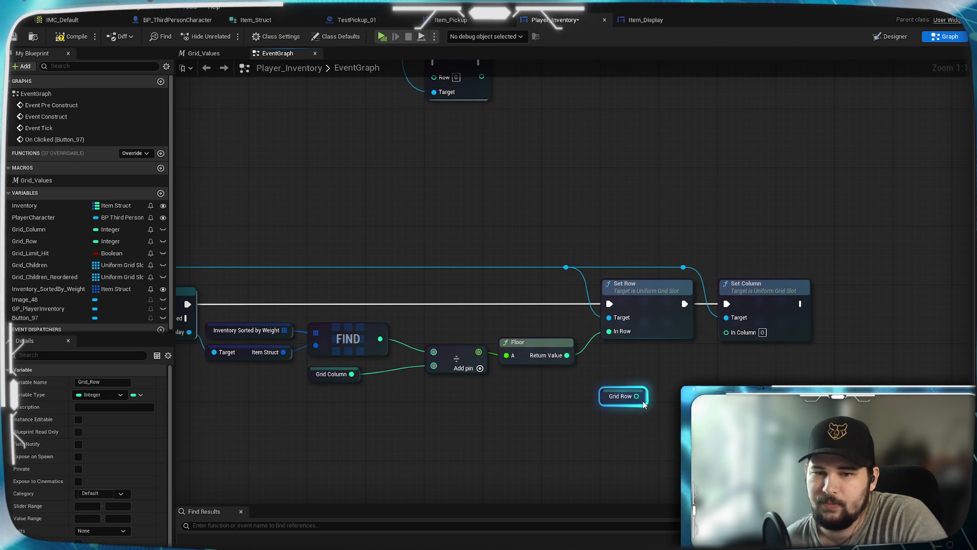
left_click(583, 367)
mouse_move(498, 346)
left_mouse_down()
mouse_move(600, 351)
mouse_move(508, 367)
left_mouse_up()
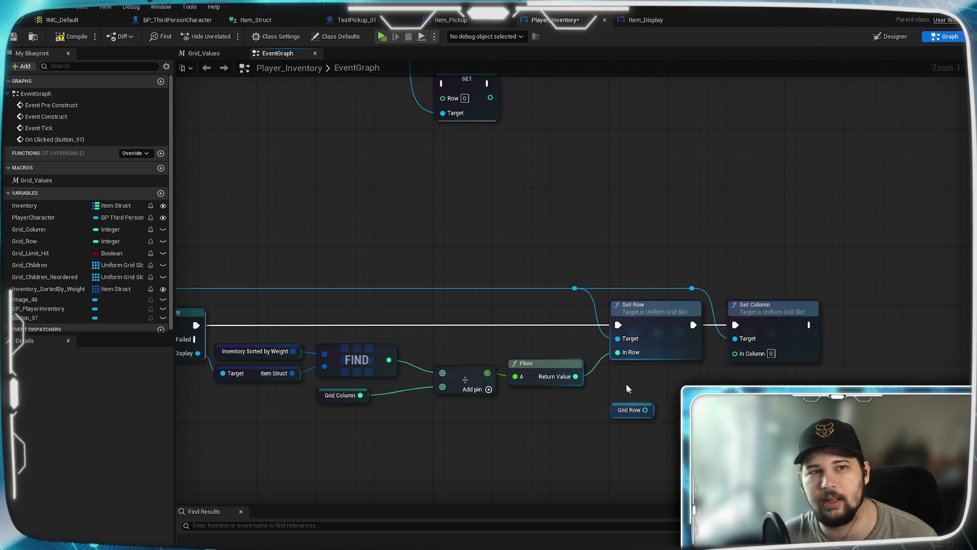
- Compile and save the Player_Inventory blueprint
left_click(71, 39)
left_click(14, 38)
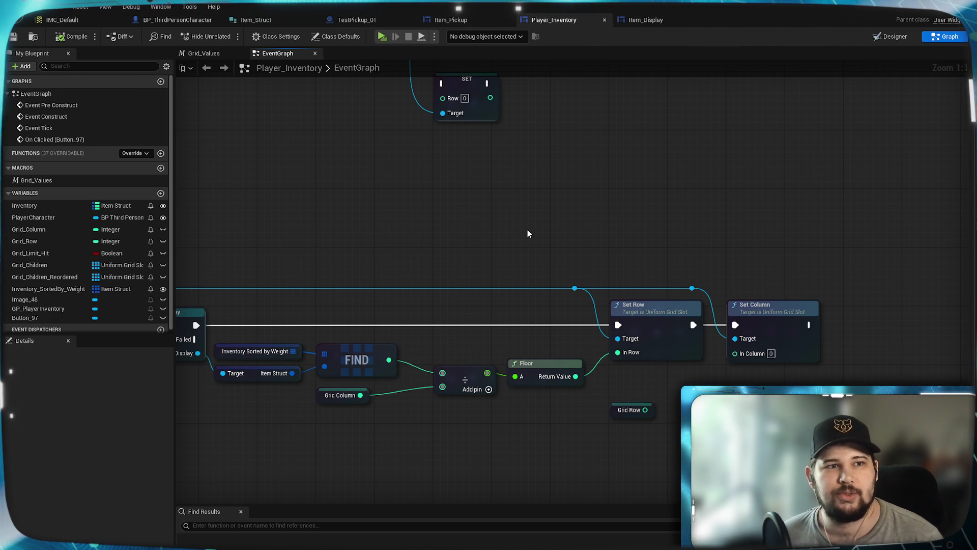
left_click_drag(465, 217, 366, 160)
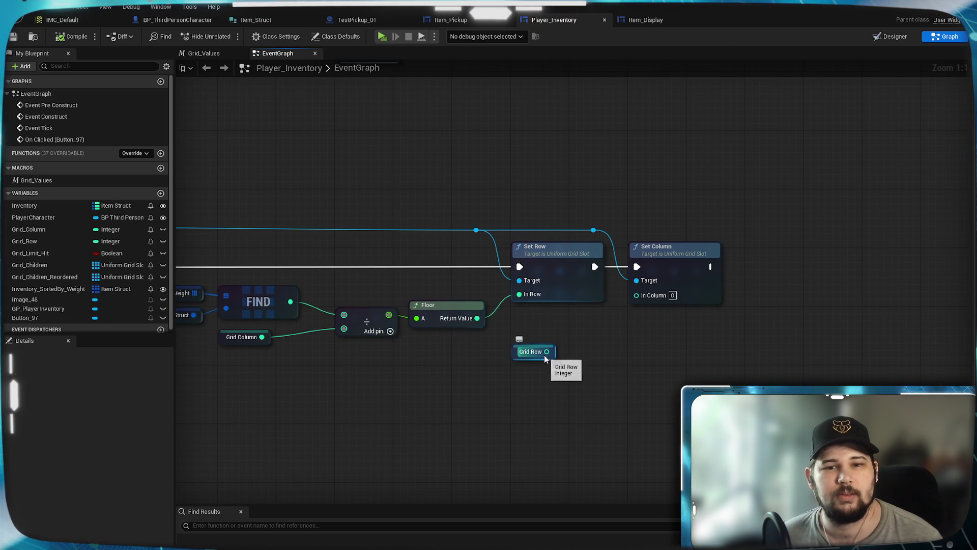
- Delete the Grid Row getter node
mouse_move(537, 356)
left_mouse_down()
mouse_move(456, 364)
mouse_move(591, 320)
mouse_move(388, 349)
mouse_move(365, 338)
mouse_move(381, 384)
left_mouse_up()
left_click(497, 393)
right_click(482, 354)
key("Delete")
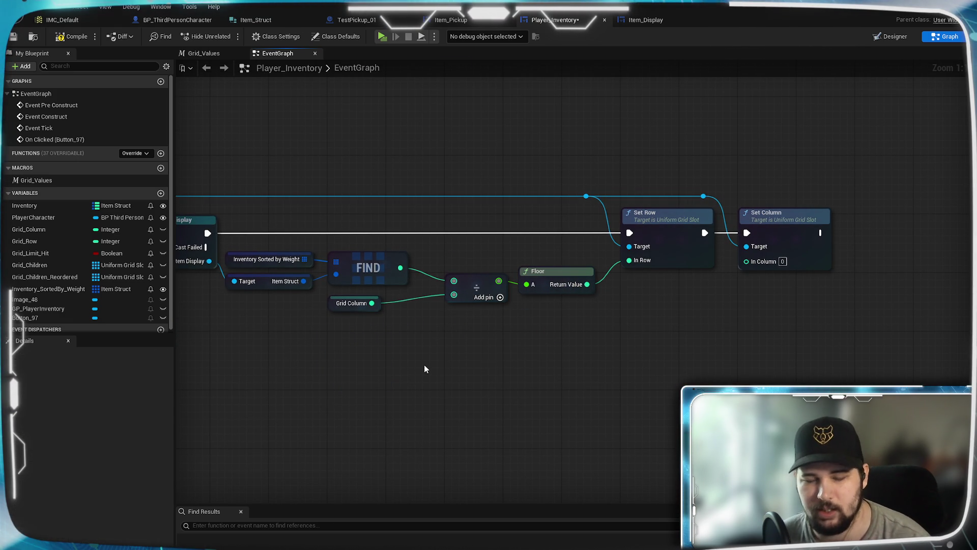
- Add an integer % (Modulo) node on FIND's index with Grid Column as divisor
mouse_move(400, 268)
left_mouse_down()
mouse_move(488, 361)
mouse_move(445, 338)
left_mouse_up()
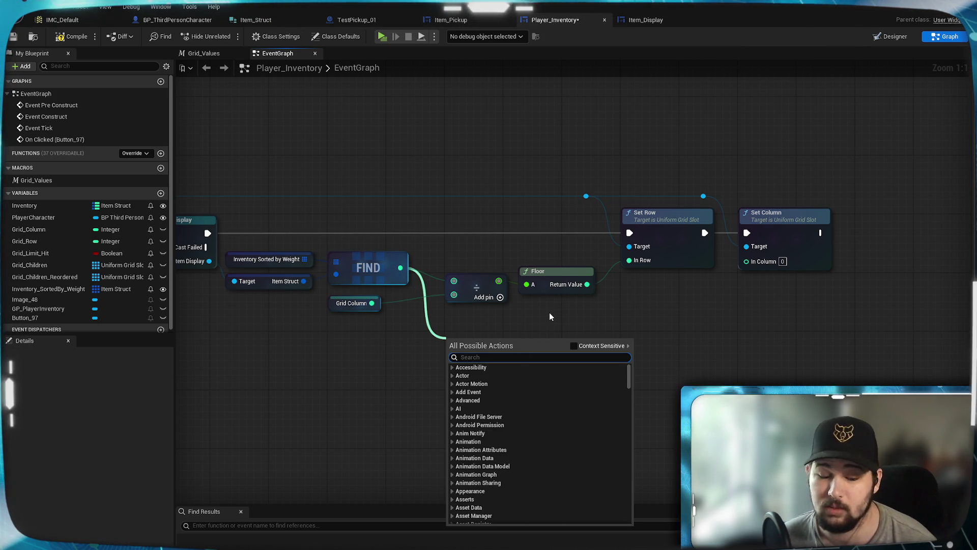
type("%")
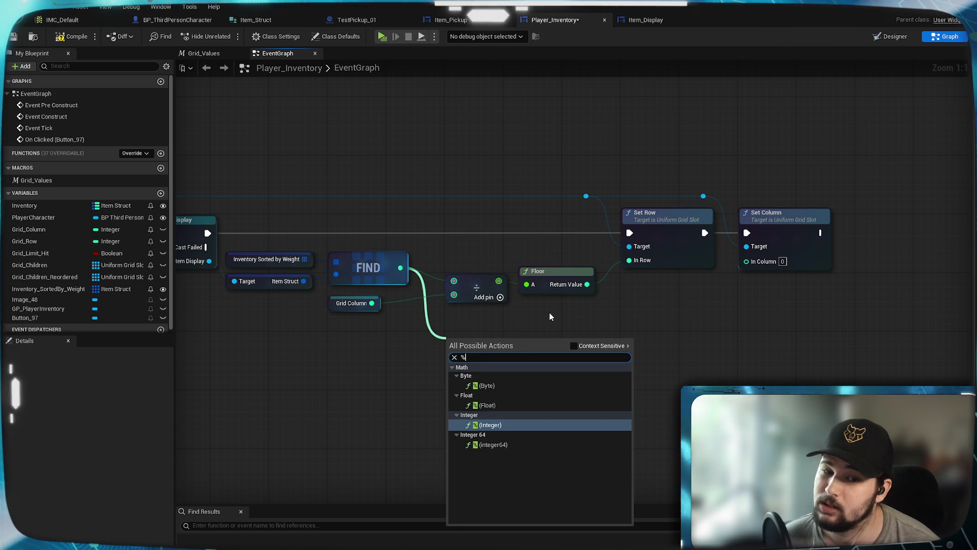
left_click(507, 426)
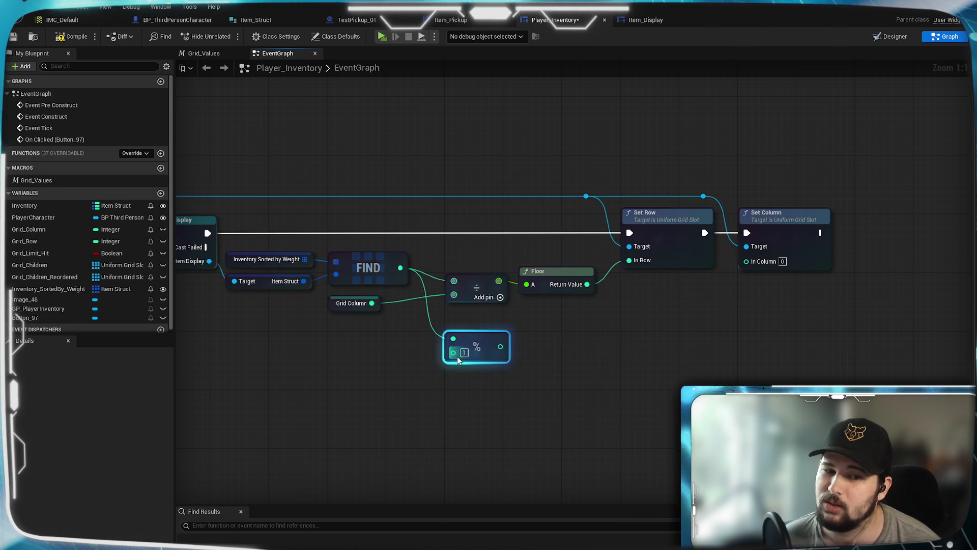
mouse_move(381, 304)
left_mouse_down()
mouse_move(453, 351)
mouse_move(491, 315)
left_mouse_up()
left_click(516, 353)
left_click_drag(516, 353, 508, 409)
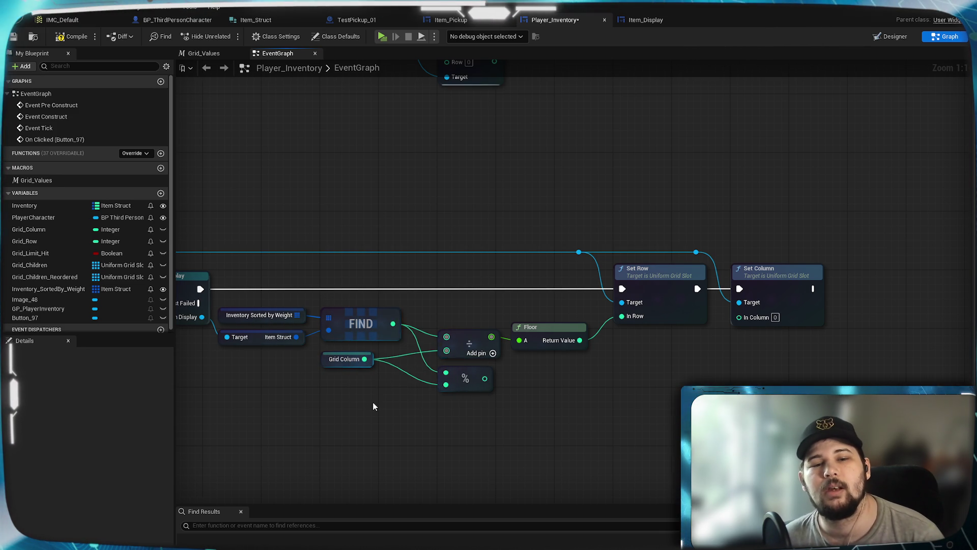
- Create a single-value Integer variable named Max_Columns
left_click_drag(392, 378, 498, 378)
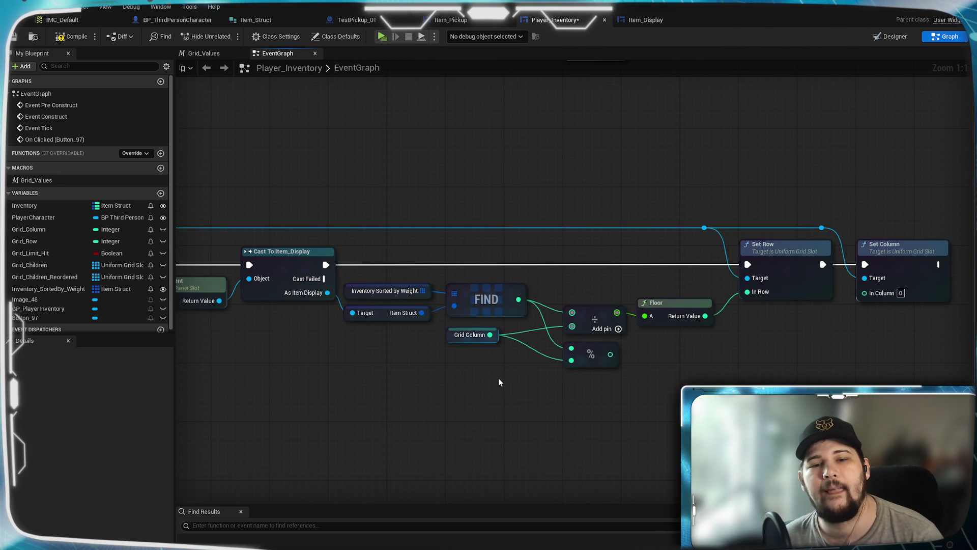
left_click(483, 340)
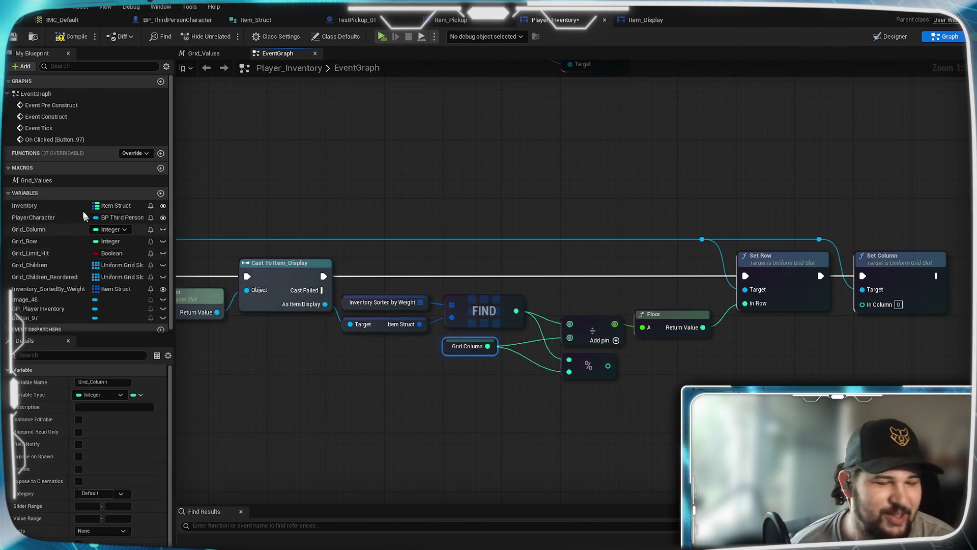
left_click(160, 193)
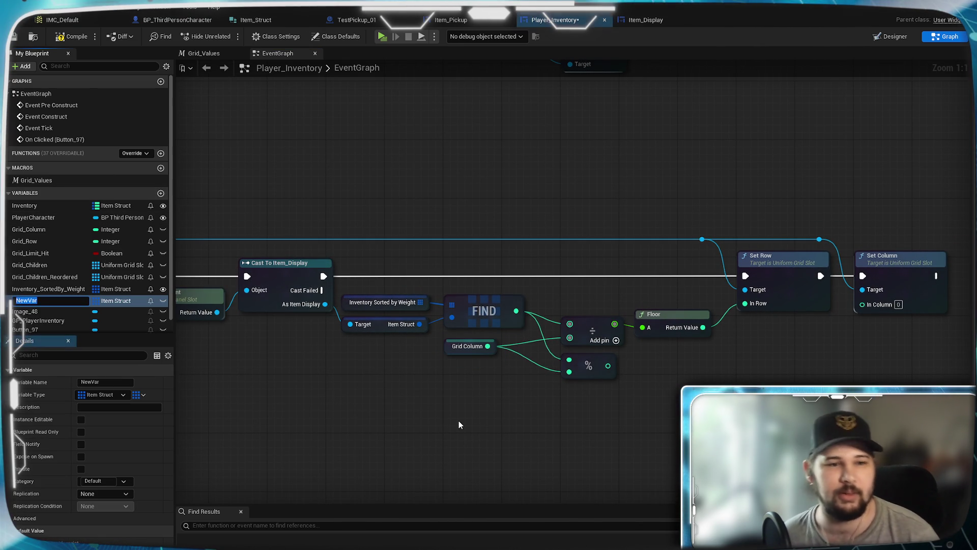
type("Max_")
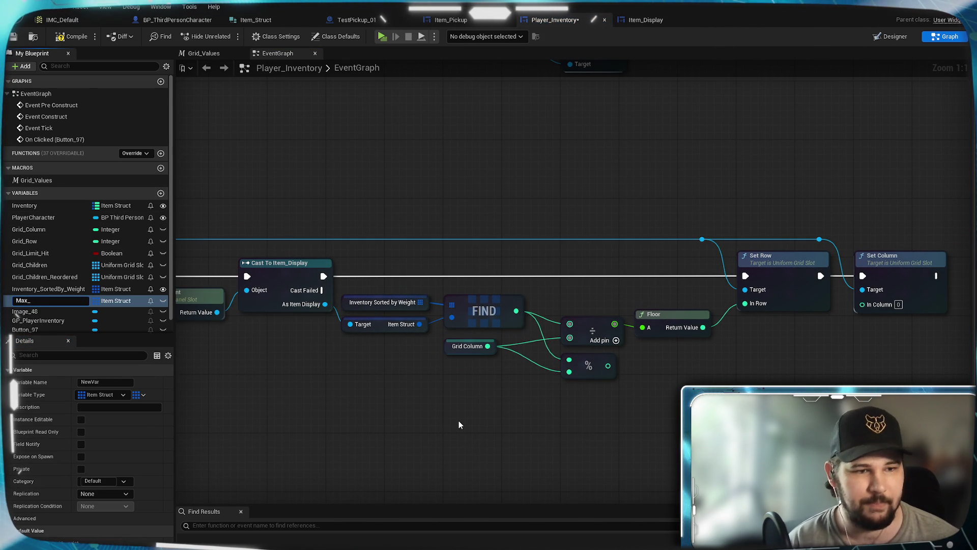
type("Column")
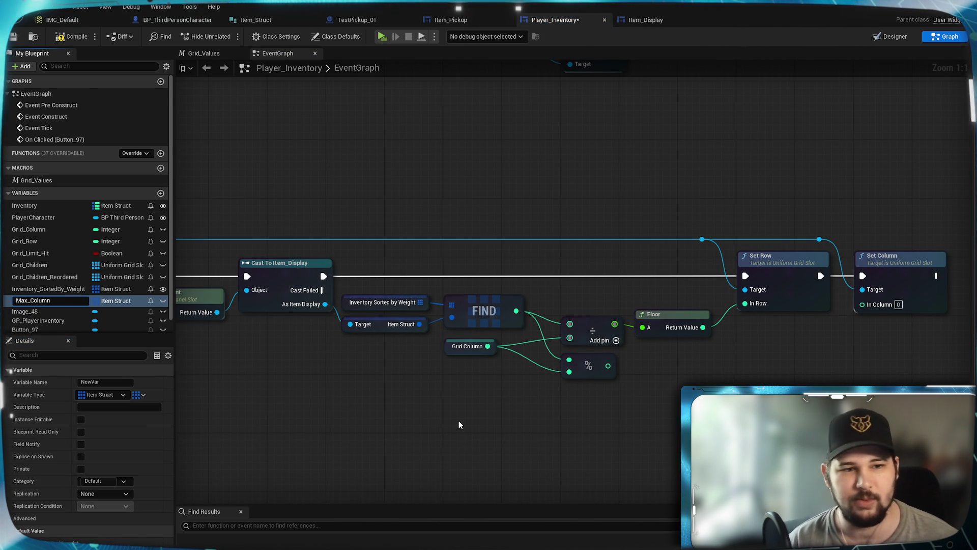
type("s")
key("Return")
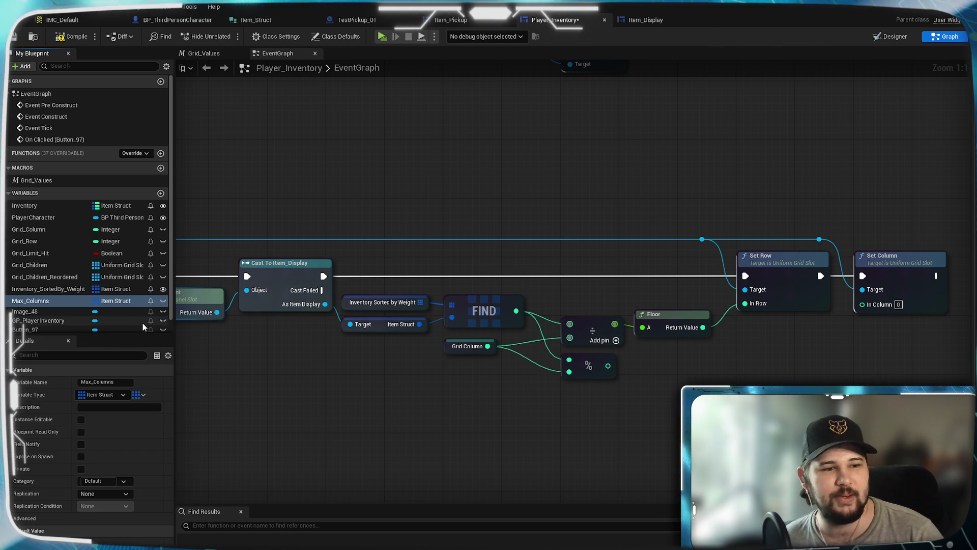
left_click(115, 301)
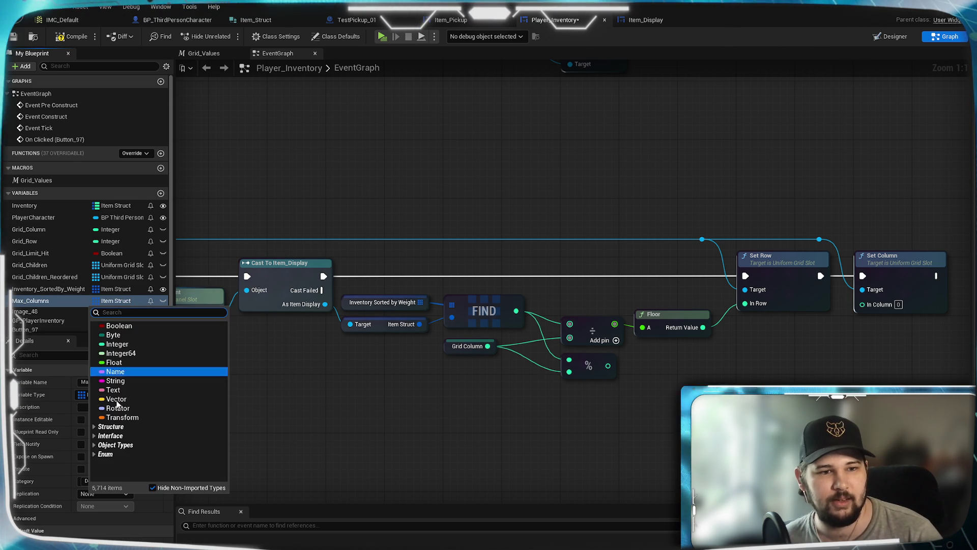
left_click(117, 345)
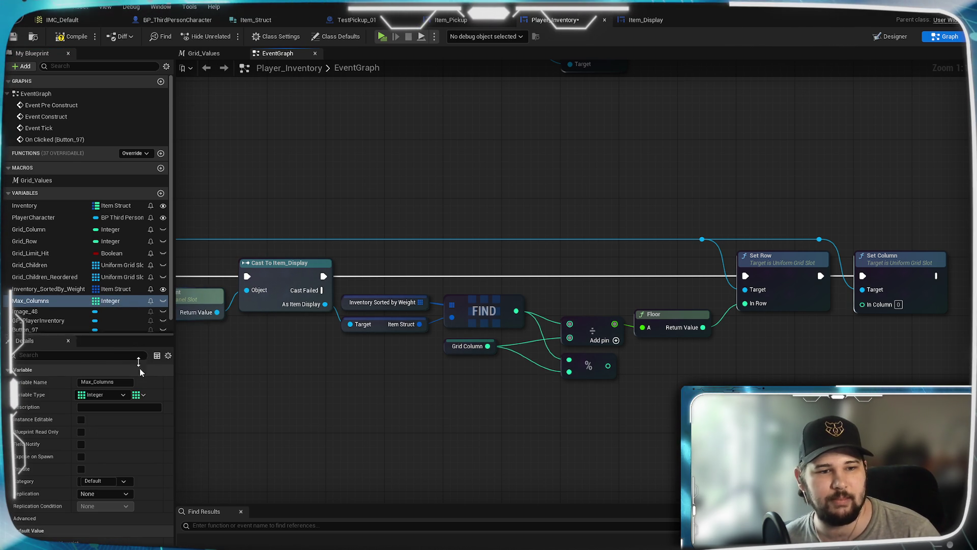
left_click(137, 395)
left_click(134, 409)
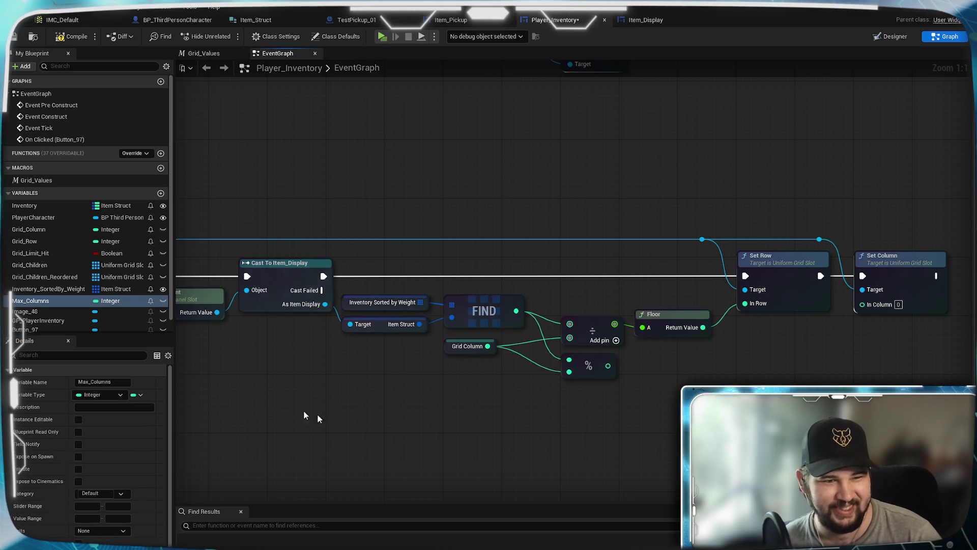
scroll(96, 423, "down", 1)
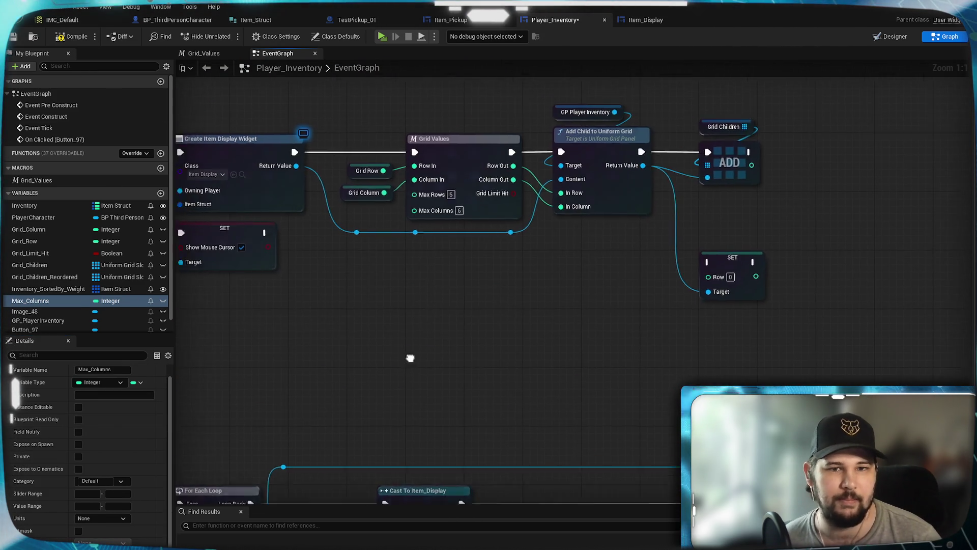
- Wire a Max Columns getter into Grid Values' Max Columns input
mouse_move(28, 301)
left_mouse_down()
mouse_move(437, 349)
mouse_move(442, 299)
left_mouse_up()
left_click(395, 353)
left_click_drag(410, 350, 409, 313)
left_click(438, 401)
mouse_move(439, 401)
left_mouse_down()
mouse_move(397, 283)
mouse_move(507, 408)
mouse_move(431, 343)
left_mouse_up()
- Replace Grid Column with a Max Columns getter for the divide and modulo nodes
left_click_drag(31, 300, 450, 332)
left_click(488, 349)
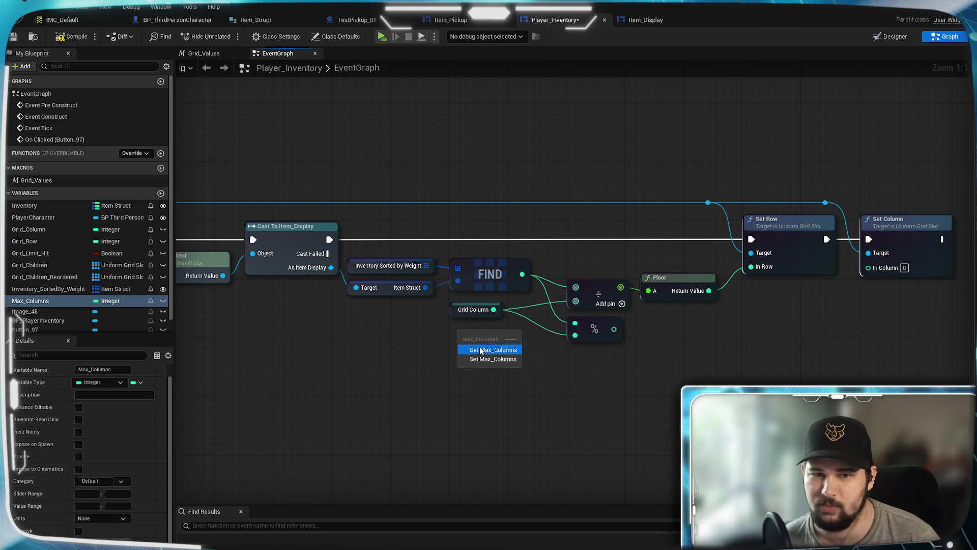
mouse_move(507, 334)
left_mouse_down()
mouse_move(576, 304)
mouse_move(514, 333)
mouse_move(576, 340)
left_mouse_up()
left_click(473, 309)
key("Delete")
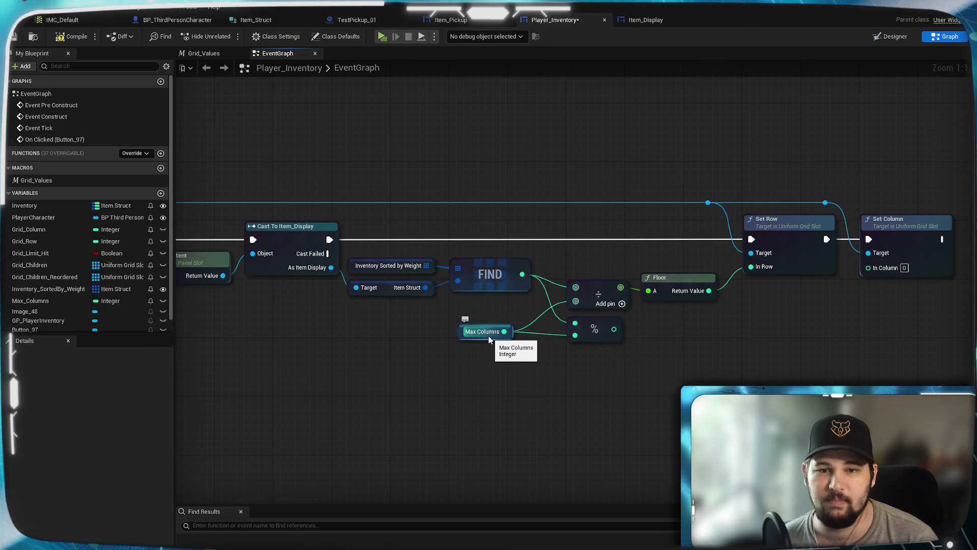
left_click_drag(476, 336, 468, 322)
mouse_move(541, 261)
left_mouse_down()
mouse_move(465, 272)
mouse_move(442, 311)
left_mouse_up()
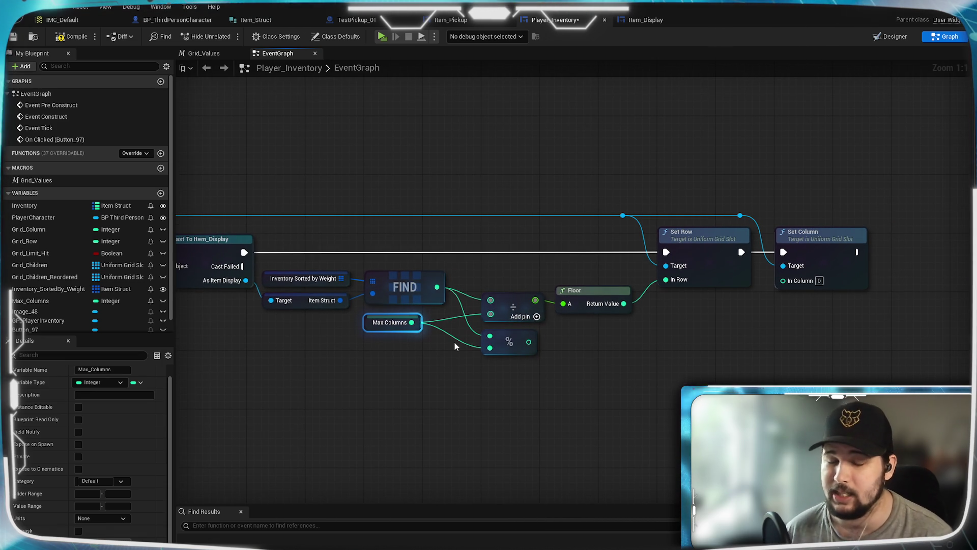
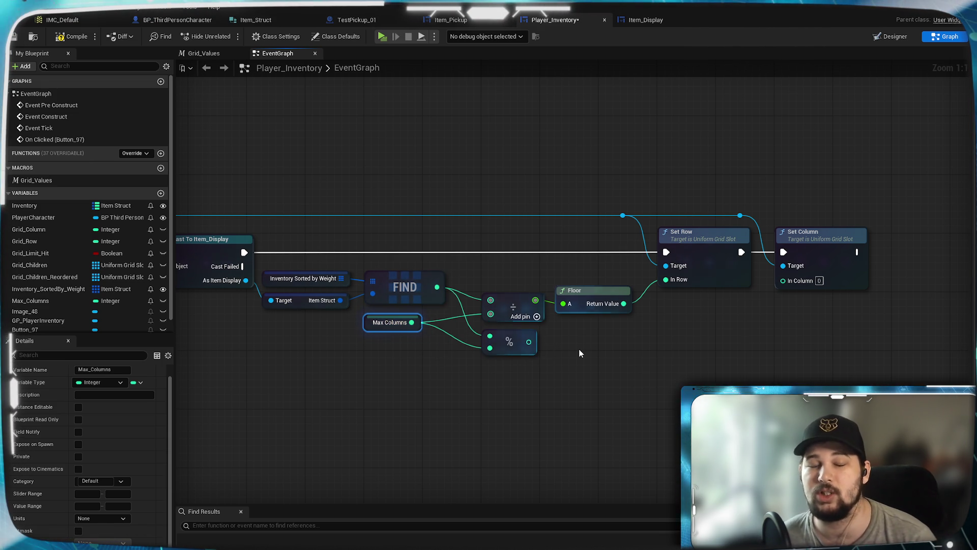
- Feed the % result into a new Subtract node with B set to 1, then save Player_Inventory
mouse_move(582, 348)
left_mouse_down()
mouse_move(720, 381)
mouse_move(624, 402)
mouse_move(539, 401)
left_mouse_up()
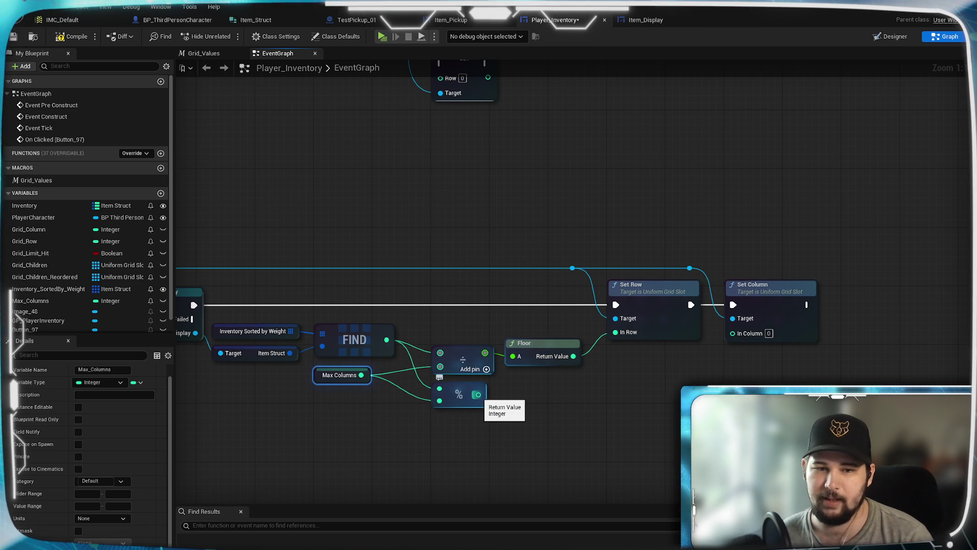
mouse_move(478, 395)
left_mouse_down()
mouse_move(539, 386)
mouse_move(532, 398)
mouse_move(738, 366)
mouse_move(507, 405)
mouse_move(485, 397)
left_mouse_up()
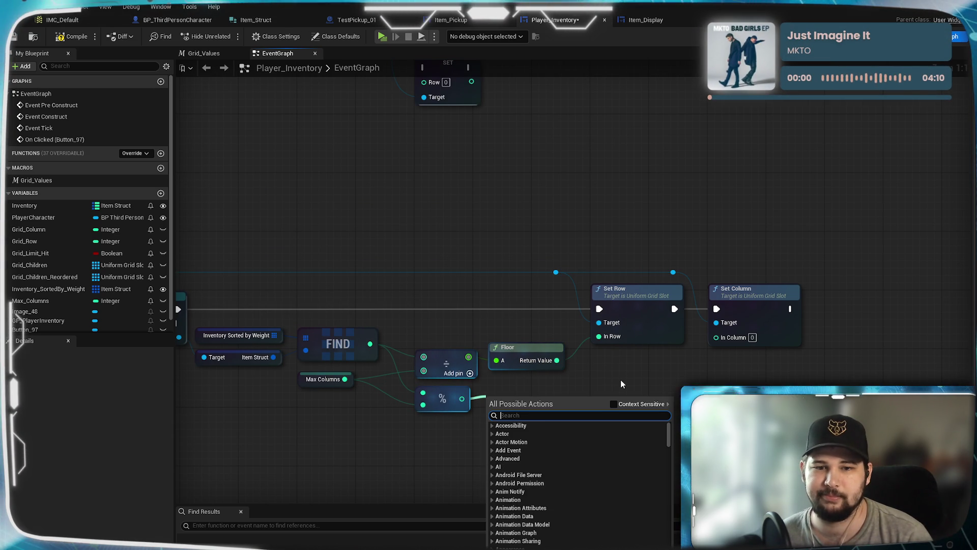
type("+")
key("Return")
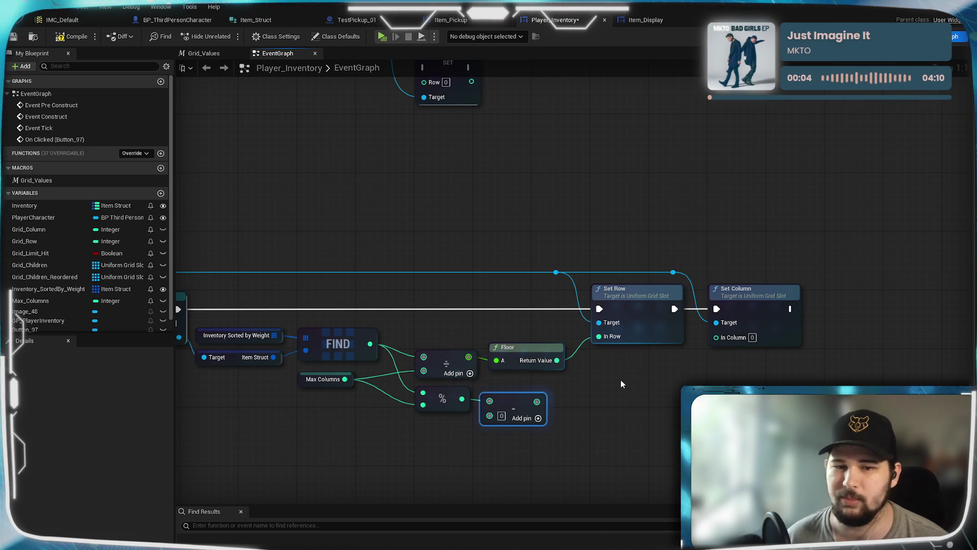
left_click(501, 415)
type("1")
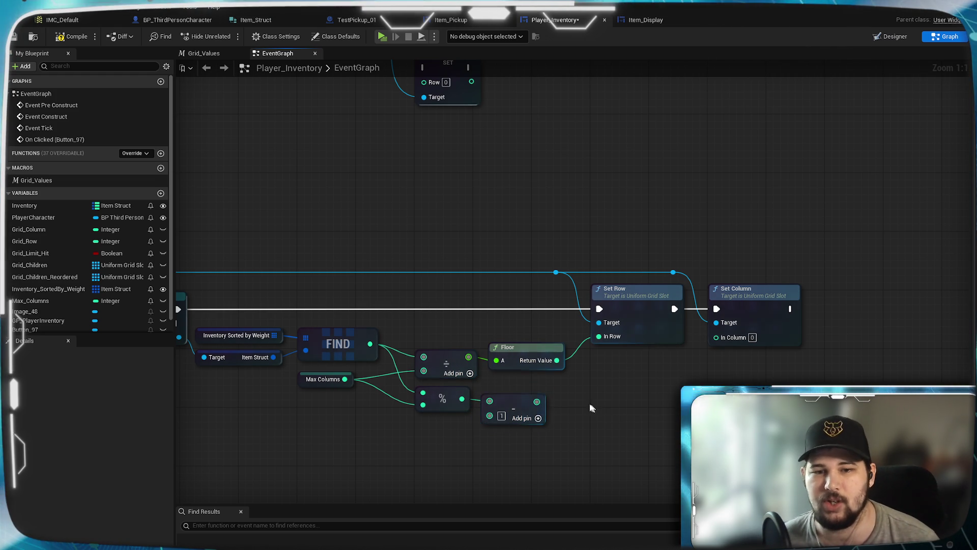
left_click_drag(514, 410, 521, 396)
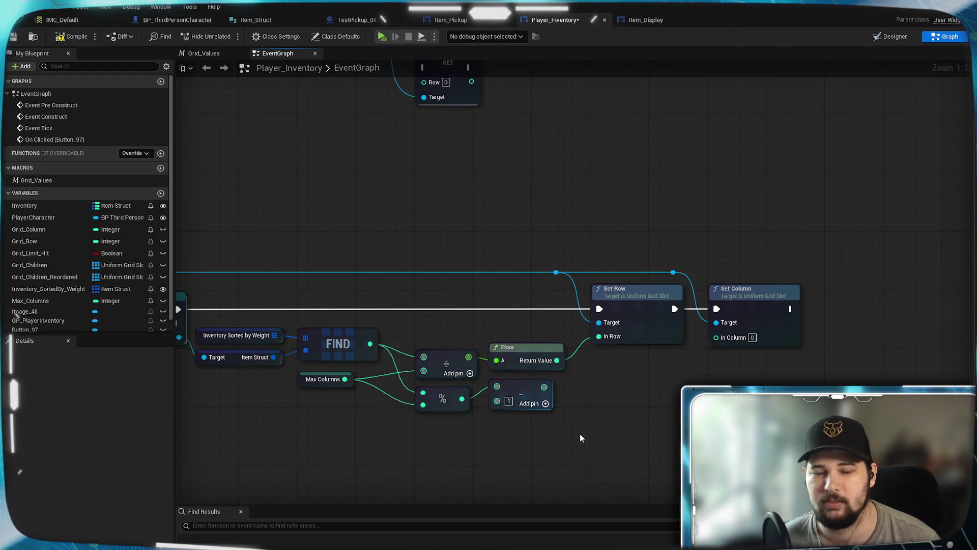
key("ctrl+s")
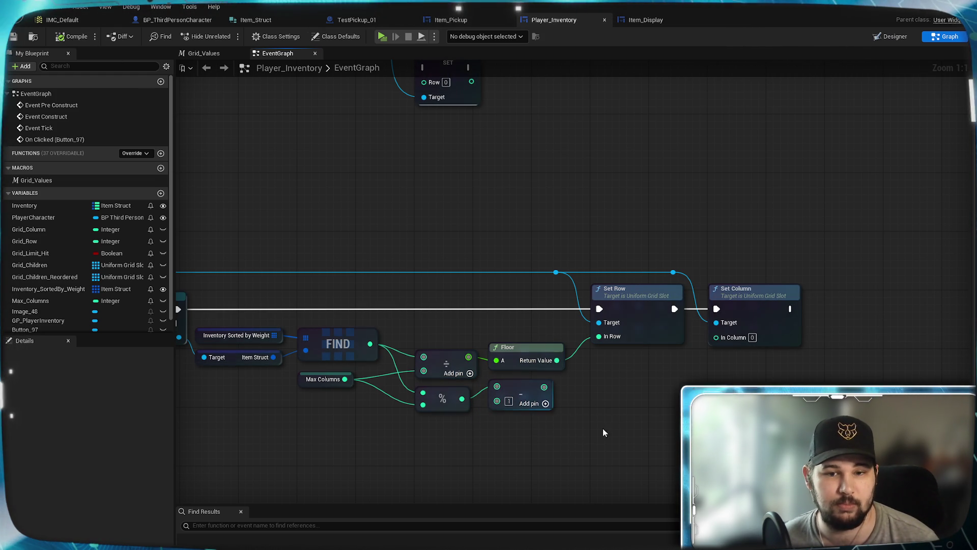
left_click_drag(622, 410, 582, 396)
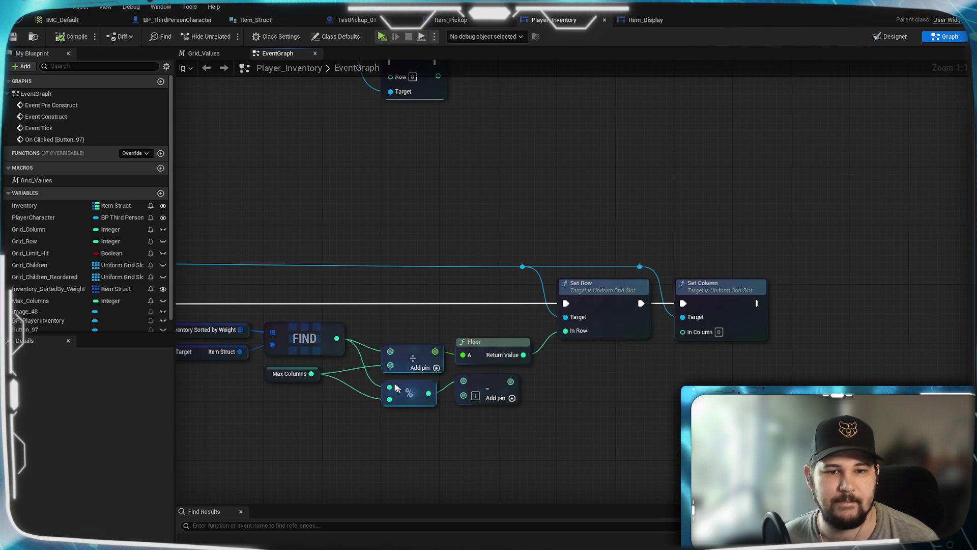
- Delete the Subtract node next to the % node
mouse_move(510, 456)
left_mouse_down()
mouse_move(680, 395)
mouse_move(637, 386)
left_mouse_up()
mouse_move(632, 342)
left_mouse_down()
mouse_move(636, 394)
mouse_move(708, 436)
left_mouse_up()
key("Delete")
left_click_drag(615, 367, 651, 411)
- Add 1 to FIND's result with a new + node placed beside the % node
mouse_move(542, 312)
left_mouse_down()
mouse_move(636, 412)
mouse_move(604, 402)
mouse_move(614, 373)
left_mouse_up()
type("+")
key("Return")
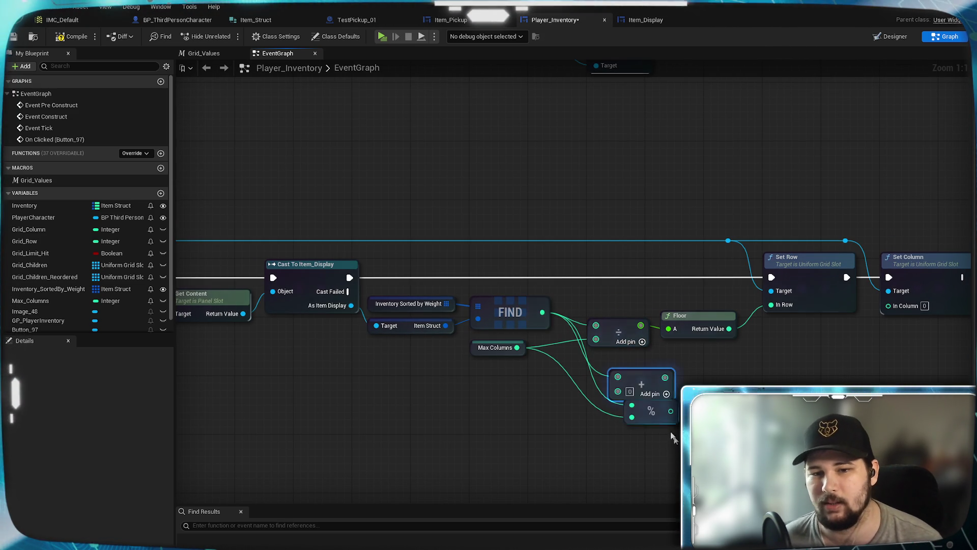
type("1")
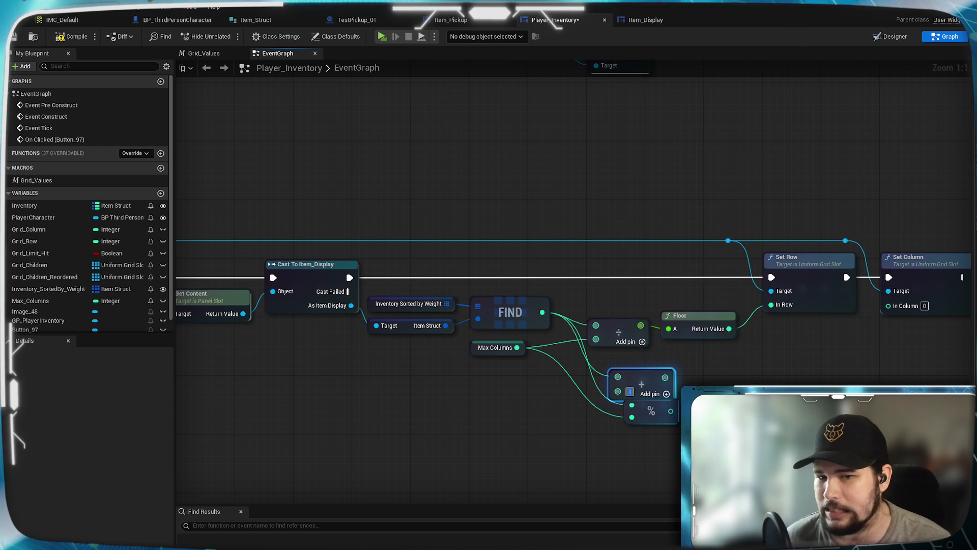
left_click_drag(641, 376, 617, 363)
left_click_drag(668, 402, 712, 379)
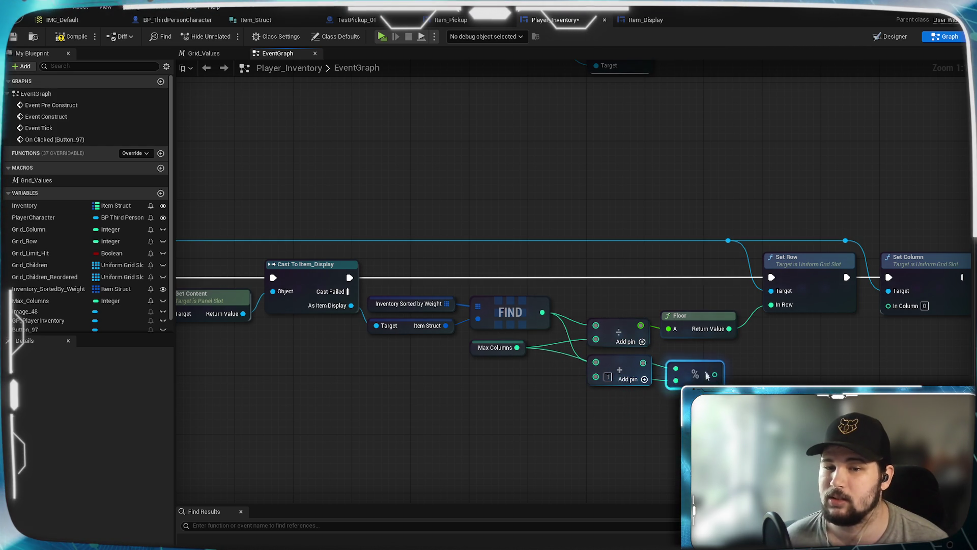
- Reroute the Max Columns wire, connect % to Set Column's In Column, and save
left_click(649, 406)
double_click(644, 393)
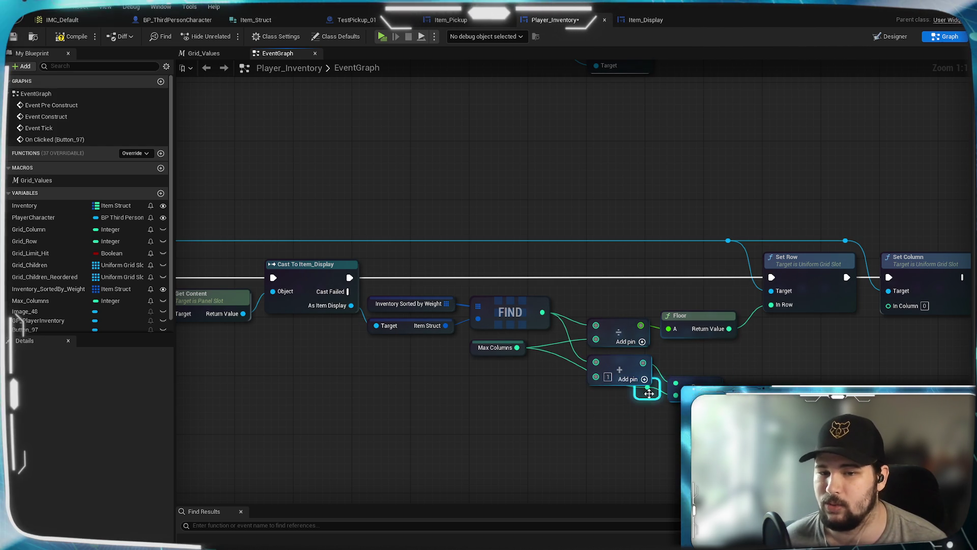
left_click_drag(644, 393, 603, 402)
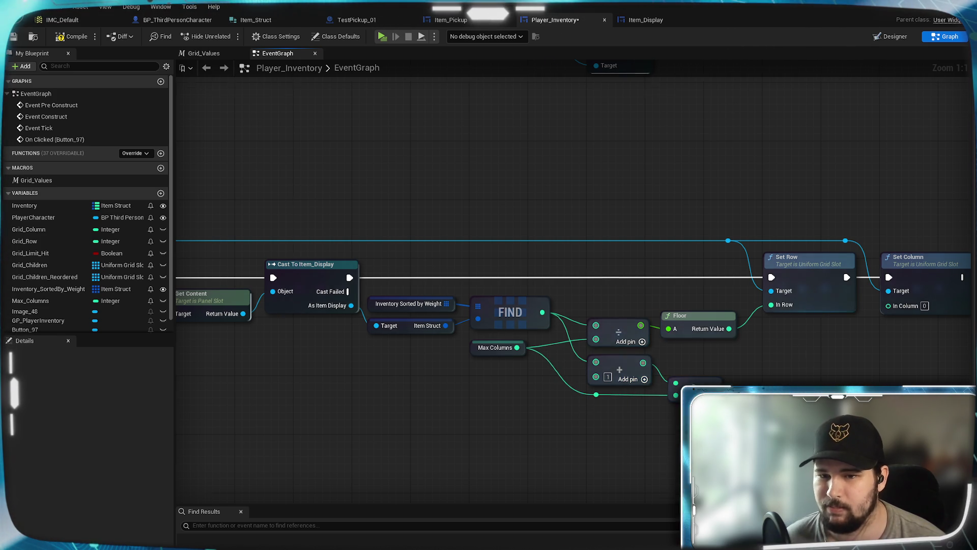
left_click_drag(811, 367, 631, 414)
mouse_move(534, 436)
left_mouse_down()
mouse_move(714, 359)
mouse_move(709, 352)
left_mouse_up()
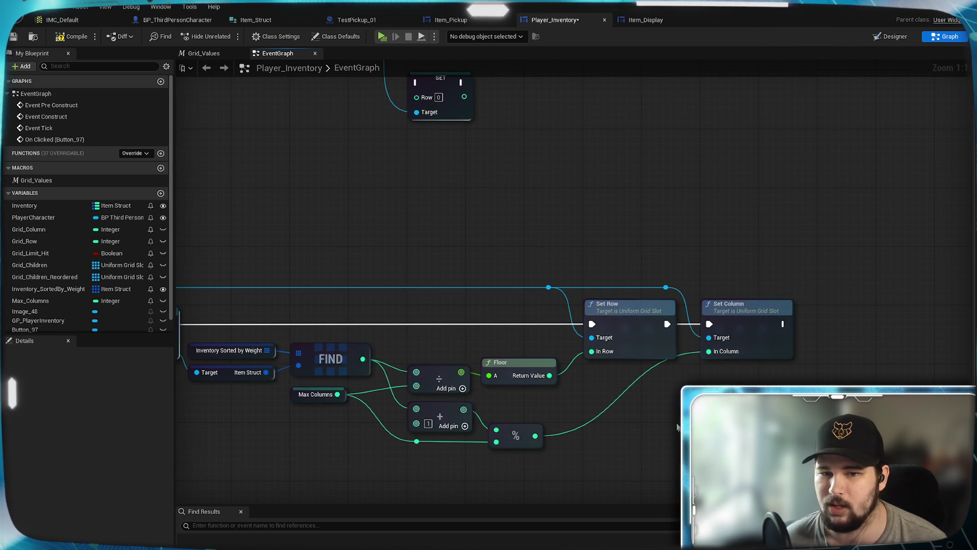
left_click_drag(515, 435, 508, 435)
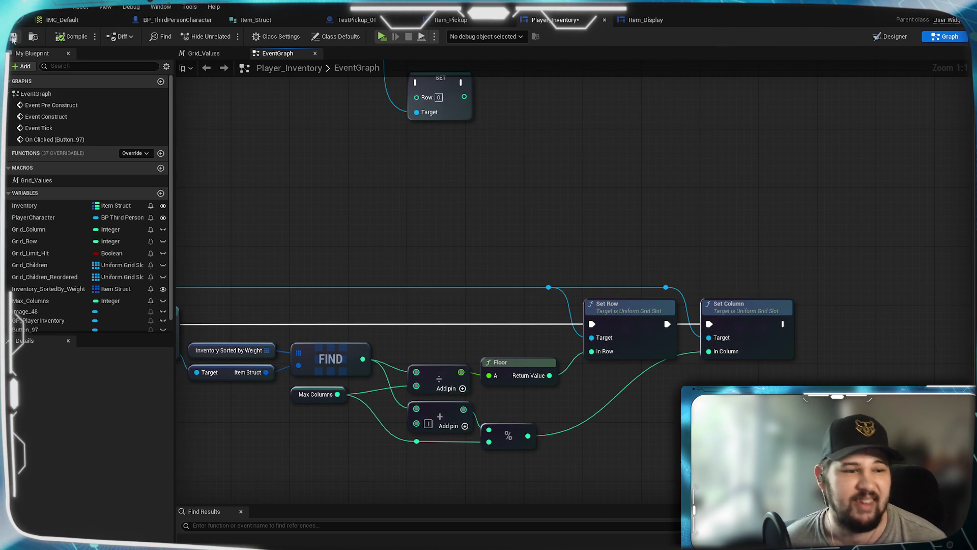
key("ctrl+s")
mouse_move(597, 401)
left_mouse_down()
mouse_move(713, 353)
mouse_move(746, 319)
mouse_move(670, 329)
mouse_move(803, 305)
mouse_move(709, 343)
mouse_move(502, 353)
mouse_move(768, 356)
left_mouse_up()
scroll(768, 350, "down", 2)
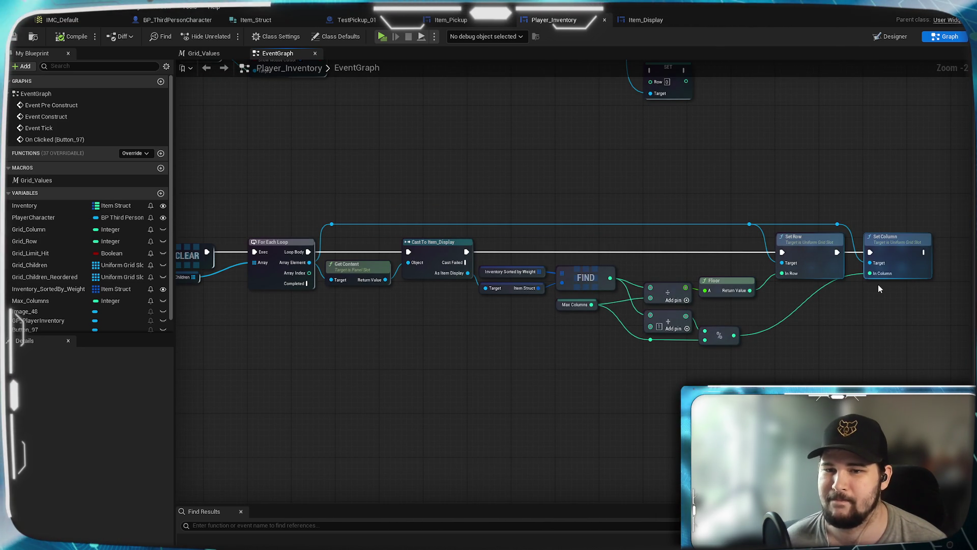
- Start a play test and walk the character to the Test_Item pickup
scroll(872, 288, "up", 2)
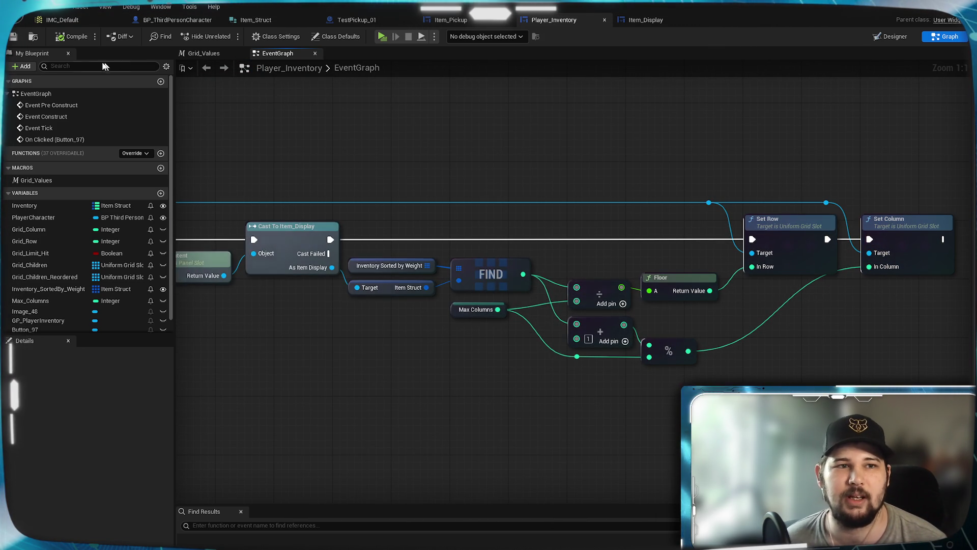
mouse_move(410, 176)
left_mouse_down()
mouse_move(866, 170)
mouse_move(381, 159)
left_mouse_up()
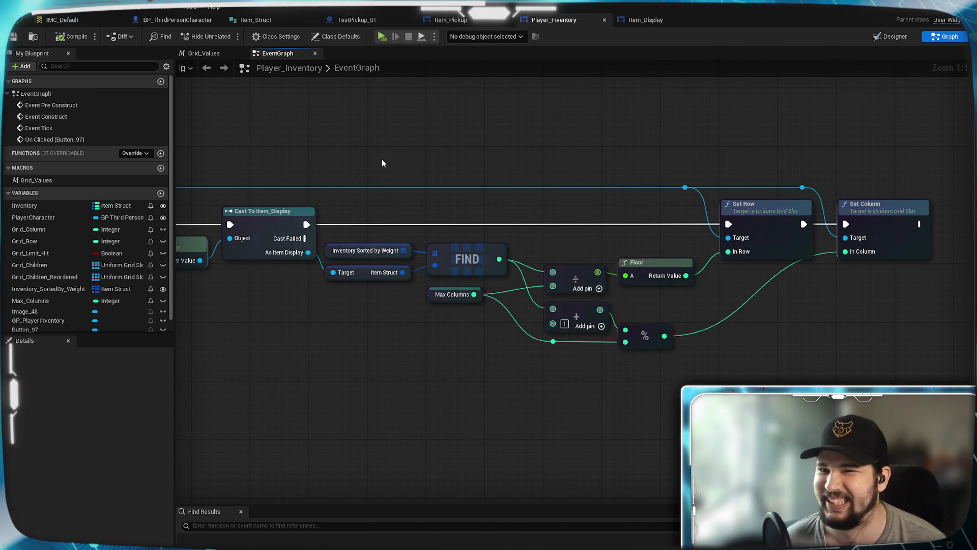
left_click_drag(273, 175, 481, 168)
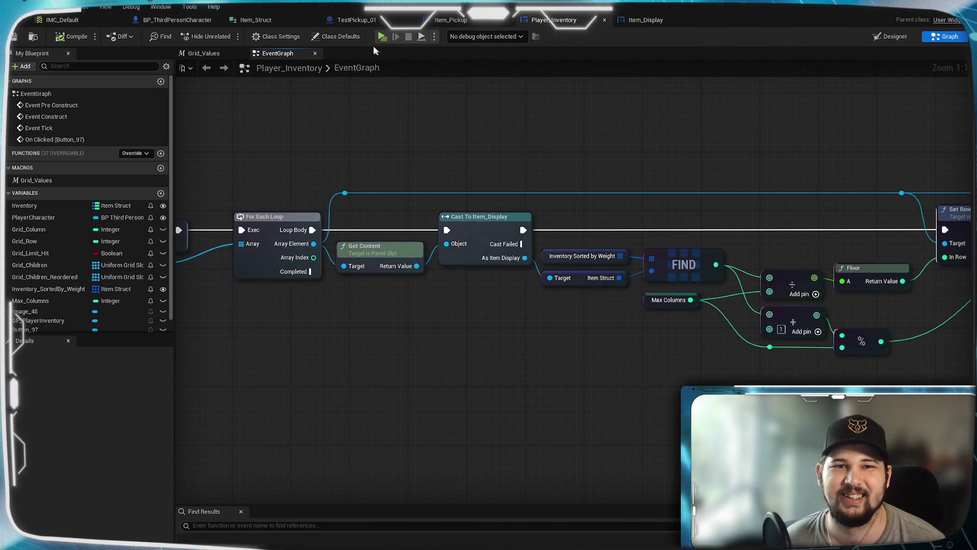
left_click(385, 38)
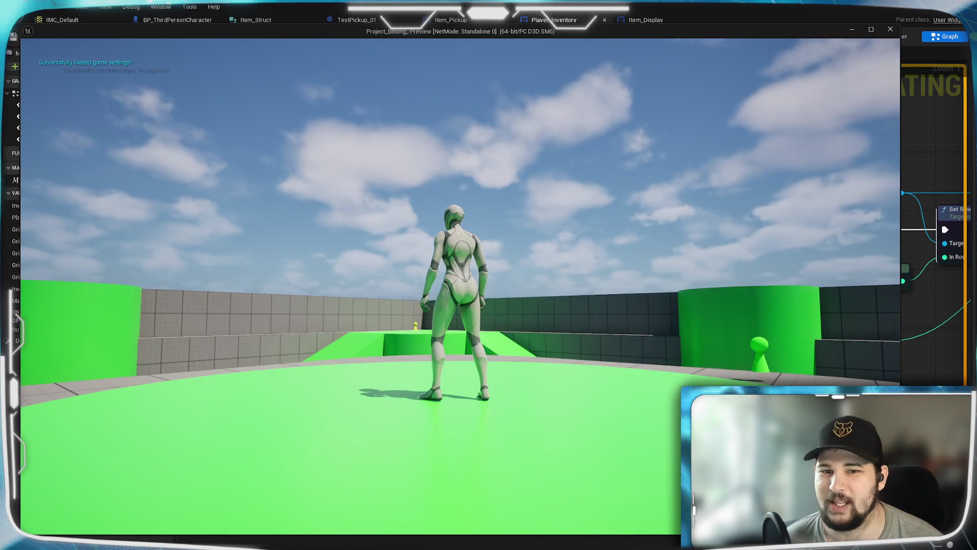
key("w")
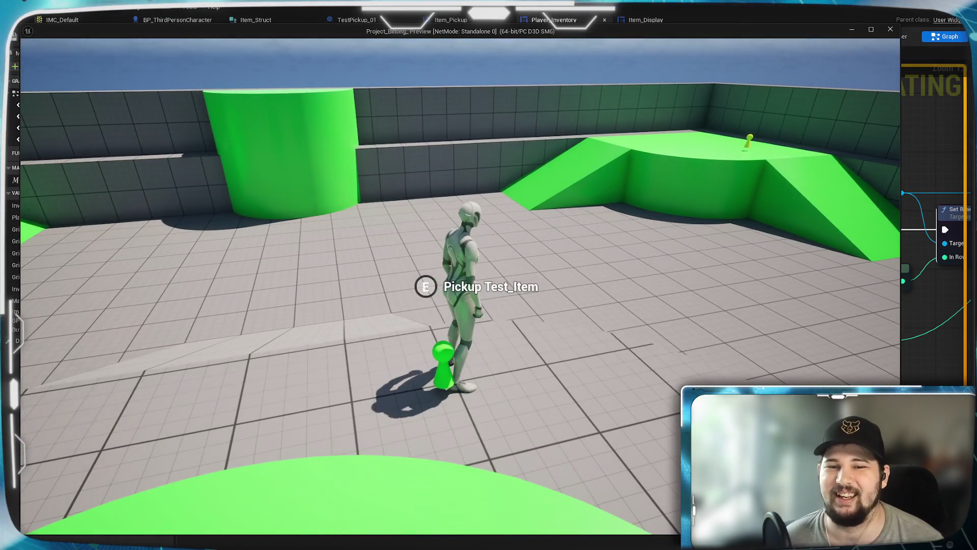
key("w")
- Check Test_Item in the inventory grid, stop playing, and return to Item_Display's event graph
key("Tab")
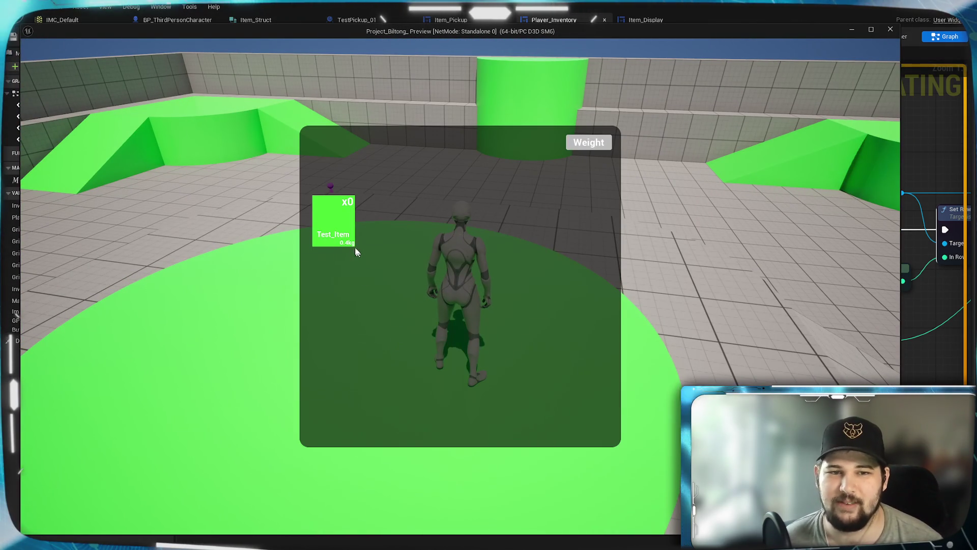
key("Tab")
key("Tab")
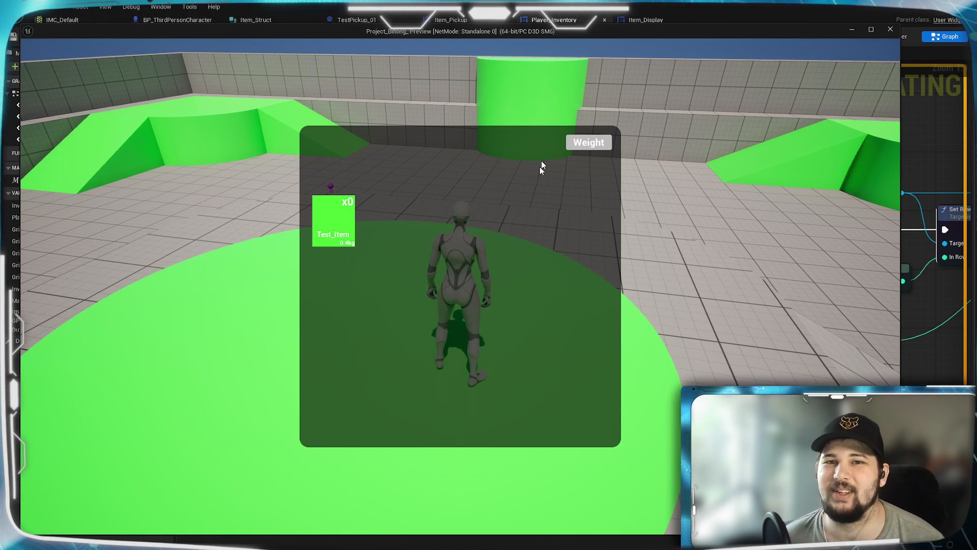
key("Escape")
left_click(636, 21)
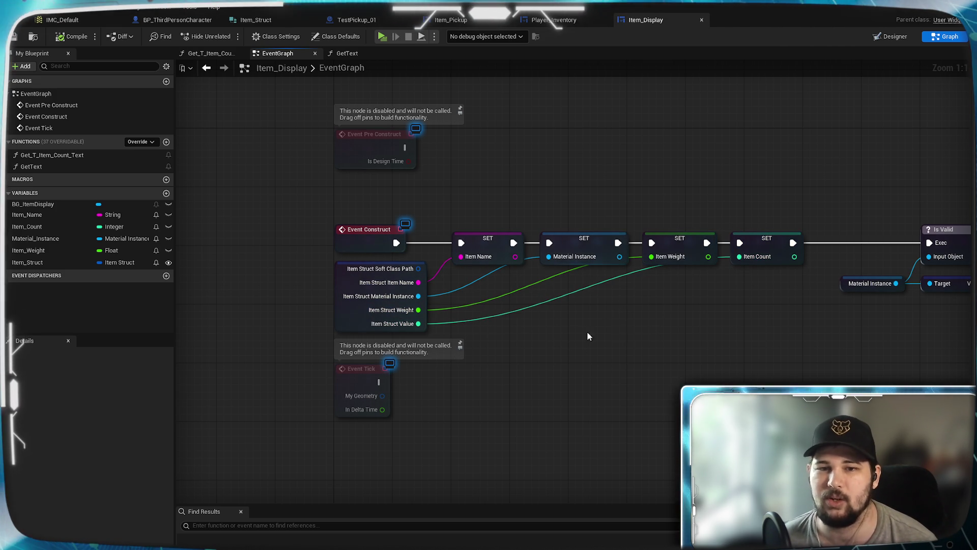
- Disconnect and delete Item_Display's SET Item Count node
left_click(564, 296, "alt")
left_click(769, 239)
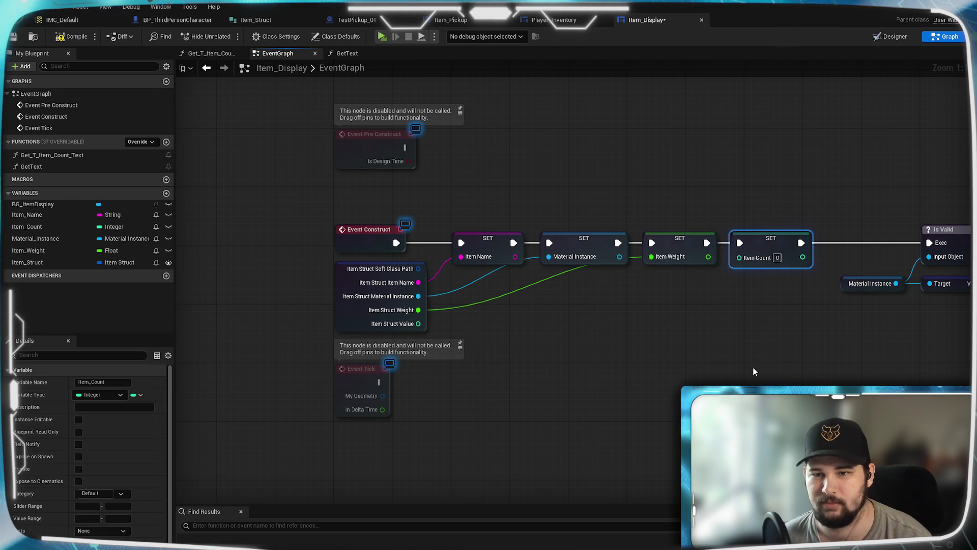
key("XF86Calculator")
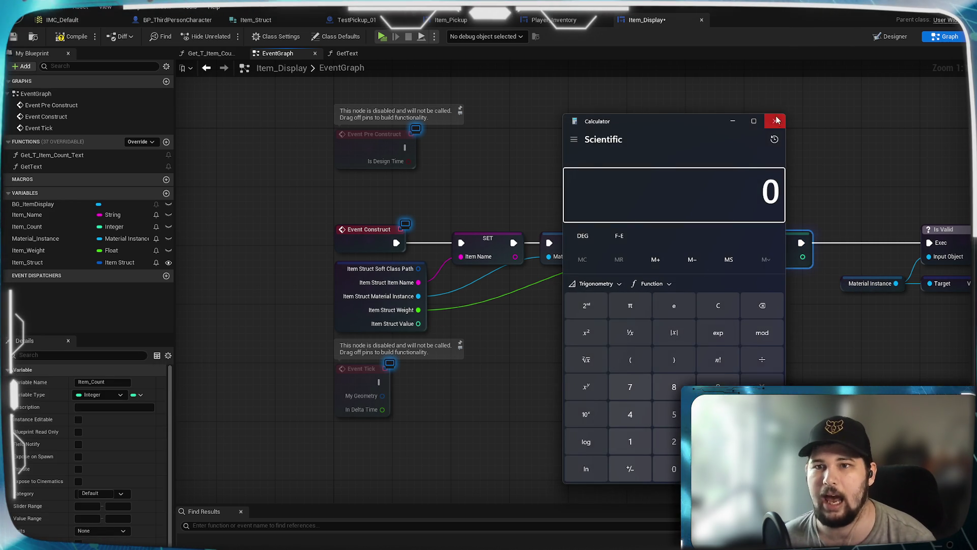
left_click(776, 121)
key("Delete")
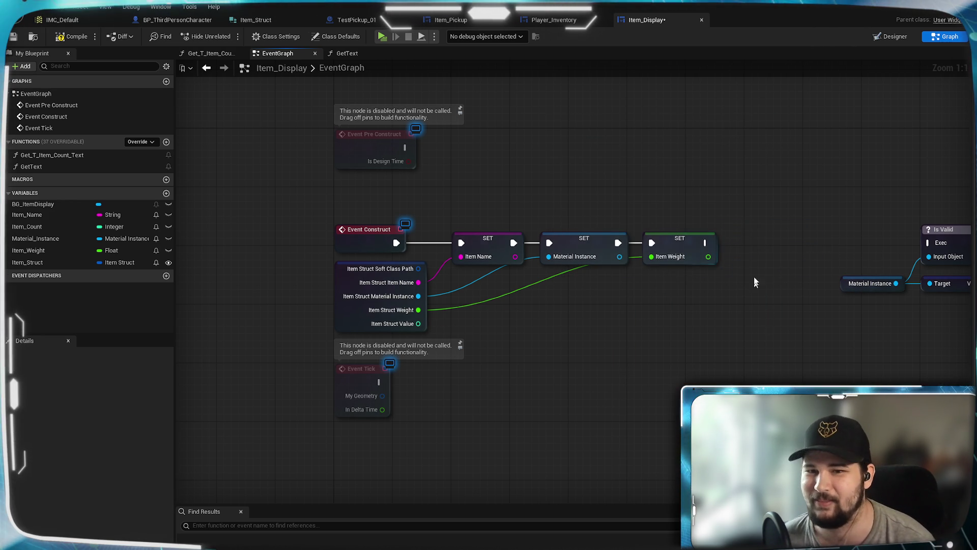
- Wire SET Item Weight straight to Is Valid, save Item_Display, and go to BP_ThirdPersonCharacter
key("Home")
left_click_drag(588, 252, 809, 252)
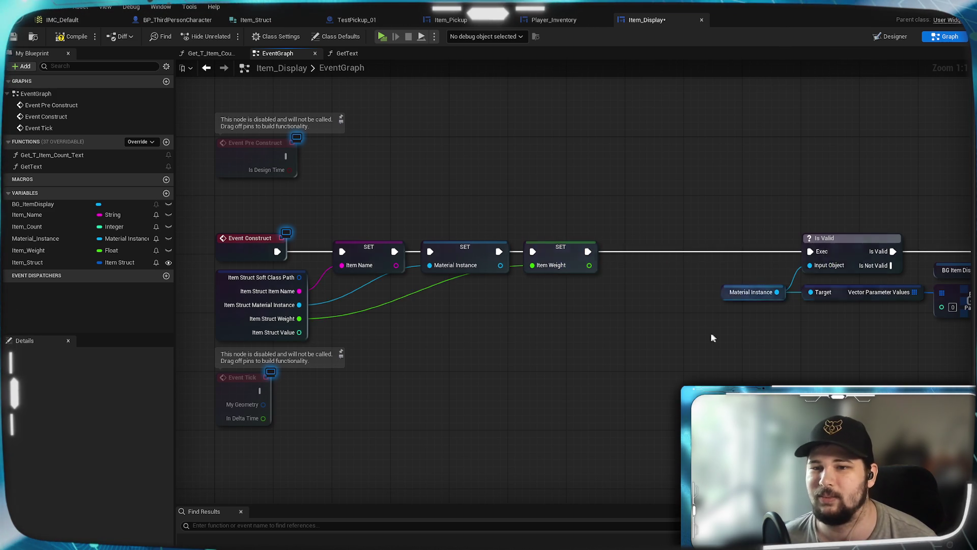
left_click(14, 38)
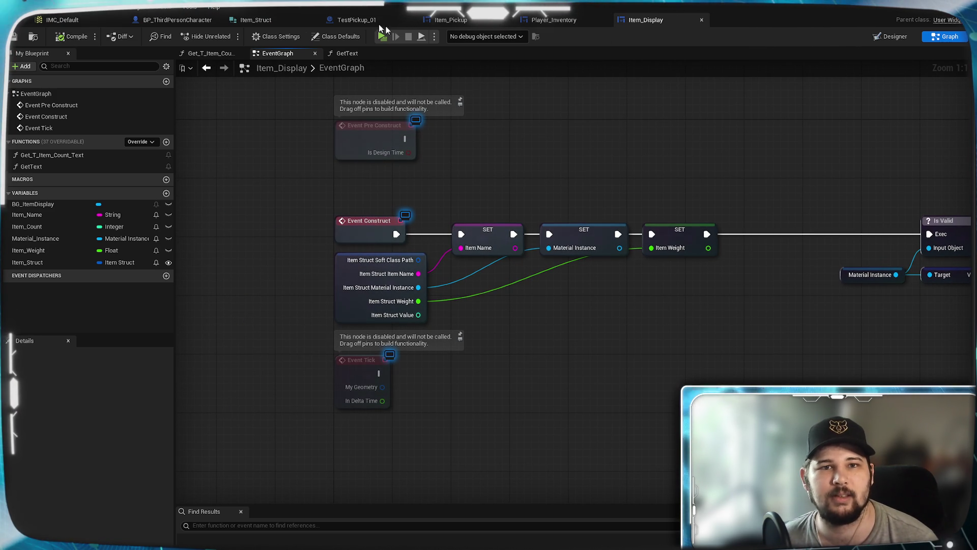
left_click(177, 20)
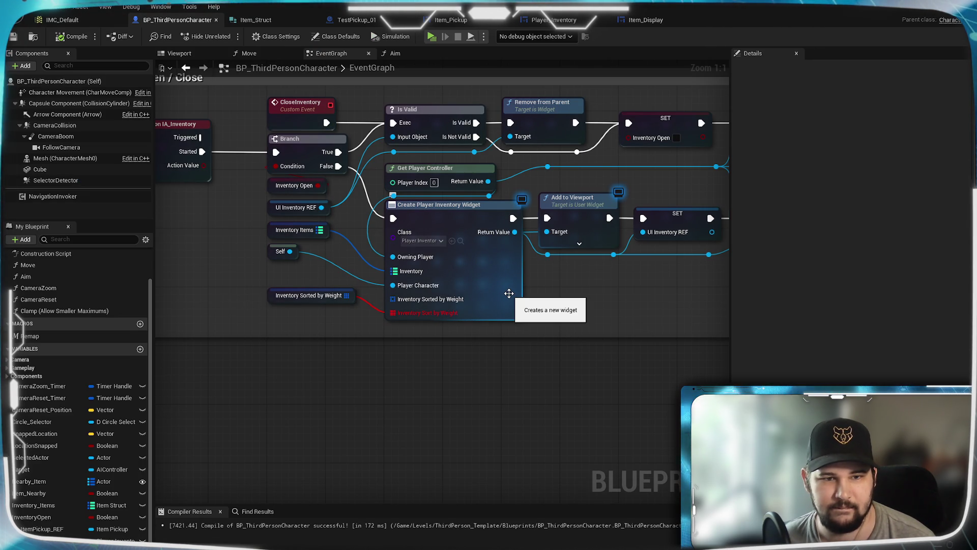
- Refresh Create Player Inventory Widget to drop its sort pin, then reconnect Inventory Sorted by Weight
right_click(509, 293)
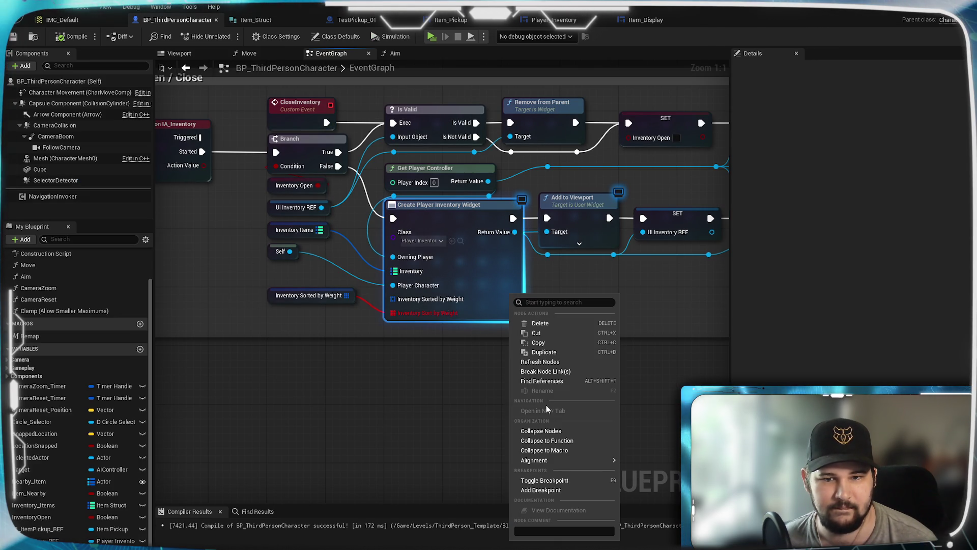
left_click(538, 361)
left_click_drag(348, 296, 392, 299)
mouse_move(392, 426)
left_mouse_down()
mouse_move(570, 438)
mouse_move(438, 501)
left_mouse_up()
scroll(438, 501, "down", 8)
scroll(437, 285, "up", 5)
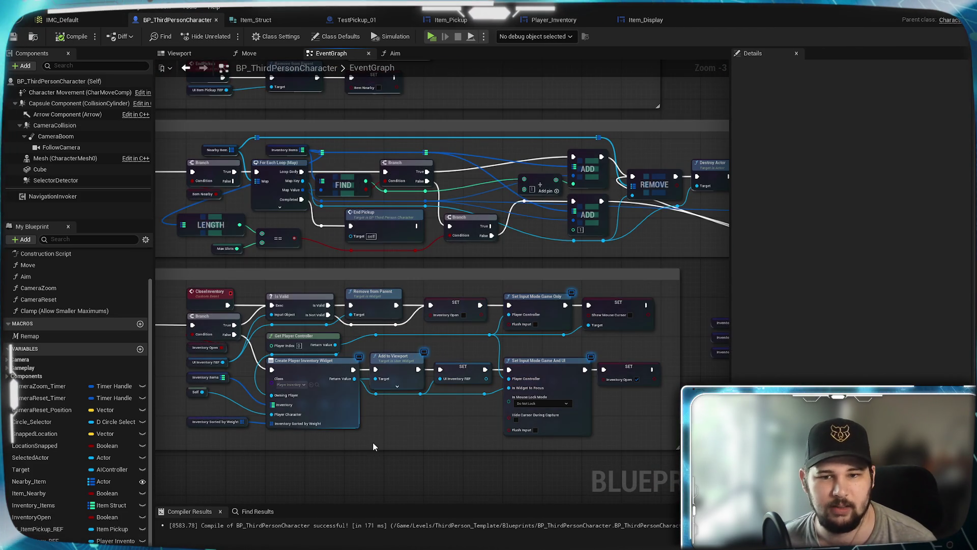
mouse_move(373, 447)
left_mouse_down()
mouse_move(485, 426)
mouse_move(499, 355)
mouse_move(572, 356)
left_mouse_up()
mouse_move(544, 367)
left_mouse_down()
mouse_move(600, 181)
mouse_move(356, 213)
mouse_move(458, 194)
mouse_move(356, 194)
mouse_move(516, 199)
mouse_move(585, 187)
mouse_move(565, 193)
left_mouse_up()
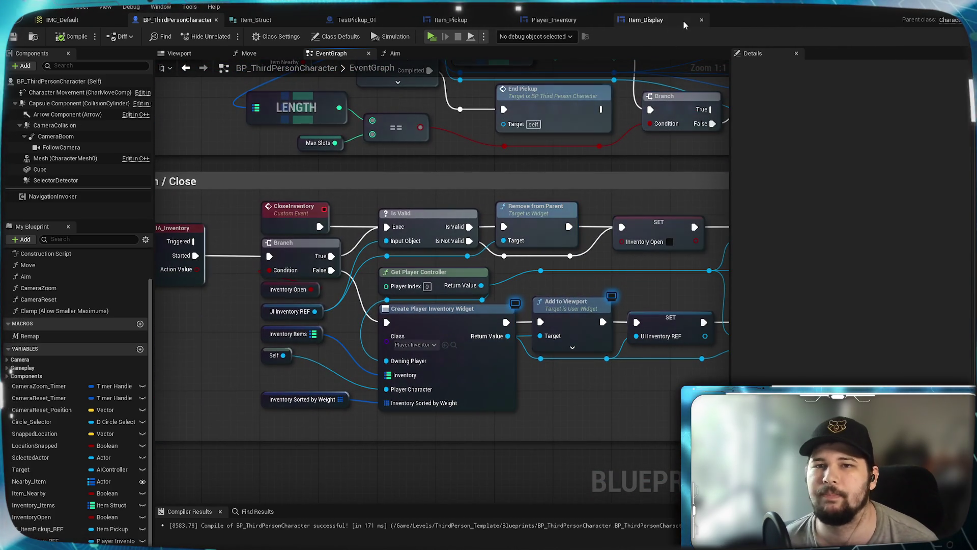
- Play-test the inventory, confirming Test_Item shows 0.4kg with a count of x0
left_click(645, 20)
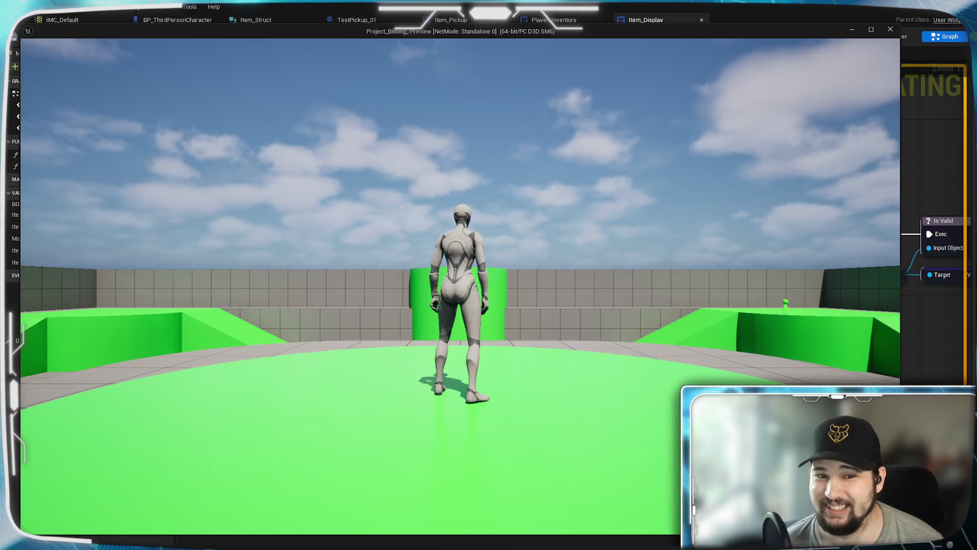
key("e")
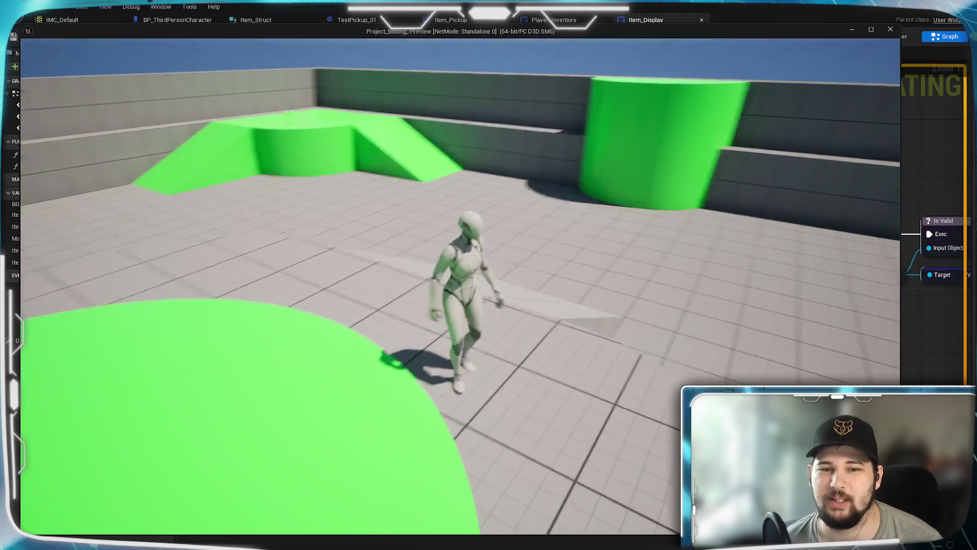
key("Tab")
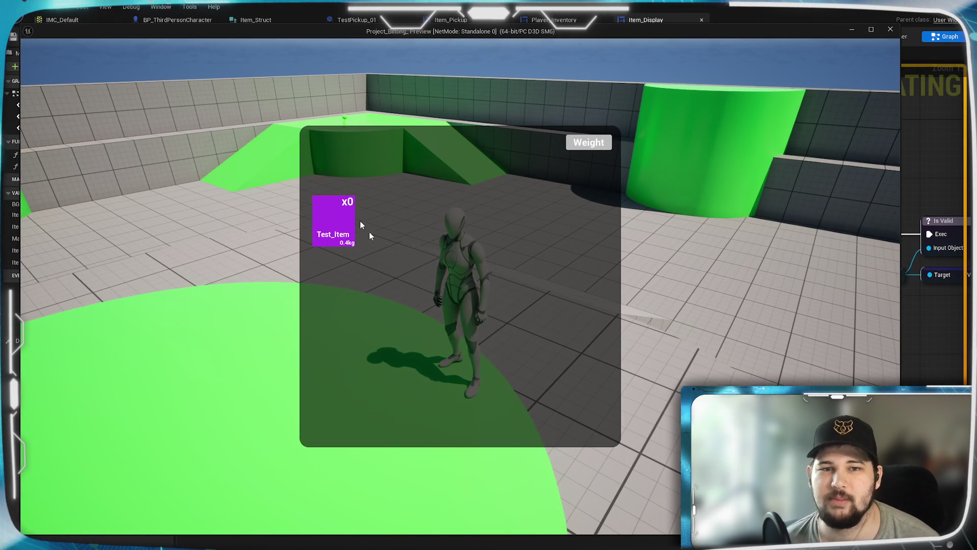
key("Escape")
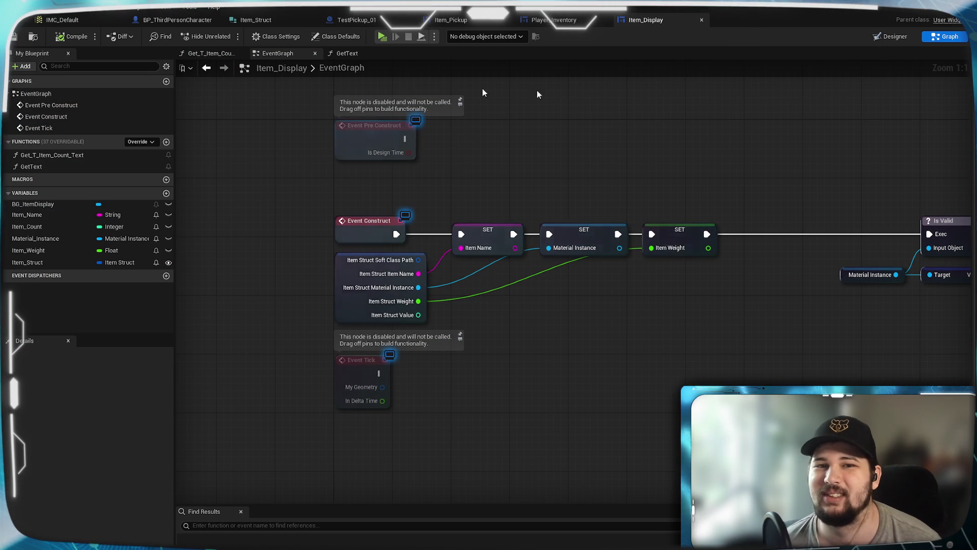
- Inspect the Get_T_Item_Count_Text function and the Player_Inventory graph
double_click(51, 158)
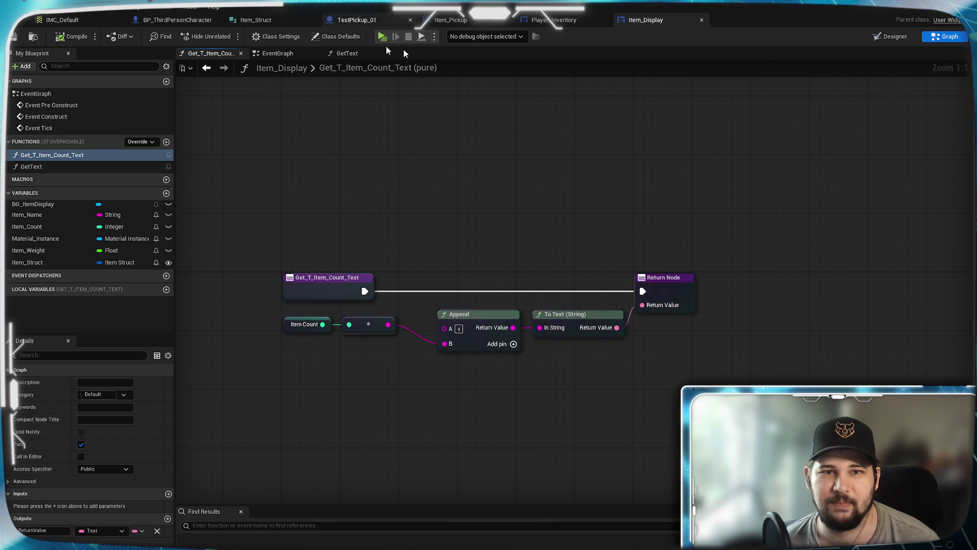
left_click(570, 22)
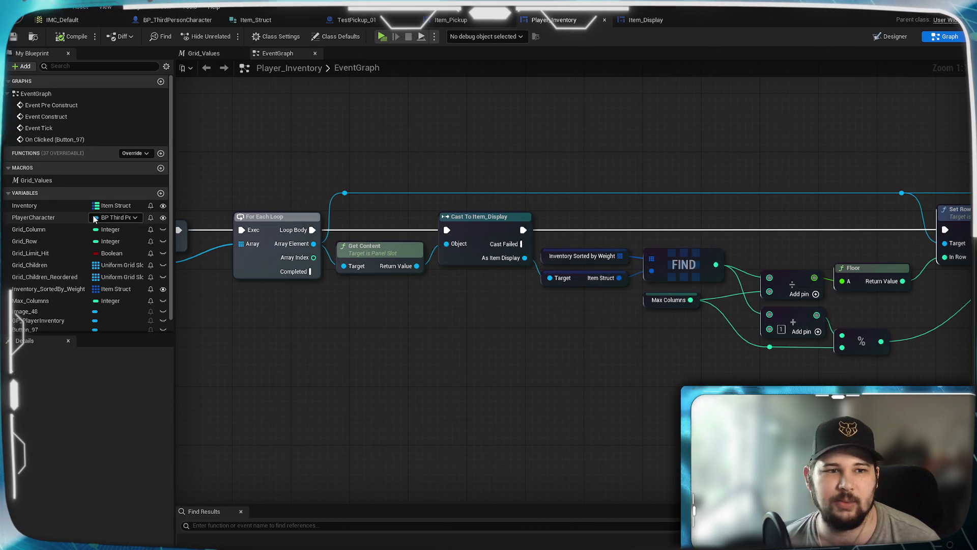
left_click(655, 19)
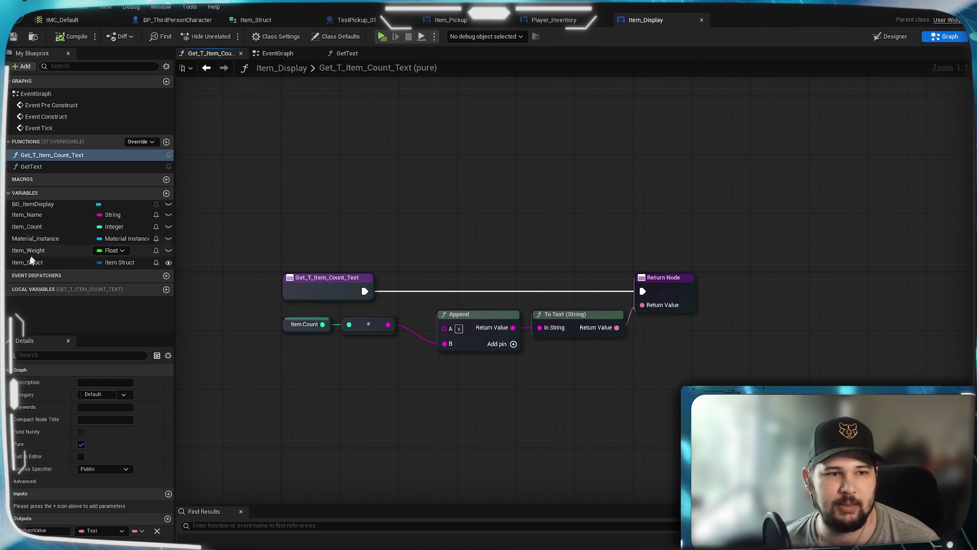
- Make Item_Count Instance Editable and Expose on Spawn, then compile and save Item_Display
left_click(27, 226)
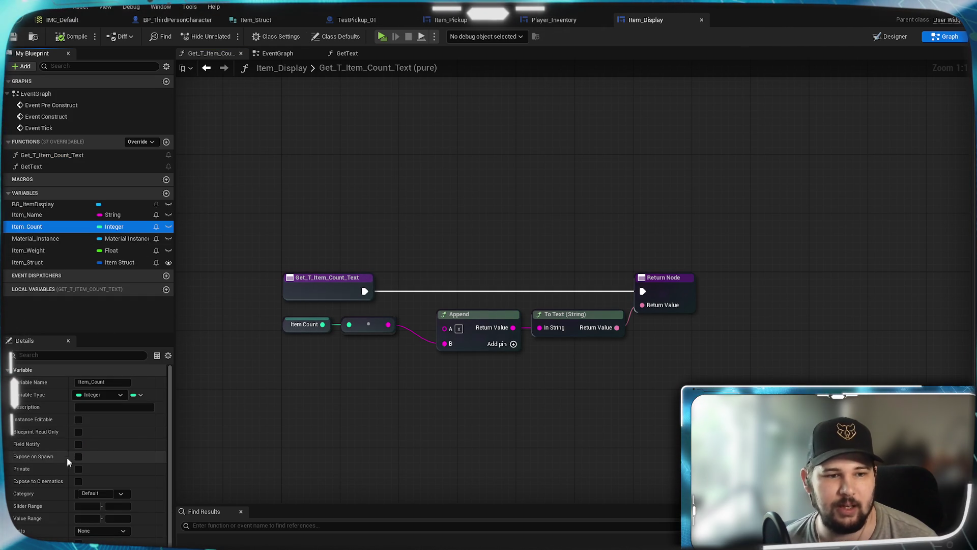
left_click(78, 420)
left_click(78, 456)
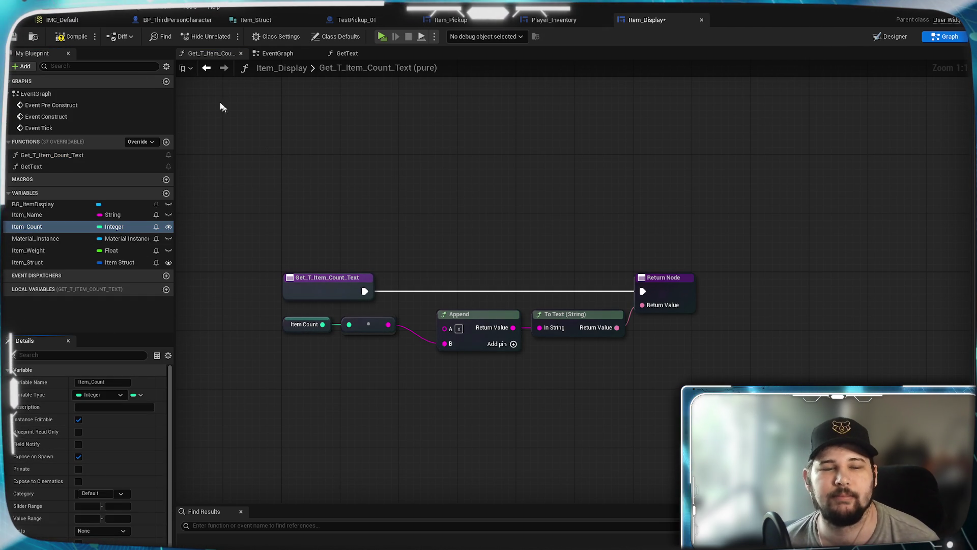
left_click(73, 36)
key("ctrl+s")
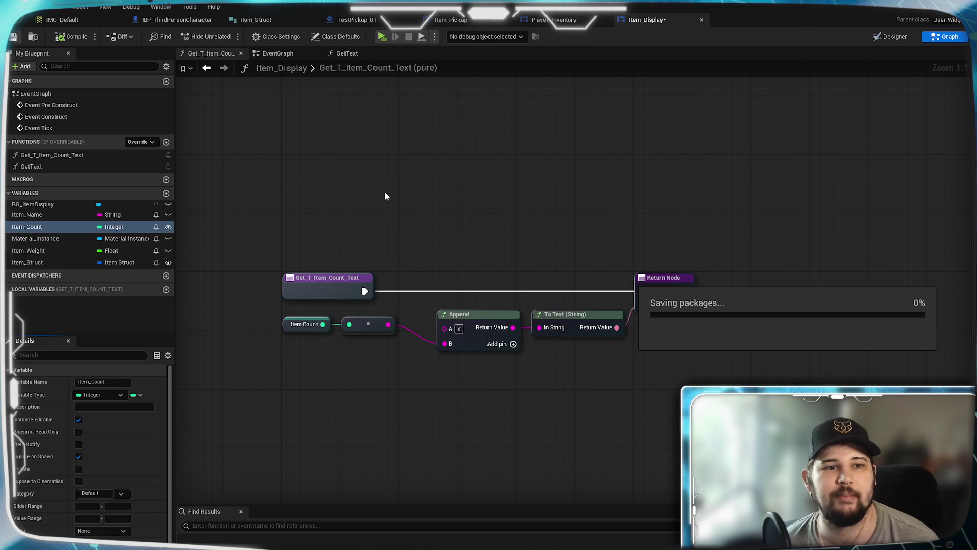
left_click(367, 19)
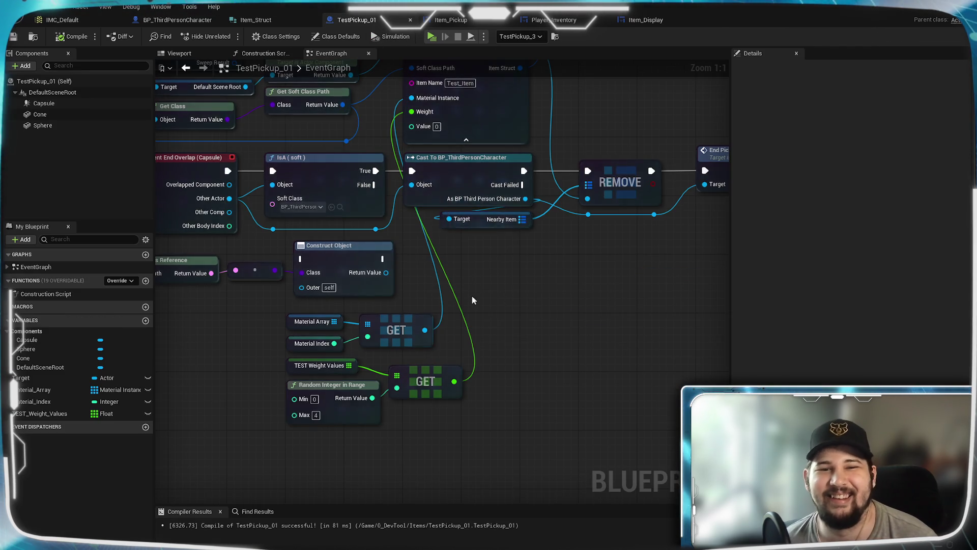
- Review TestPickup_01's overlap logic and BP_ThirdPersonCharacter's pickup and inventory nodes
scroll(581, 362, "up", 3)
mouse_move(564, 338)
left_mouse_down()
mouse_move(427, 465)
mouse_move(409, 464)
mouse_move(563, 367)
mouse_move(527, 323)
mouse_move(455, 458)
mouse_move(512, 322)
left_mouse_up()
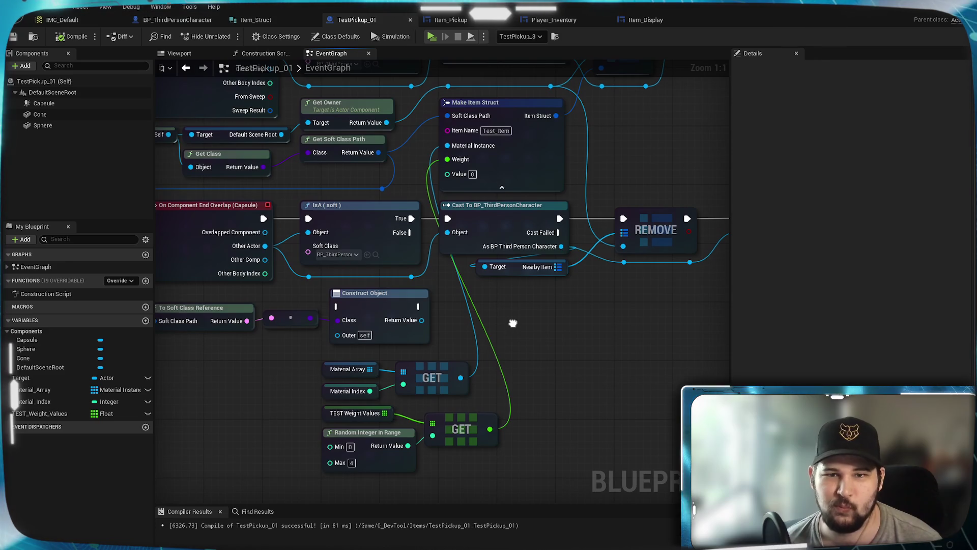
left_click(177, 20)
mouse_move(507, 282)
left_mouse_down()
mouse_move(504, 396)
mouse_move(480, 476)
mouse_move(570, 478)
left_mouse_up()
left_click_drag(628, 357, 174, 360)
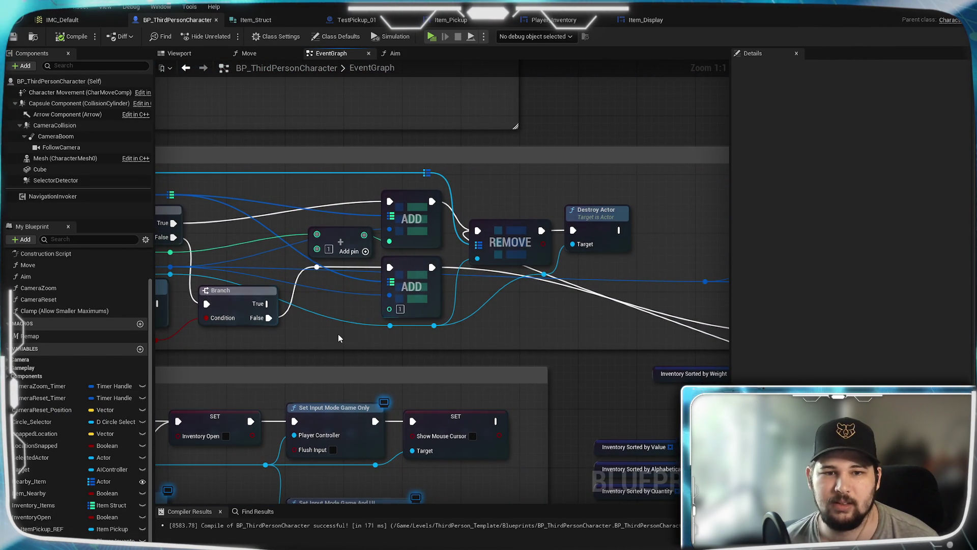
mouse_move(334, 338)
left_mouse_down()
mouse_move(654, 338)
mouse_move(479, 320)
mouse_move(113, 320)
mouse_move(34, 275)
left_mouse_up()
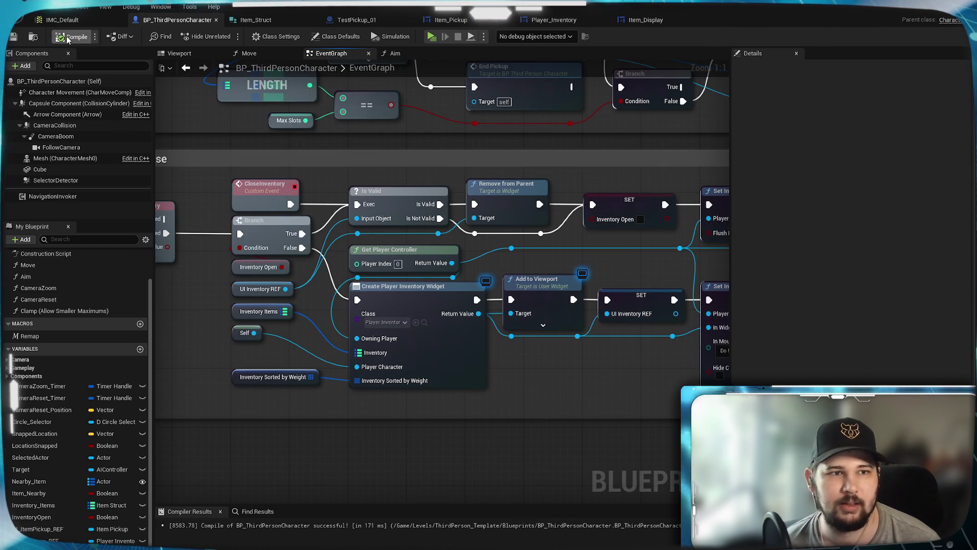
- Refresh BP_ThirdPersonCharacter's Create Player Inventory Widget node, then go to Player_Inventory
right_click(453, 348)
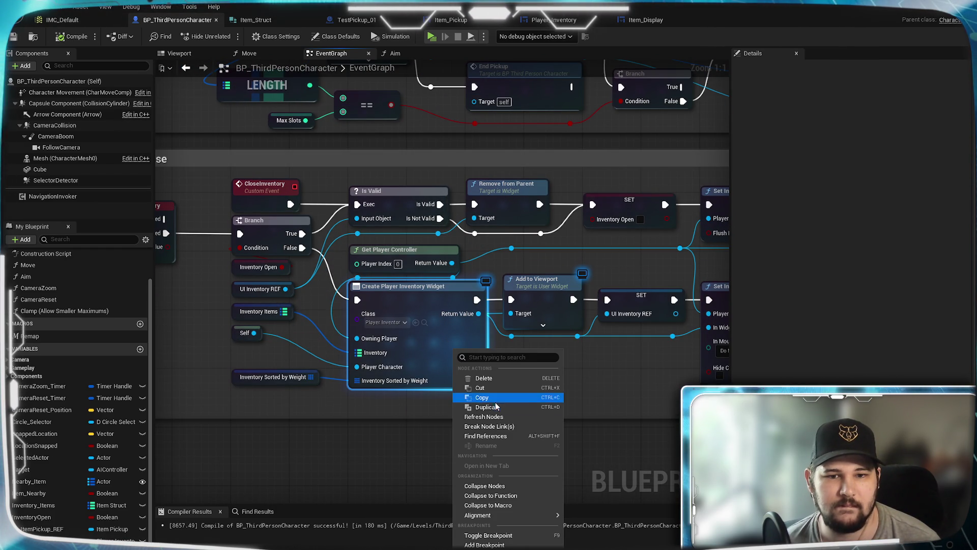
left_click(489, 416)
mouse_move(596, 402)
left_mouse_down()
mouse_move(312, 378)
mouse_move(349, 377)
mouse_move(464, 69)
left_mouse_up()
left_click(566, 26)
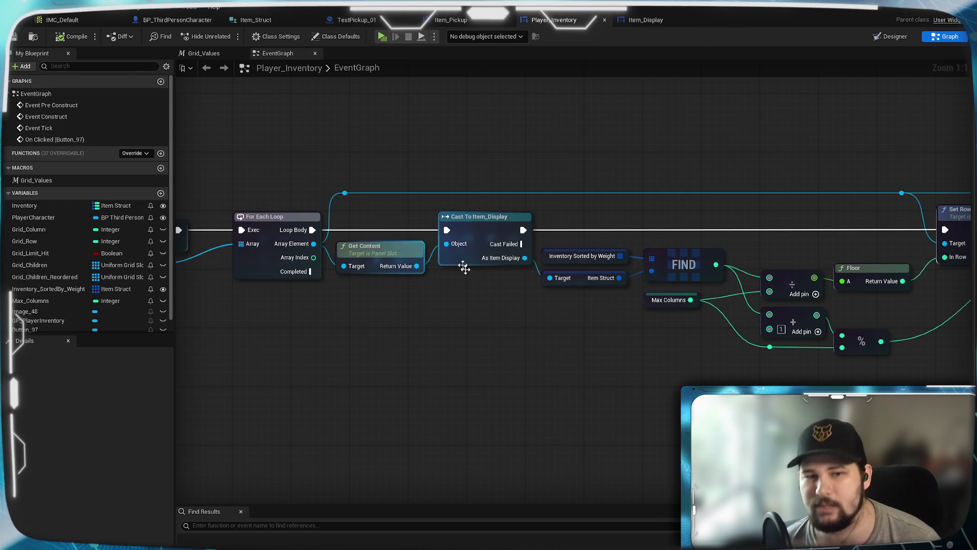
- Refresh Create Item Display Widget and wire each Map Value into its Item Count pin
scroll(648, 148, "down", 2)
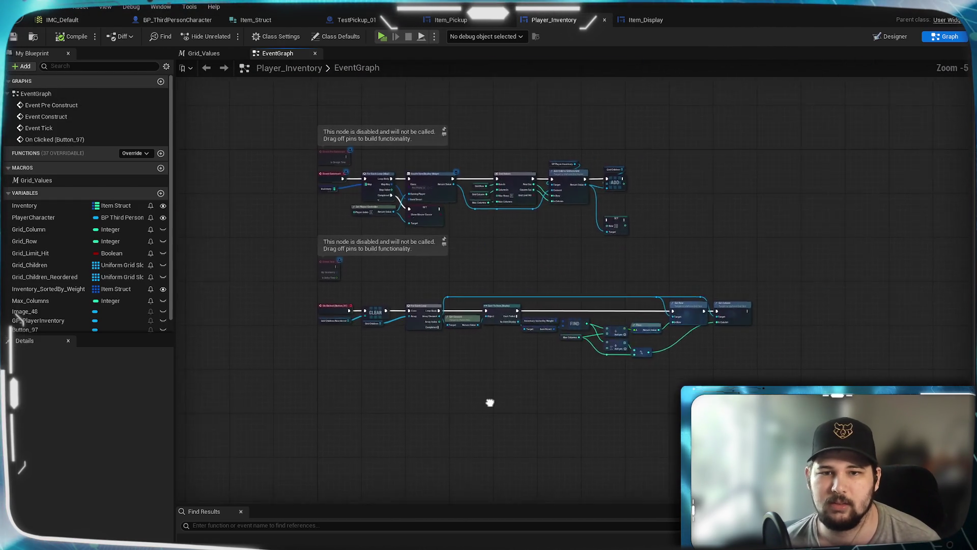
scroll(585, 278, "up", 5)
mouse_move(679, 405)
left_mouse_down()
mouse_move(471, 384)
mouse_move(705, 392)
left_mouse_up()
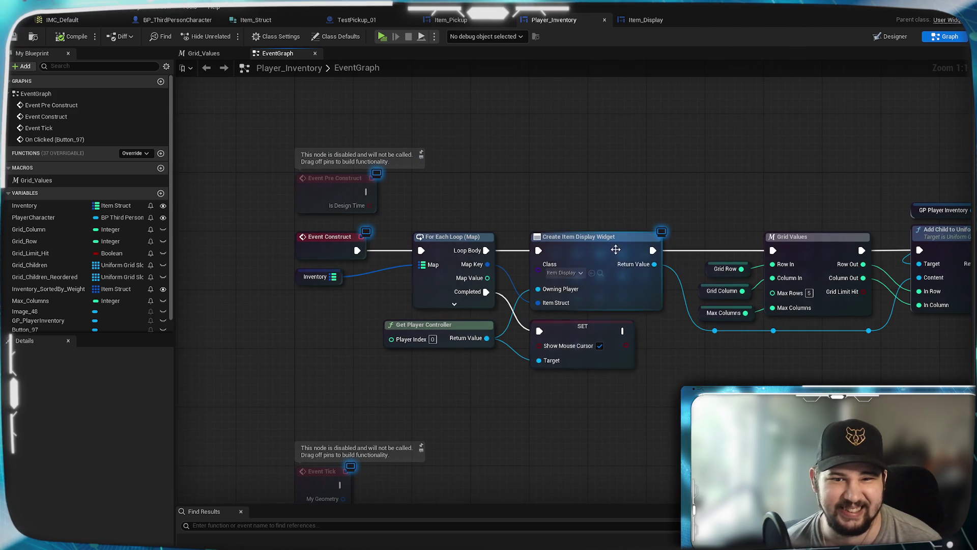
right_click(579, 252)
left_click(619, 322)
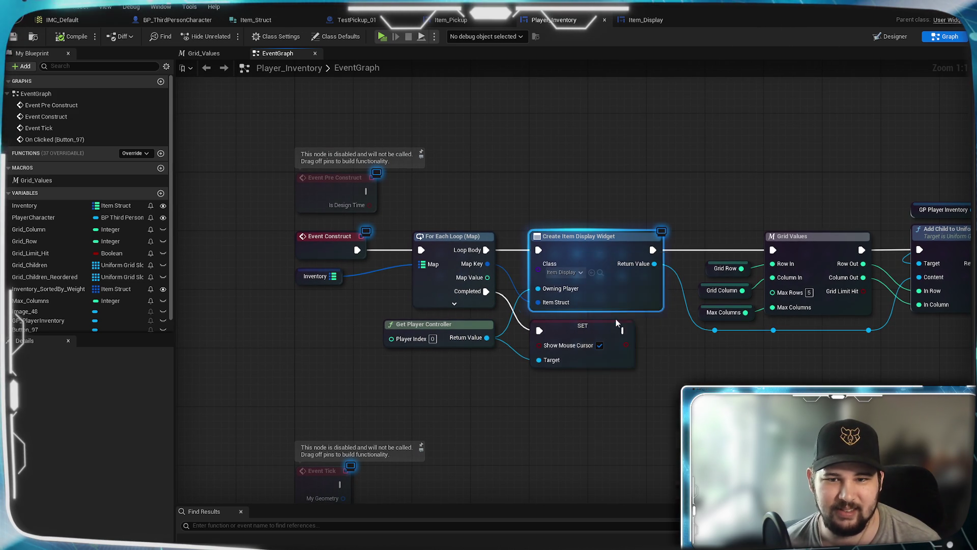
left_click_drag(570, 332, 570, 344)
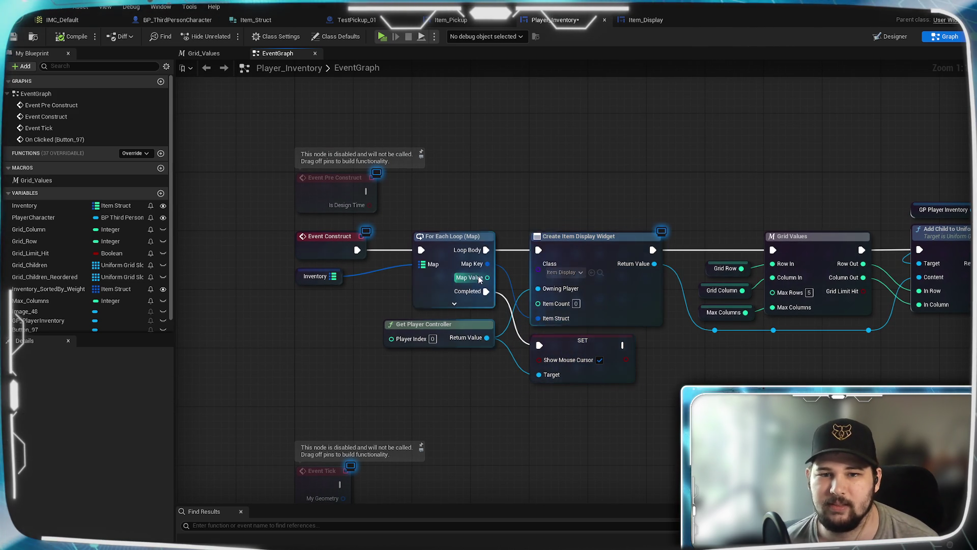
left_click_drag(487, 277, 538, 303)
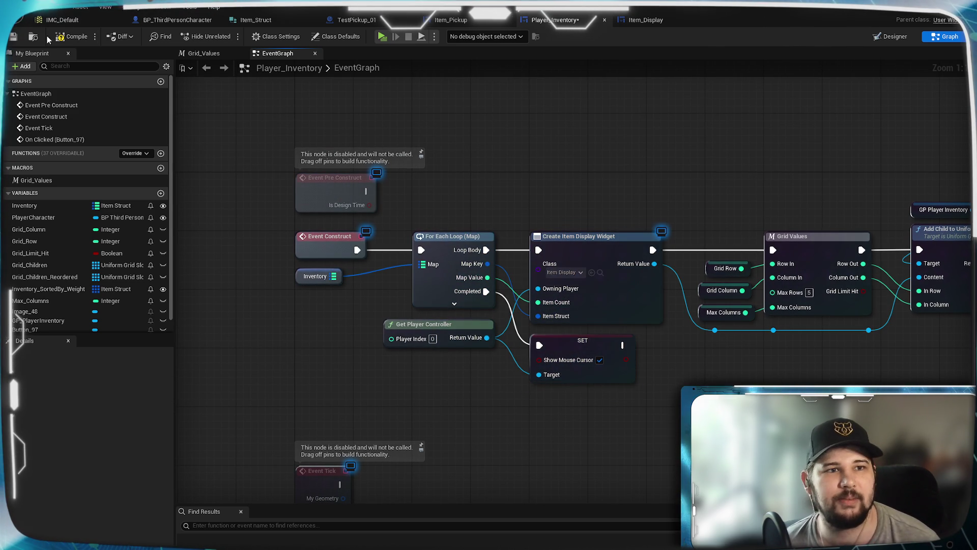
- Save and compile Player_Inventory and start a play test
key("ctrl+s")
left_click_drag(350, 354, 279, 250)
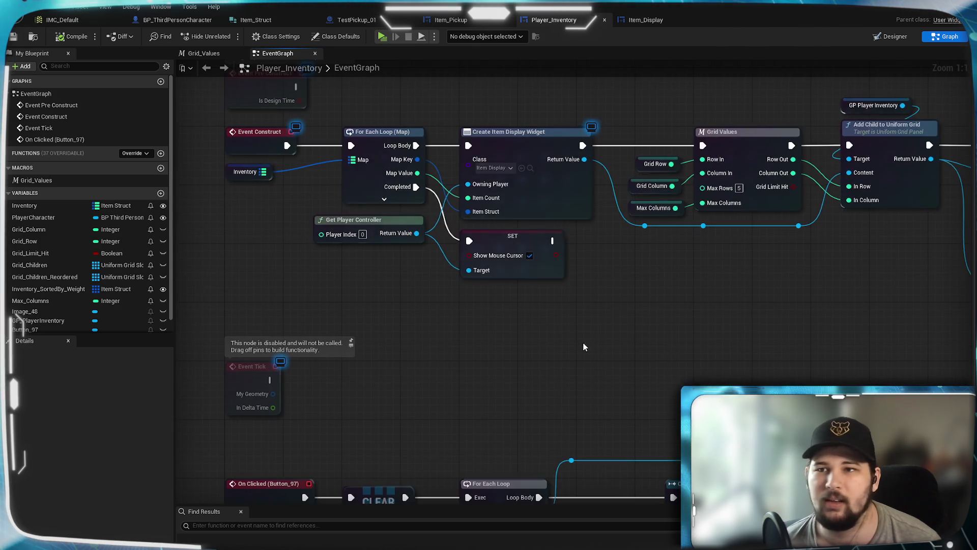
left_click(382, 37)
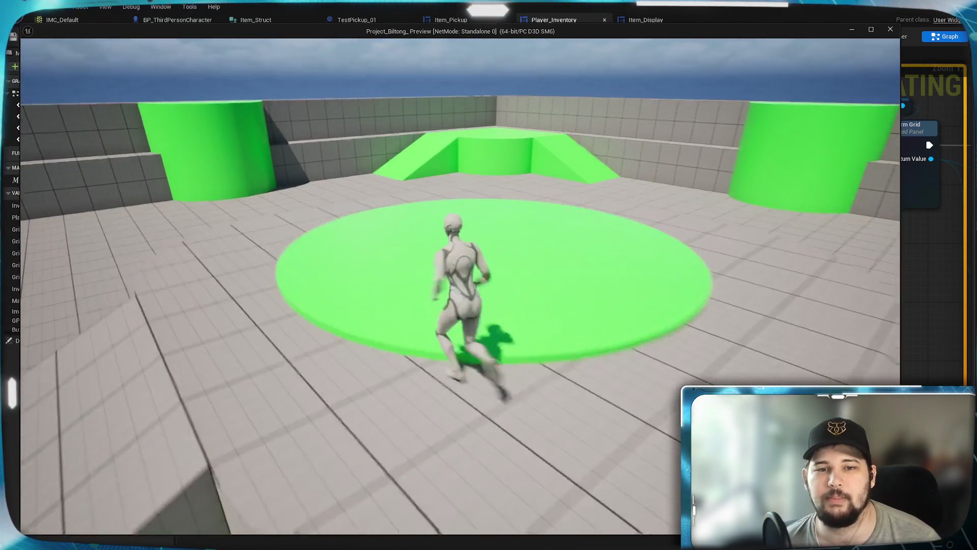
- Collect a second Test_Item and check the inventory grid
key("Tab")
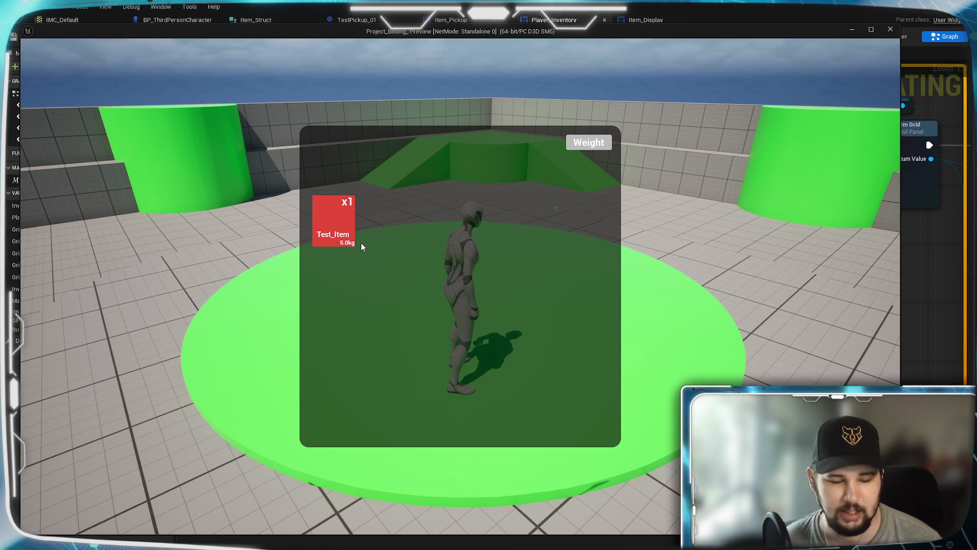
key("Tab")
key("w")
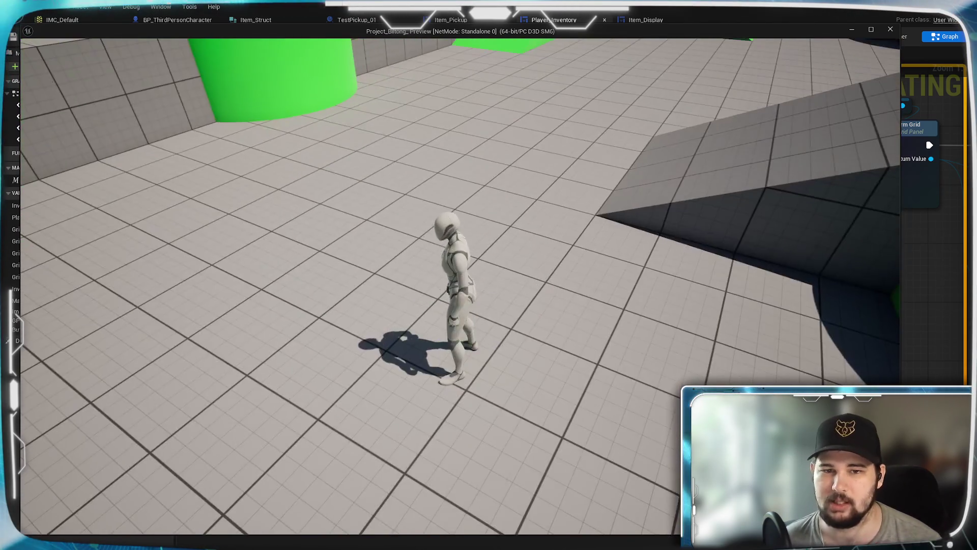
key("Tab")
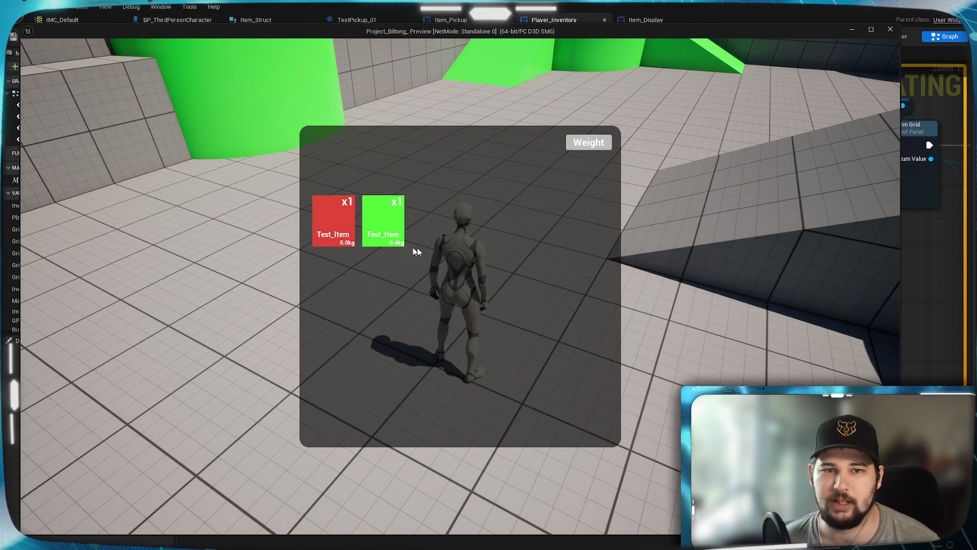
key("Tab")
- Pick up a third Test_Item, sort the grid by Weight, and stop the play test
key("w")
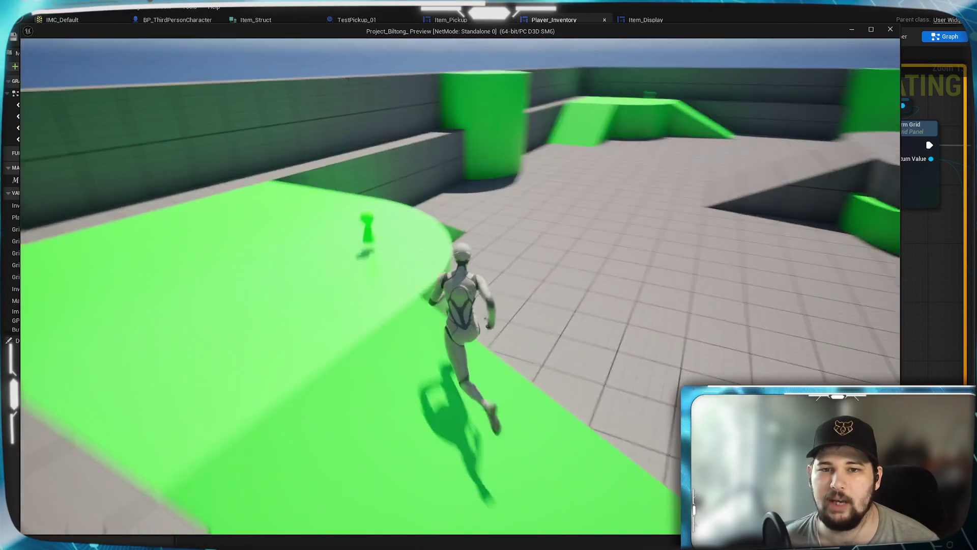
key("e")
key("Tab")
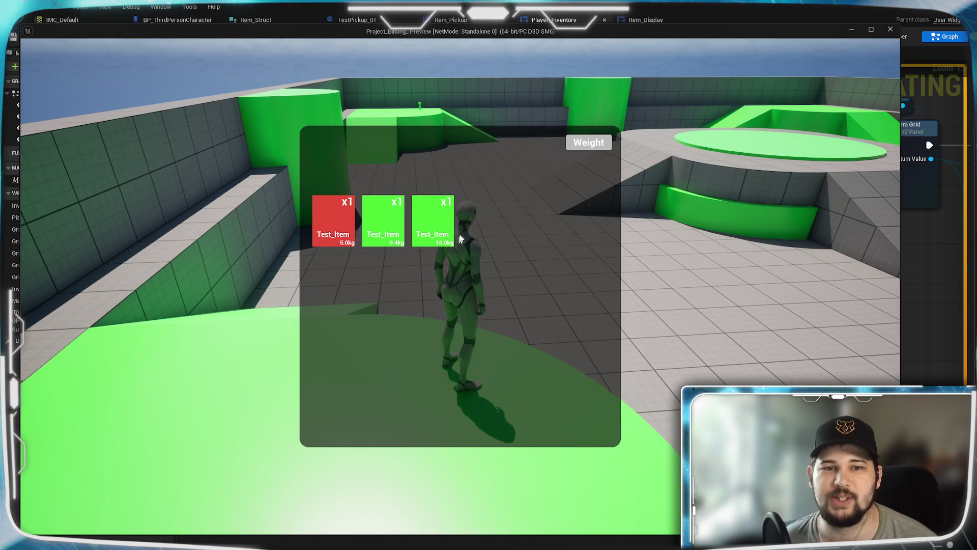
left_click(593, 146)
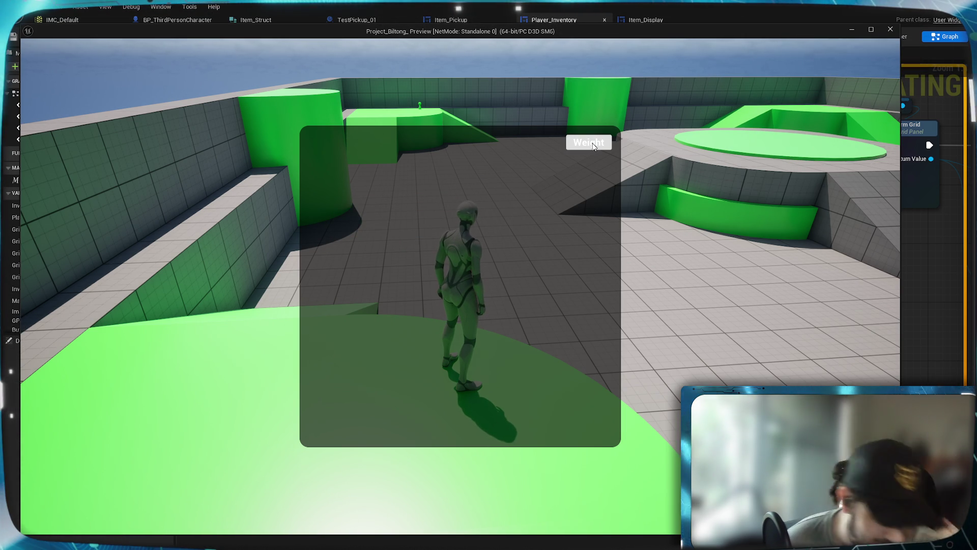
key("Escape")
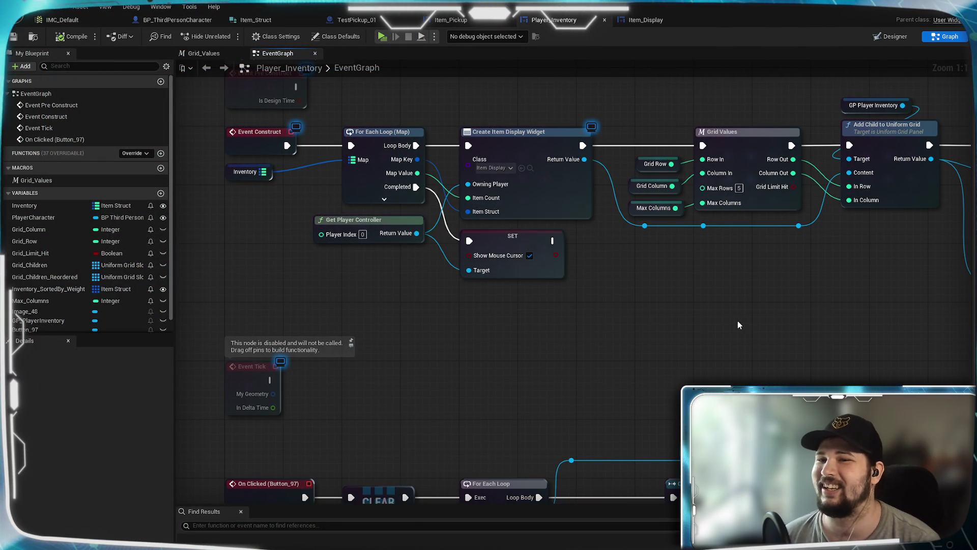
- Pan the EventGraph to review the On Clicked, CLEAR, For Each Loop, FIND, Floor, Set Row and Set Column nodes
mouse_move(740, 322)
left_mouse_down()
mouse_move(648, 191)
mouse_move(612, 184)
mouse_move(654, 172)
left_mouse_up()
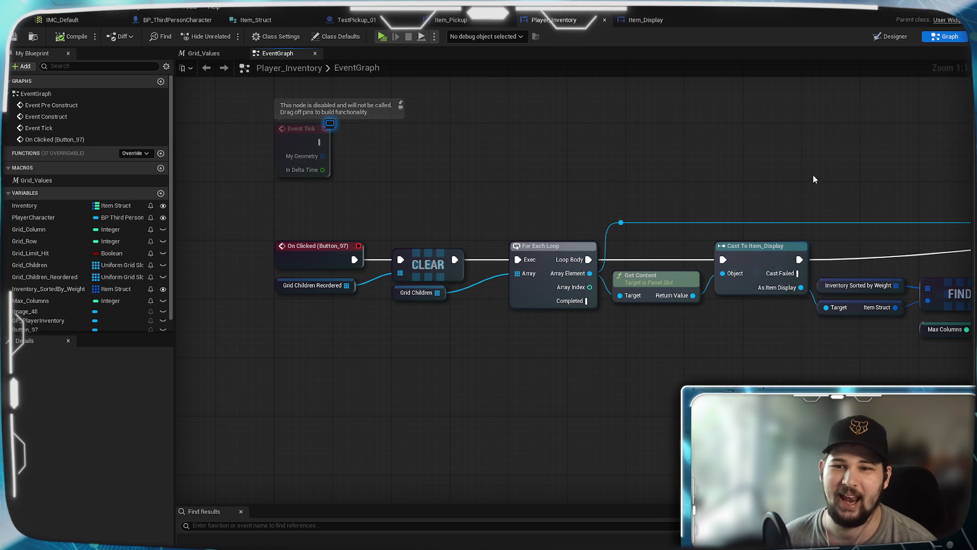
mouse_move(814, 175)
left_mouse_down()
mouse_move(670, 188)
mouse_move(445, 170)
left_mouse_up()
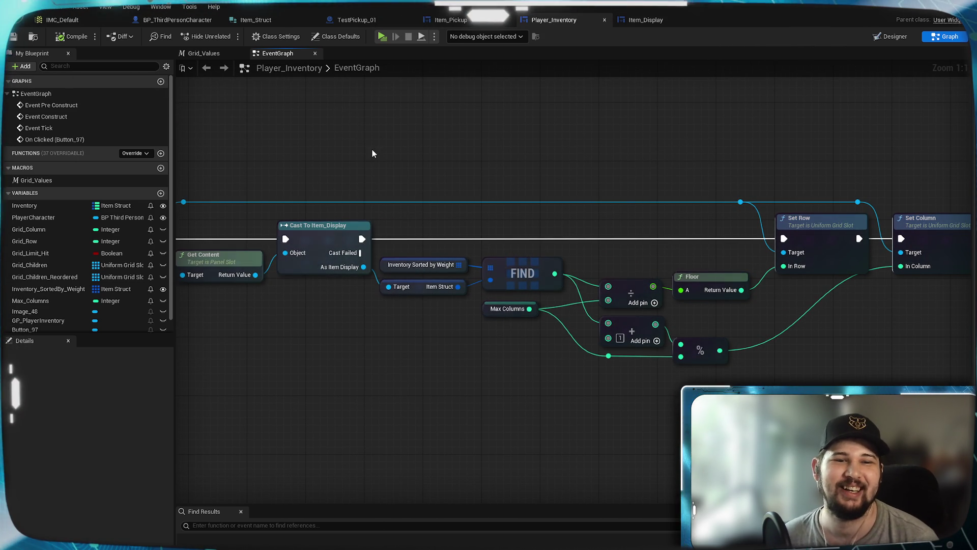
left_click_drag(372, 152, 683, 162)
mouse_move(519, 168)
left_mouse_down()
mouse_move(759, 180)
mouse_move(399, 142)
mouse_move(517, 220)
mouse_move(605, 428)
mouse_move(731, 203)
left_mouse_up()
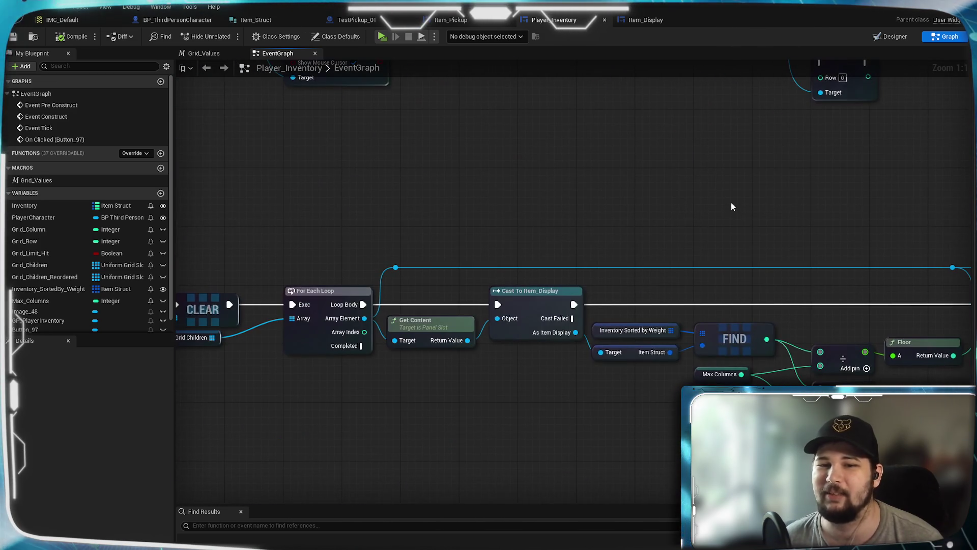
mouse_move(574, 212)
left_mouse_down()
mouse_move(277, 384)
mouse_move(757, 170)
left_mouse_up()
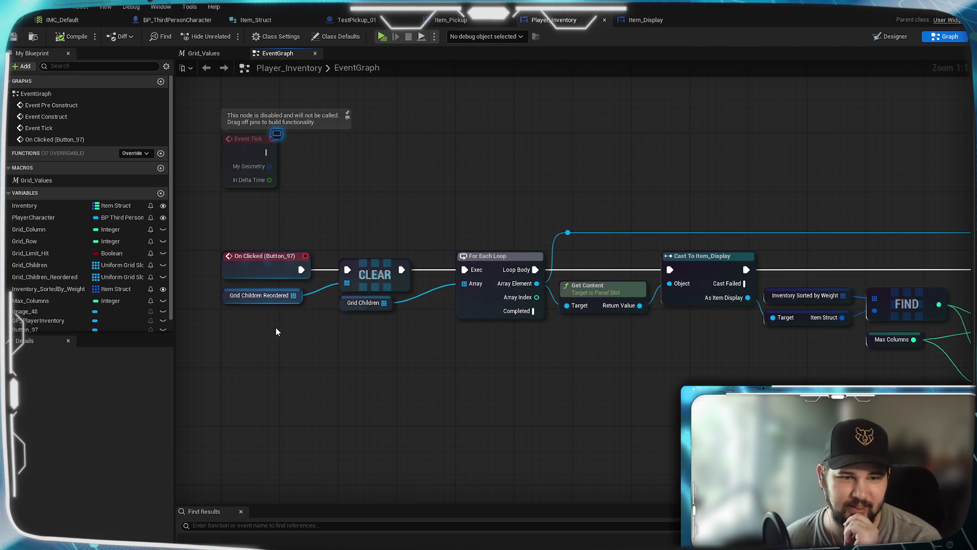
mouse_move(421, 364)
left_mouse_down()
mouse_move(255, 356)
mouse_move(122, 331)
mouse_move(388, 316)
mouse_move(46, 358)
mouse_move(343, 304)
left_mouse_up()
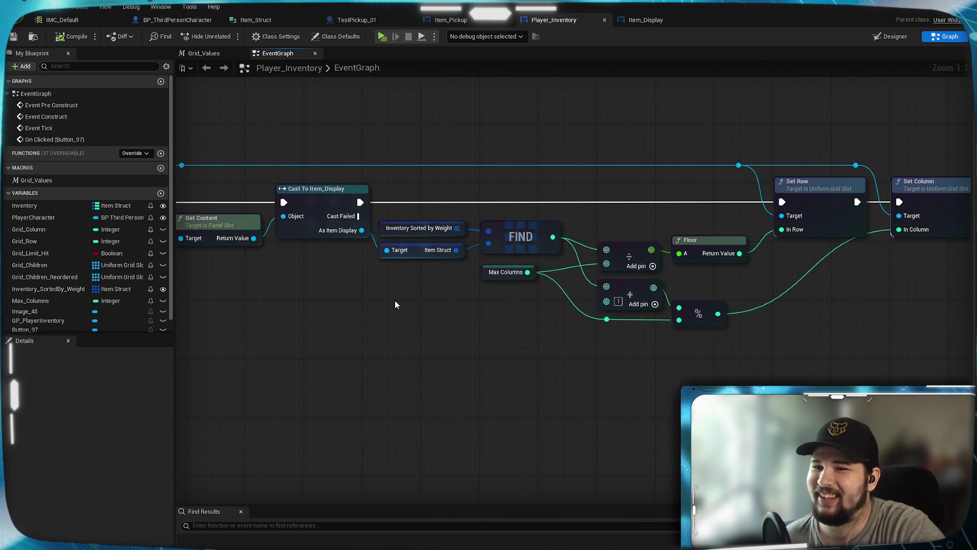
mouse_move(412, 290)
left_mouse_down()
mouse_move(297, 343)
mouse_move(555, 320)
mouse_move(432, 324)
mouse_move(748, 331)
left_mouse_up()
mouse_move(486, 318)
left_mouse_down()
mouse_move(493, 338)
mouse_move(484, 343)
mouse_move(384, 353)
mouse_move(430, 343)
mouse_move(493, 155)
left_mouse_up()
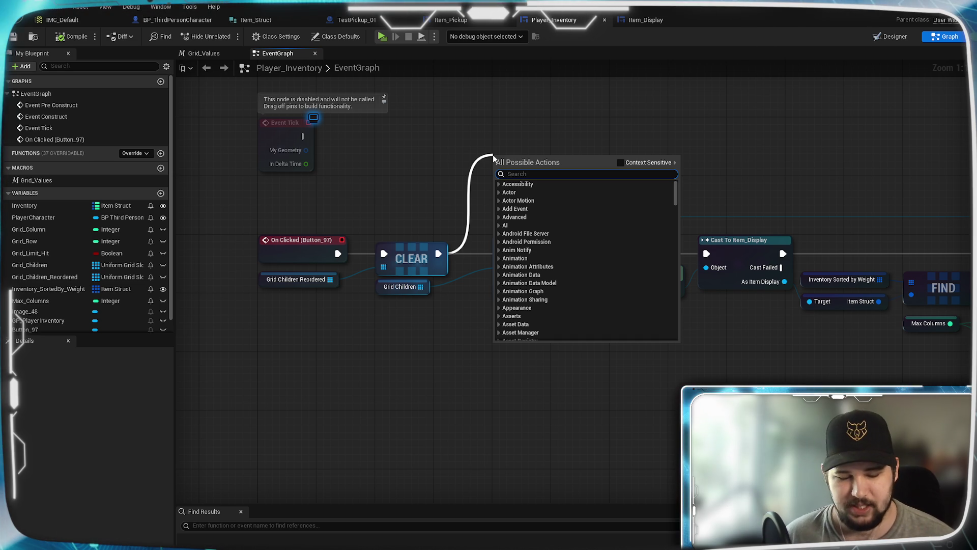
- Search for 'print' and place a Print String node at the end of the new wire
type("st")
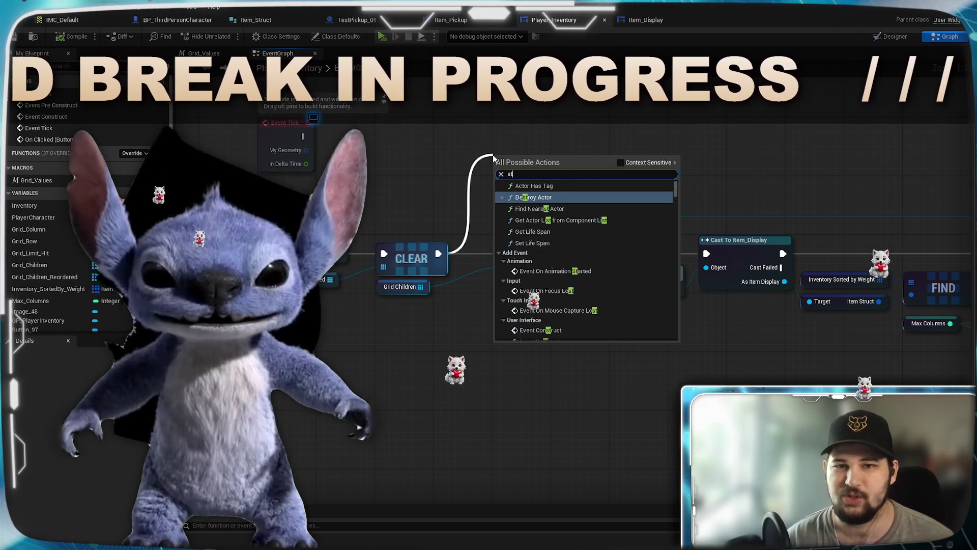
key("BackSpace")
key("BackSpace")
type("prion")
key("BackSpace")
key("BackSpace")
type("nt")
key("Return")
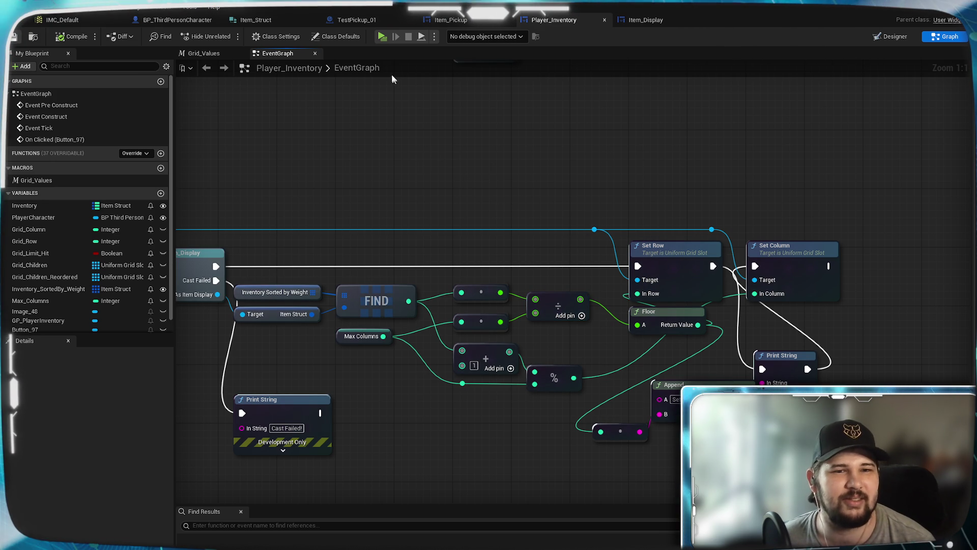
key("alt+p")
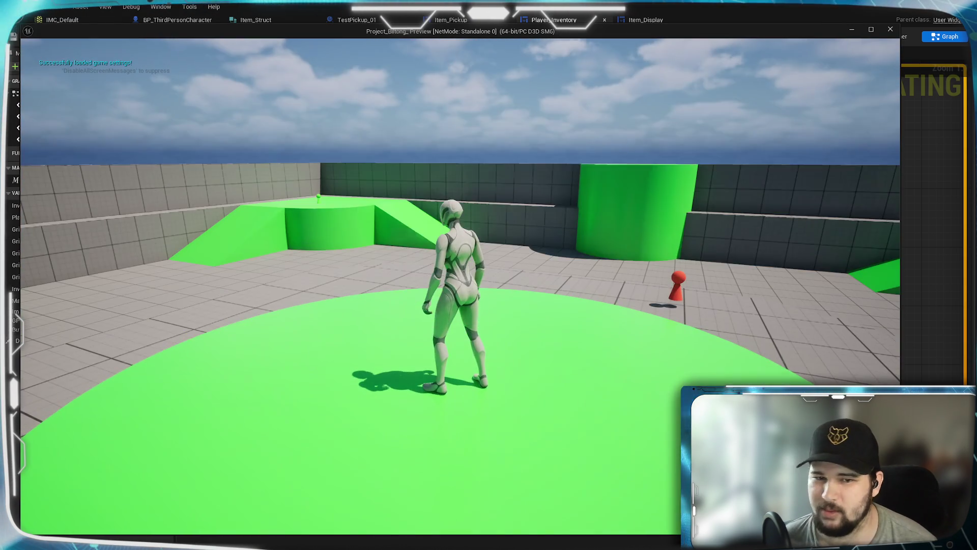
key("w")
key("w")
key("i")
left_click(580, 144)
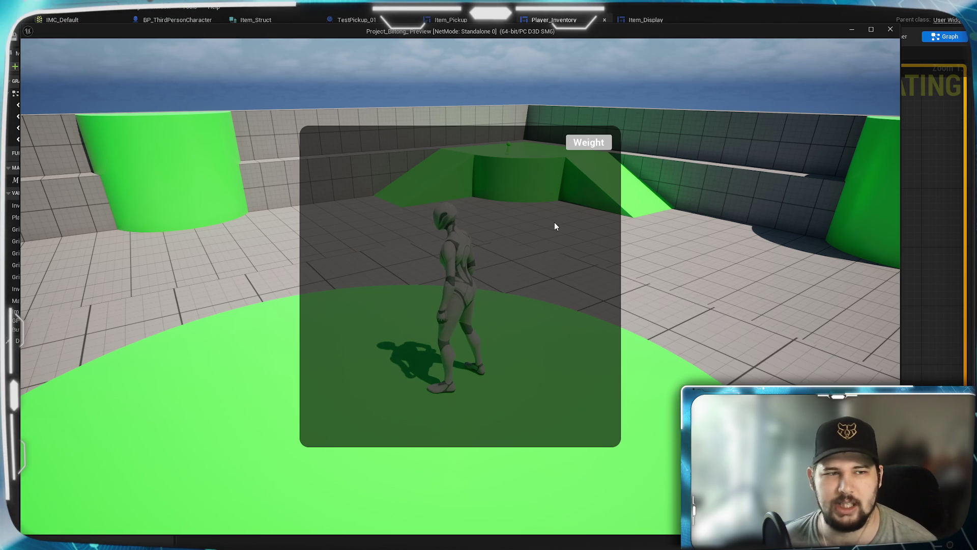
key("Escape")
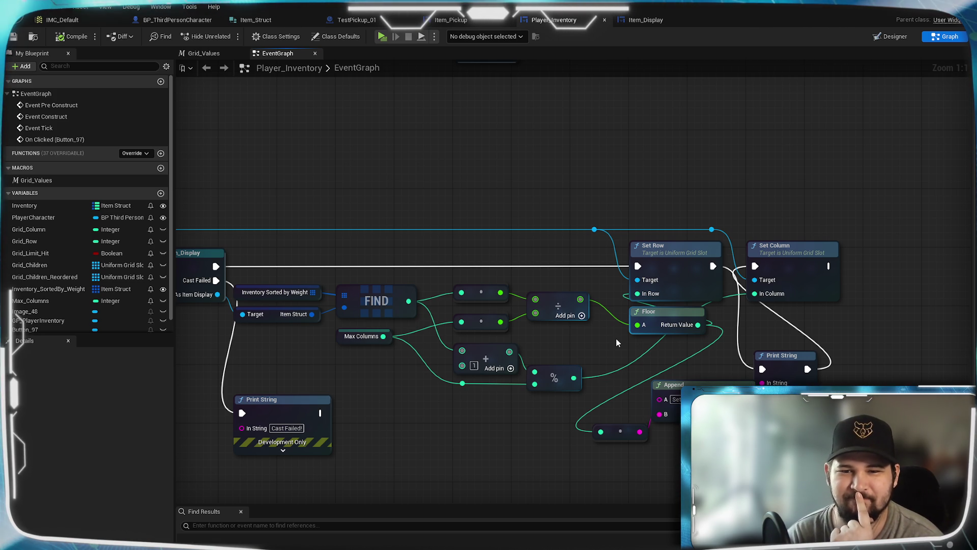
- Add a Ceil node on the divide result, wire it into Set Row's In Row, and start a play test
left_click_drag(580, 299, 628, 359)
type("c")
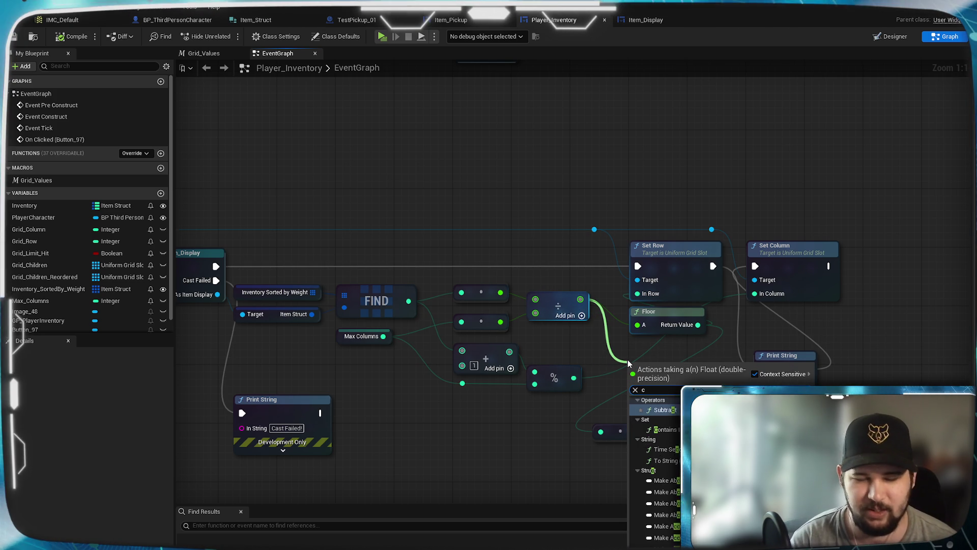
type("eil")
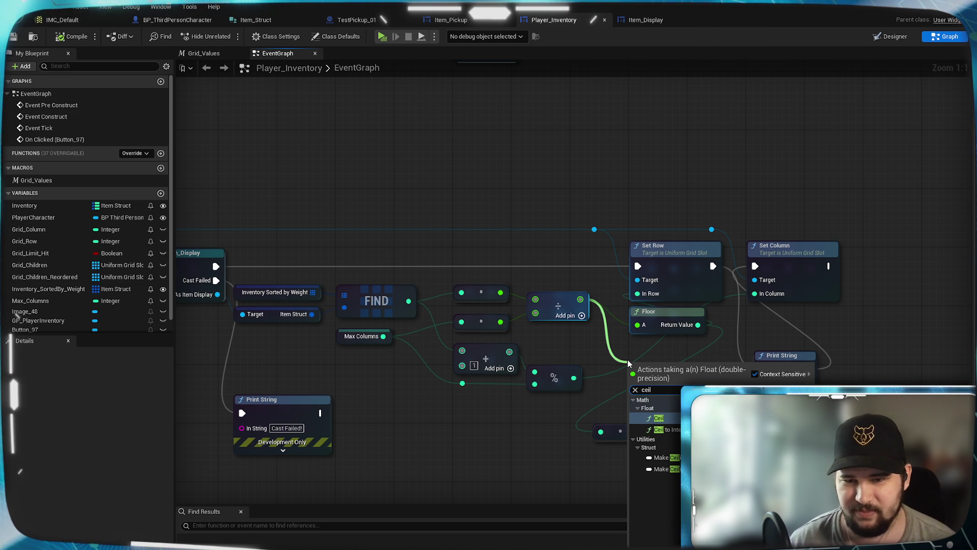
key("Return")
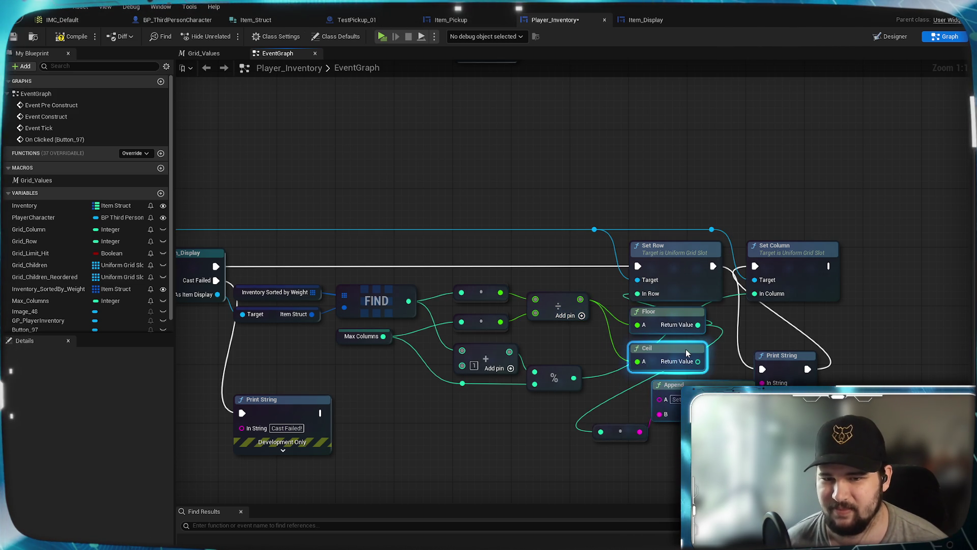
mouse_move(702, 363)
left_mouse_down()
mouse_move(662, 302)
mouse_move(642, 295)
left_mouse_up()
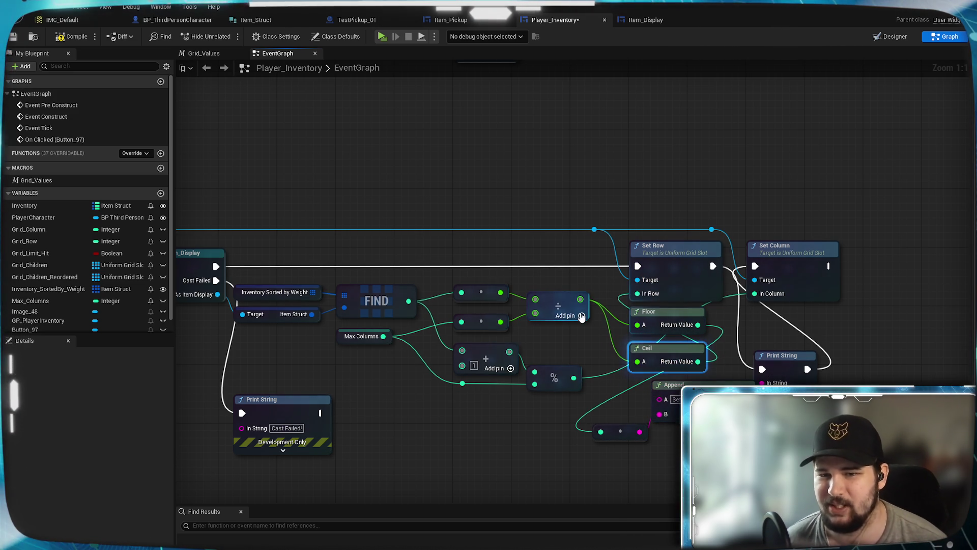
key("alt+p")
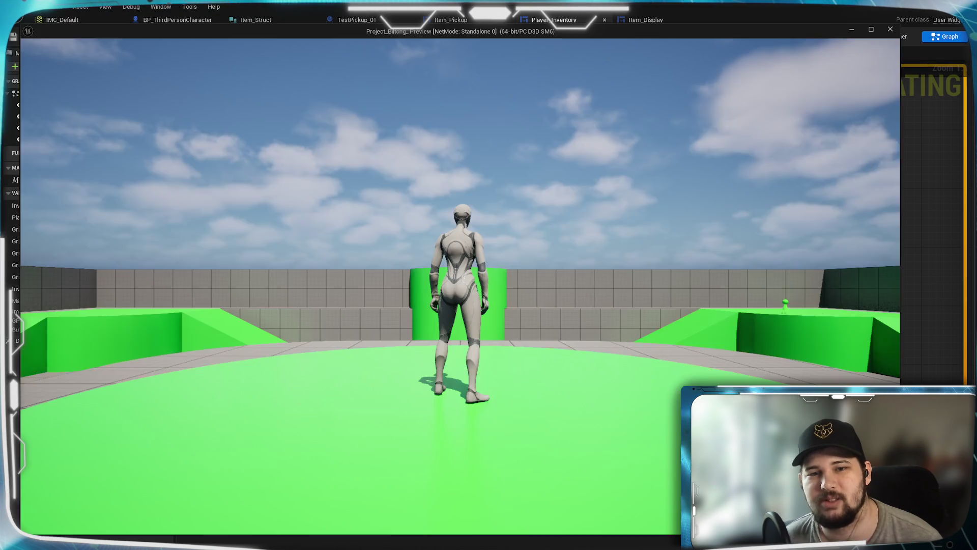
- In the play test, open the inventory, sort by Weight repeatedly, then stop the test
key("w")
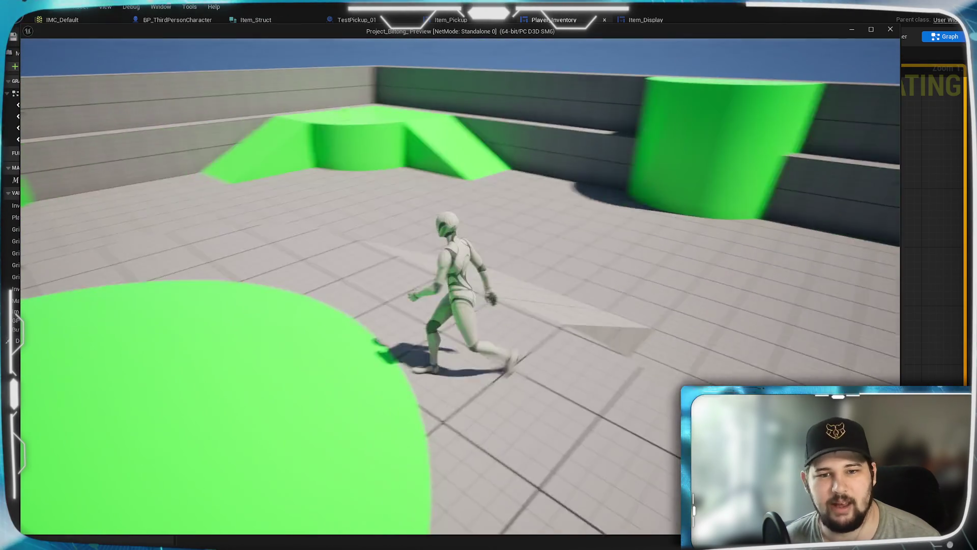
key("i")
left_click(599, 144)
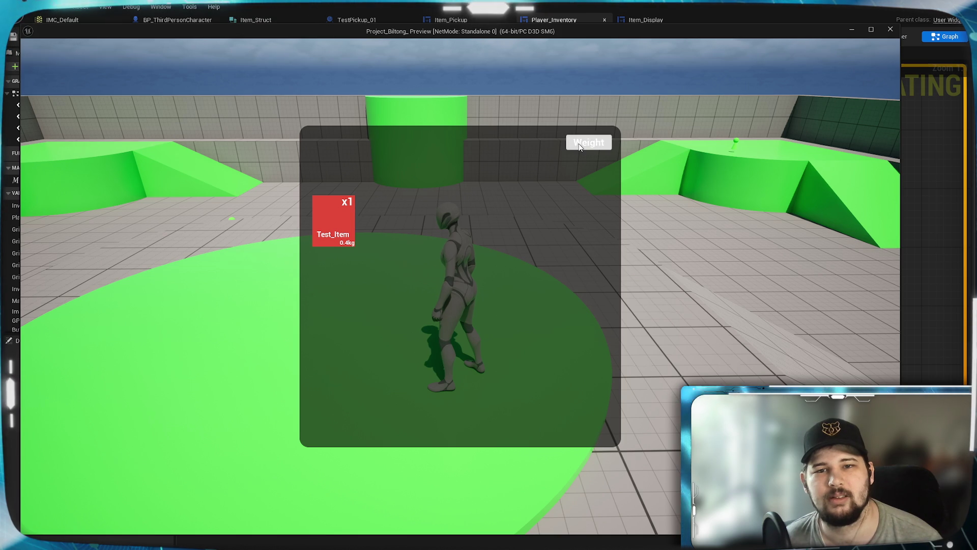
left_click(580, 146)
left_click(580, 147)
left_click(580, 147)
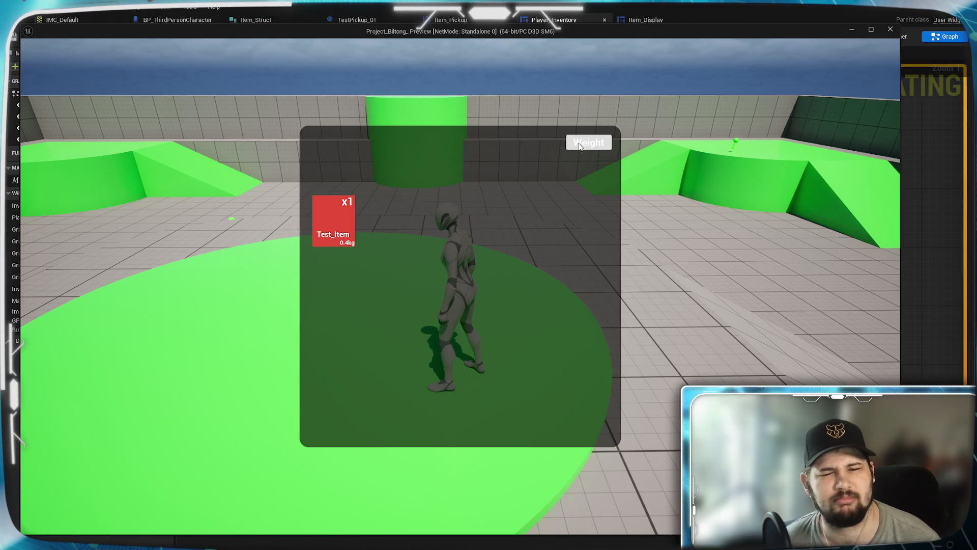
key("Escape")
- Route Ceil's result into the Set Row debug text and save Player_Inventory
left_click(637, 316)
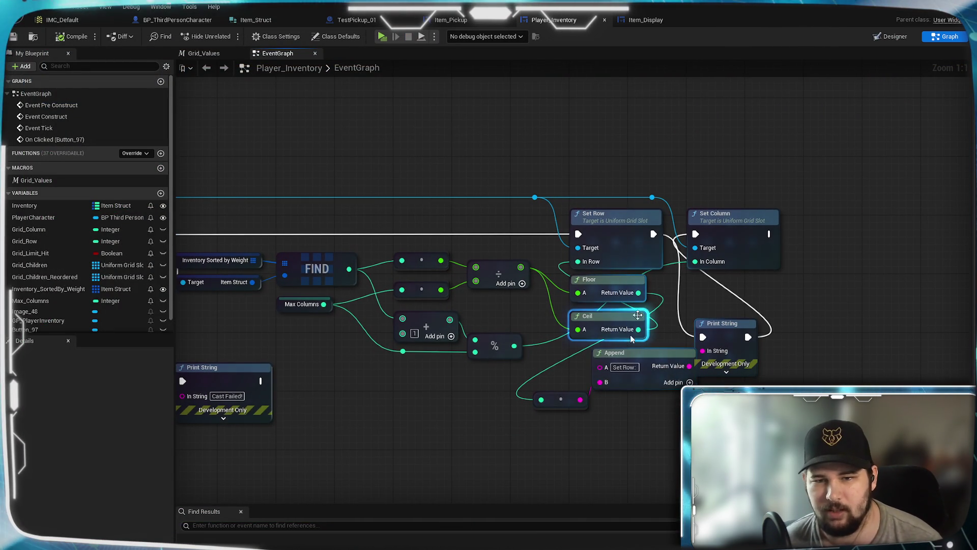
left_click_drag(639, 330, 541, 399)
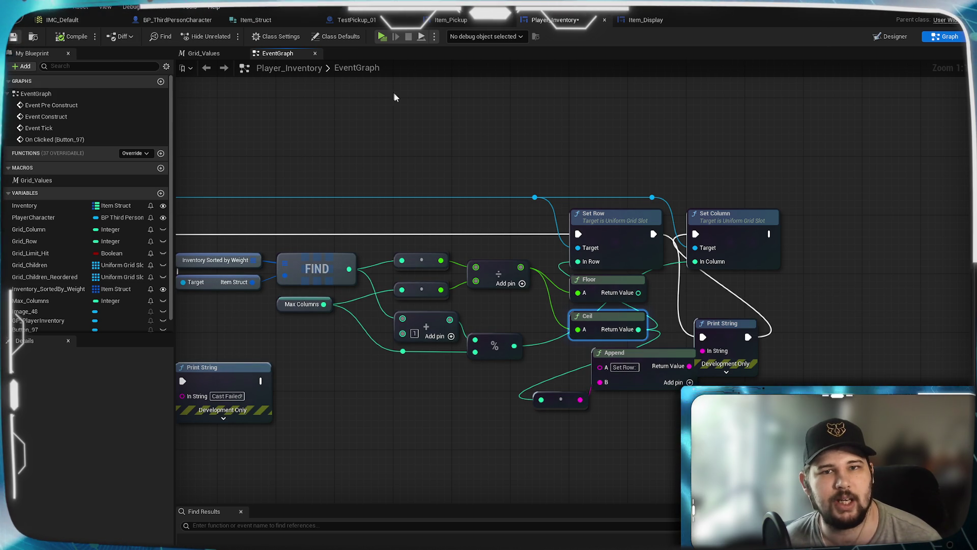
key("ctrl+s")
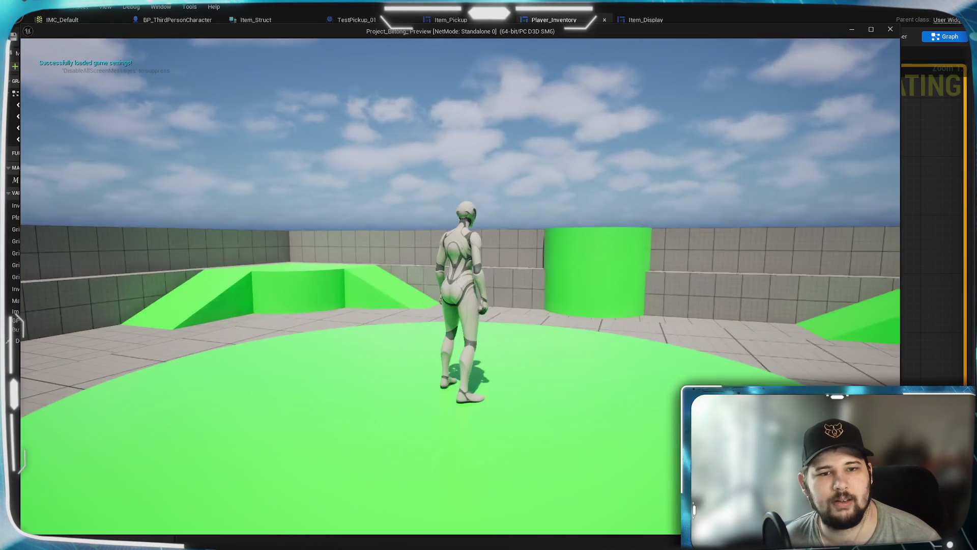
- Play-test again: pick up the Test_Item, open the inventory, sort by Weight, and stop
key("w")
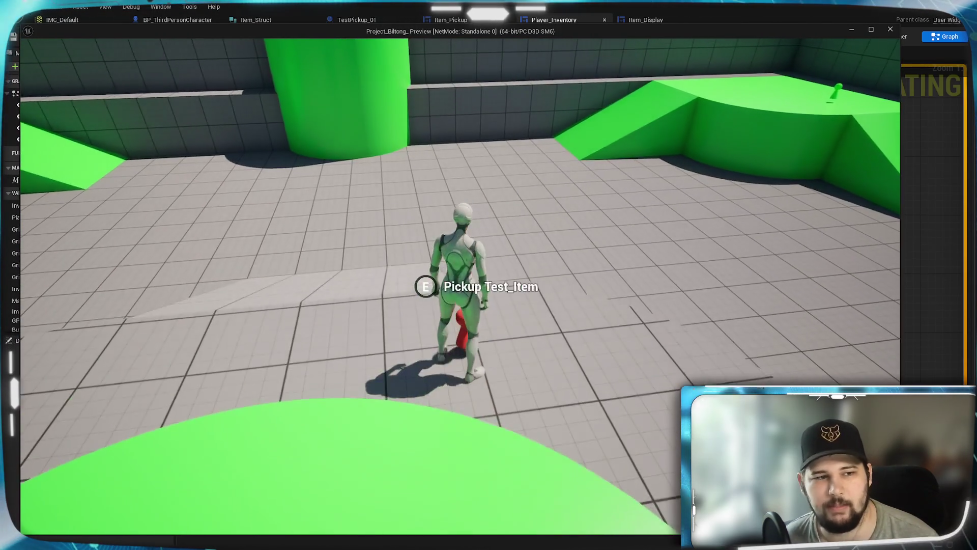
key("e")
key("Tab")
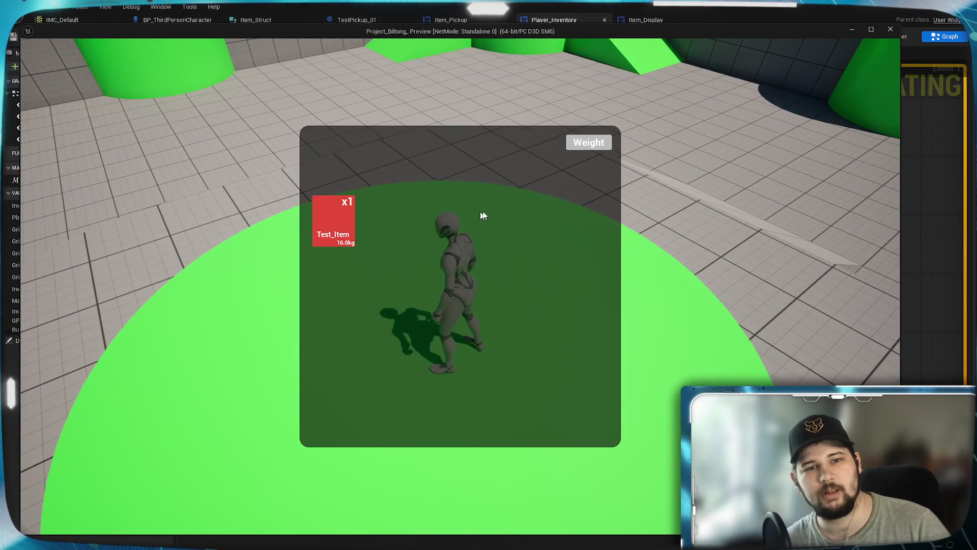
left_click(572, 150)
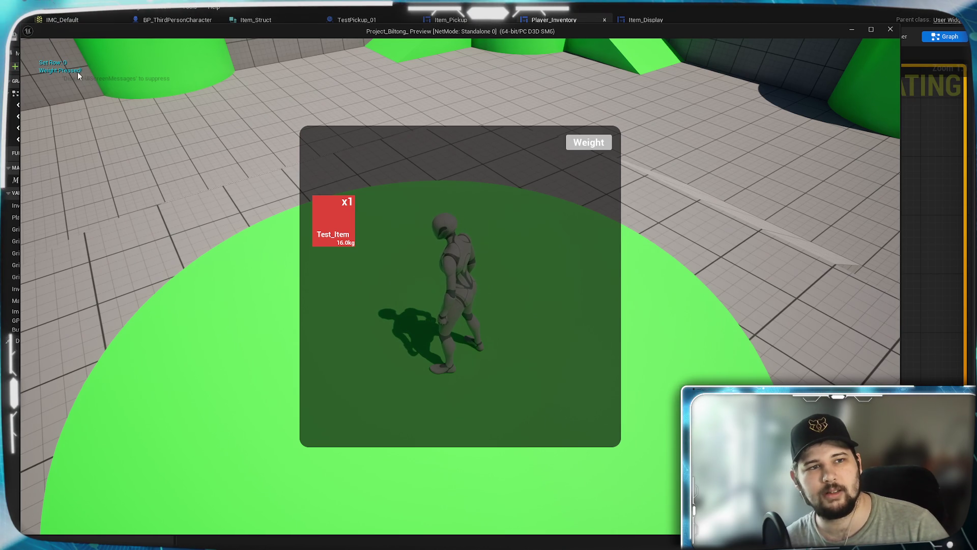
key("Escape")
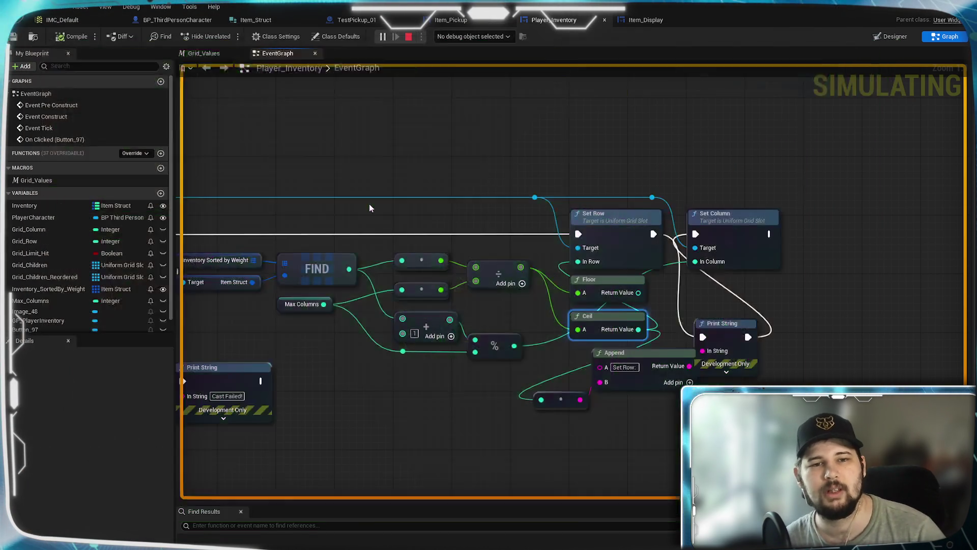
- Start another play test, run toward the green cylinders, open the inventory and sort by Weight
left_click(381, 37)
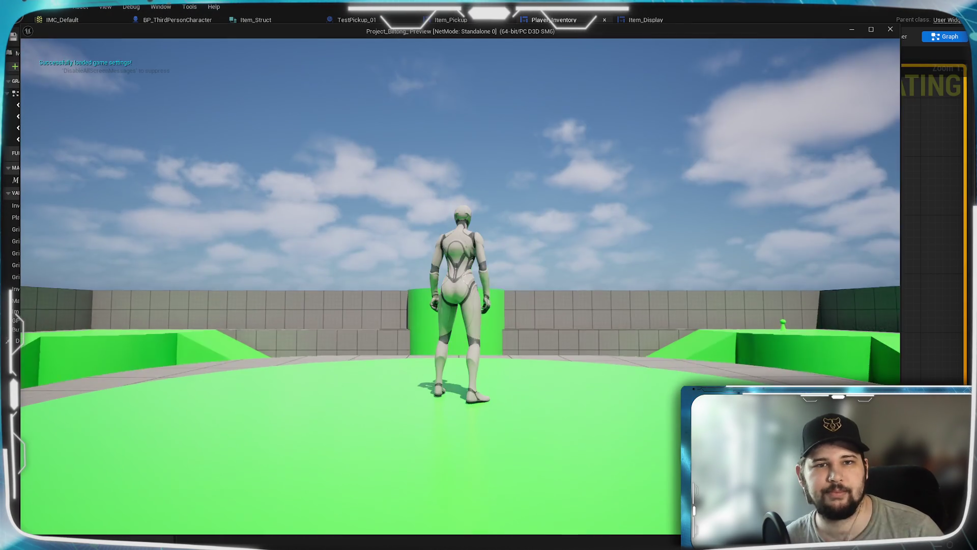
key("w")
key("w")
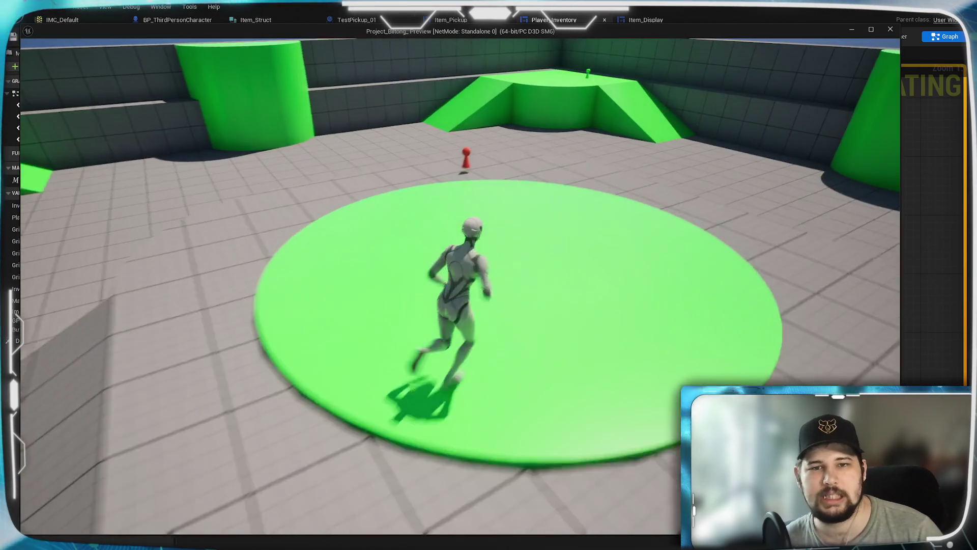
key("w")
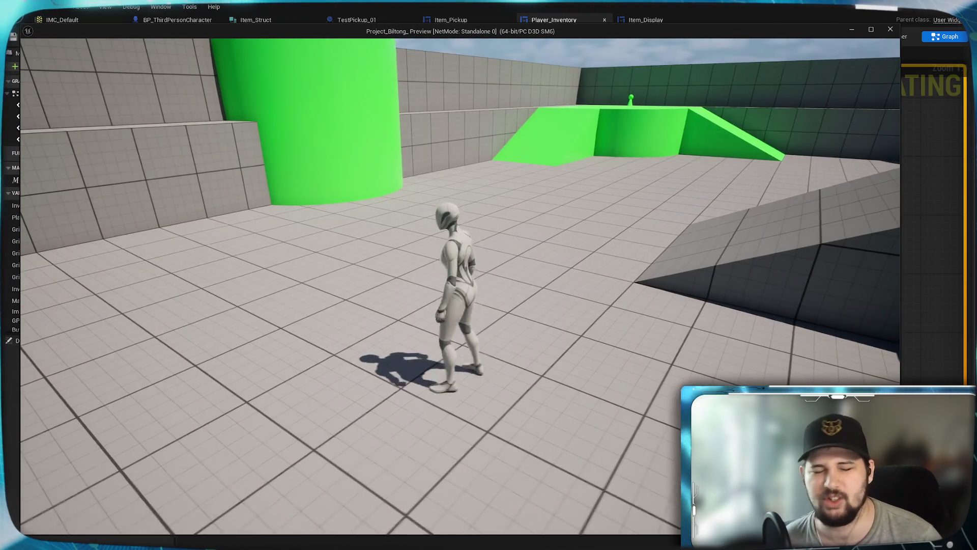
key("w")
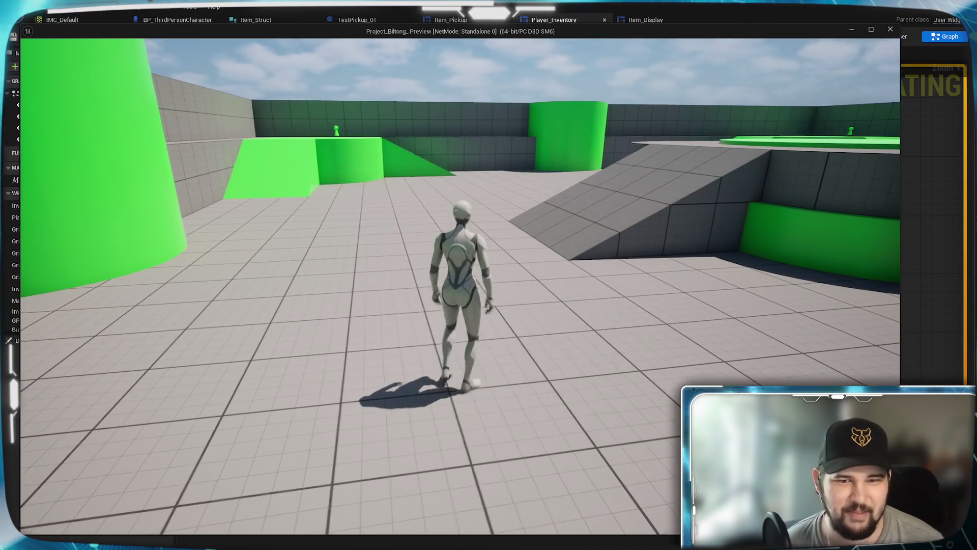
key("i")
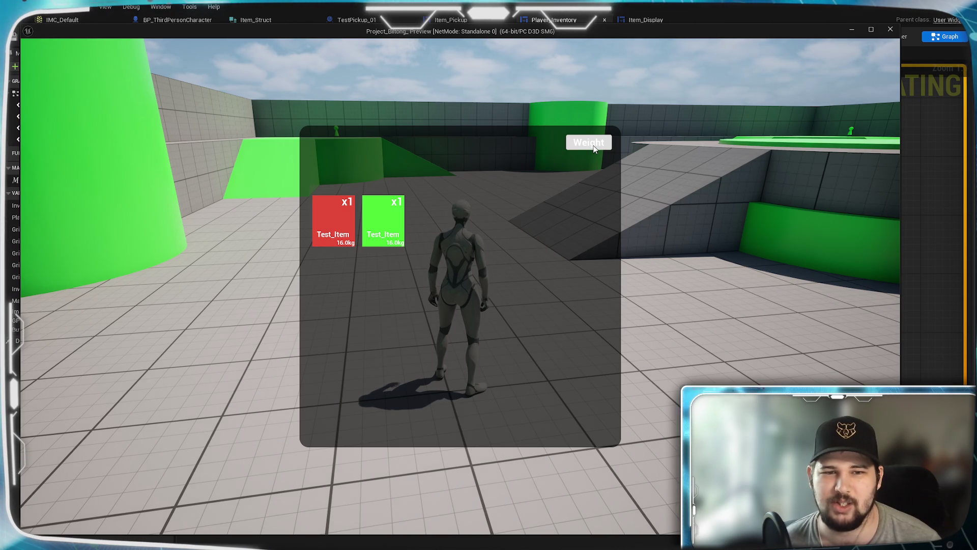
left_click(594, 148)
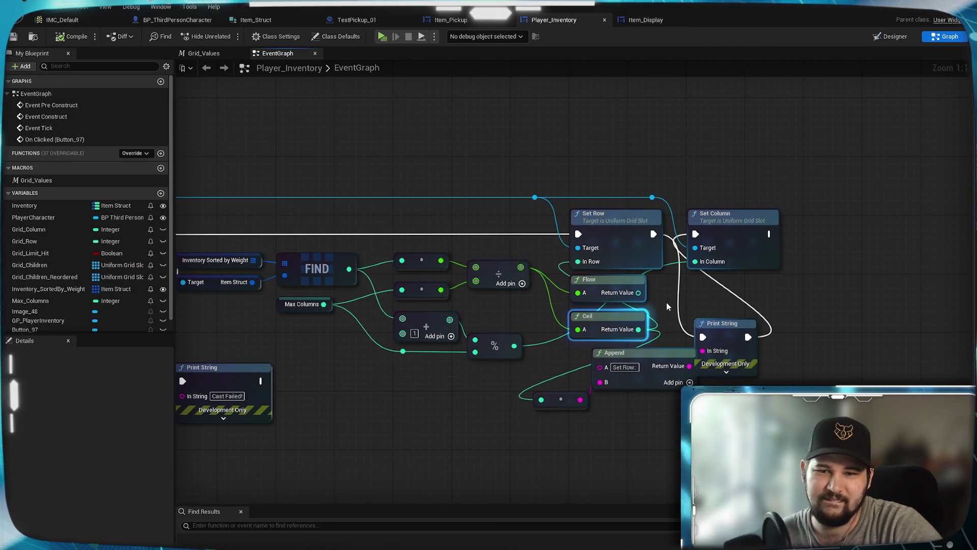
- Rearrange the Print String, conversion and Append debug nodes down-right beside Set Column
mouse_move(722, 240)
left_mouse_down()
mouse_move(755, 250)
mouse_move(717, 250)
left_mouse_up()
left_click(563, 331)
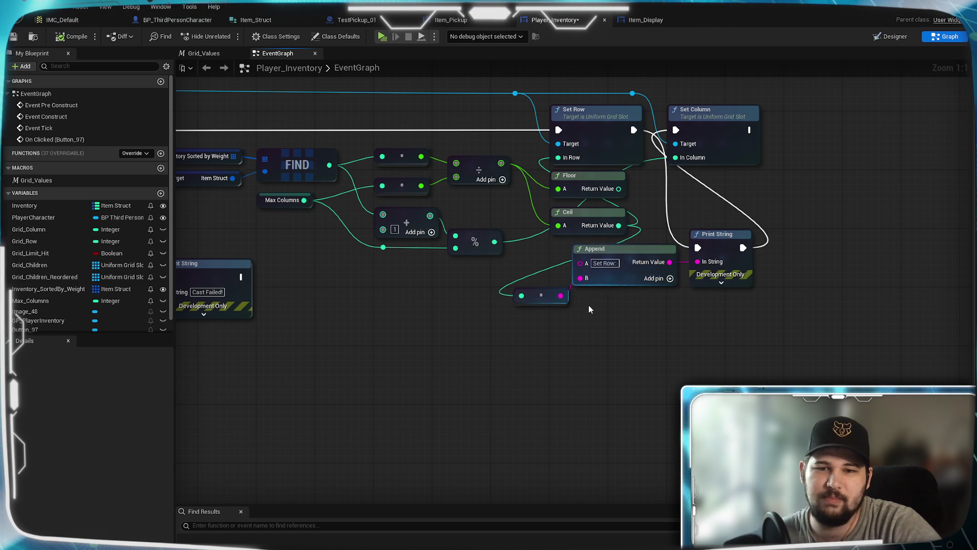
left_click_drag(563, 300, 554, 282)
left_click_drag(768, 311, 491, 255)
left_click_drag(612, 261, 634, 326)
left_click(622, 356)
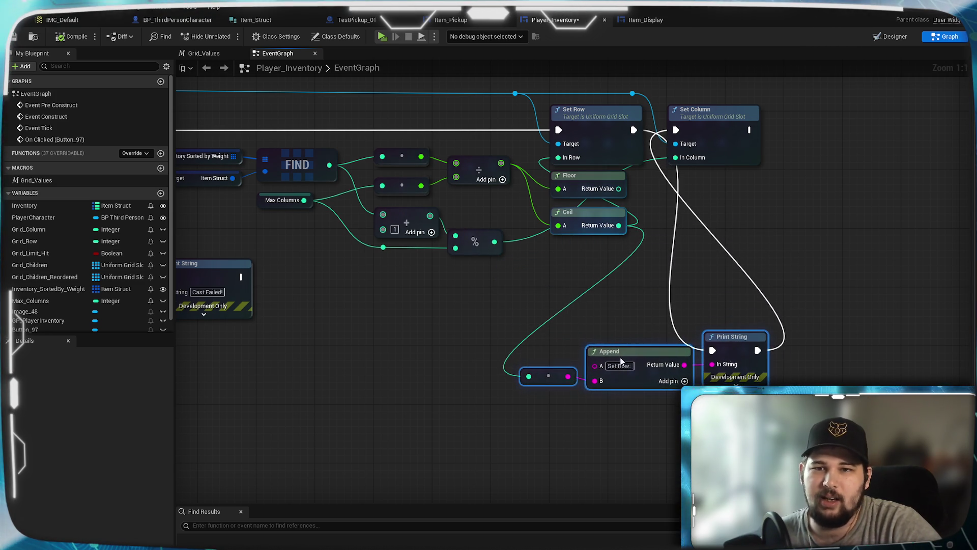
mouse_move(772, 211)
left_mouse_down()
mouse_move(679, 269)
mouse_move(707, 259)
left_mouse_up()
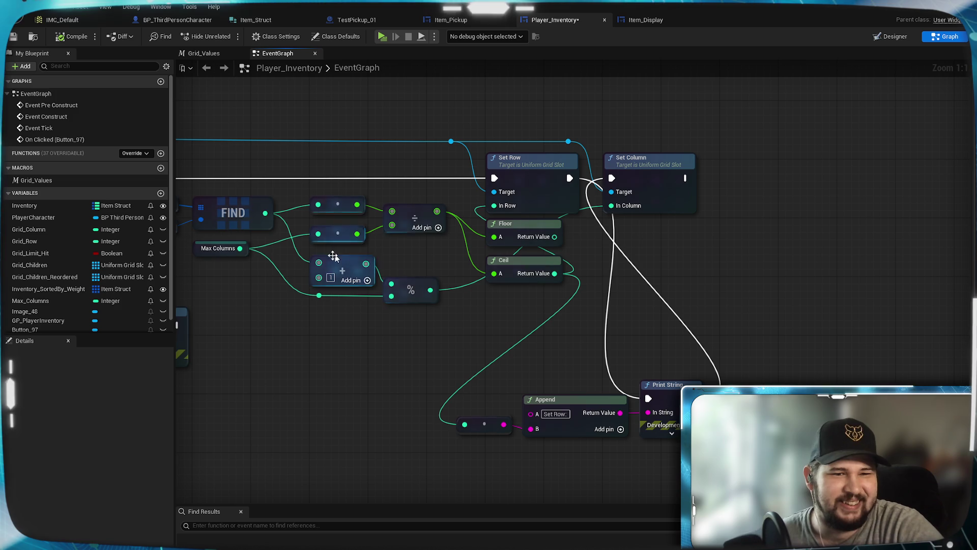
- Add a new Print String node wired after Set Column's execution output
mouse_move(685, 178)
left_mouse_down()
mouse_move(785, 298)
mouse_move(780, 270)
left_mouse_up()
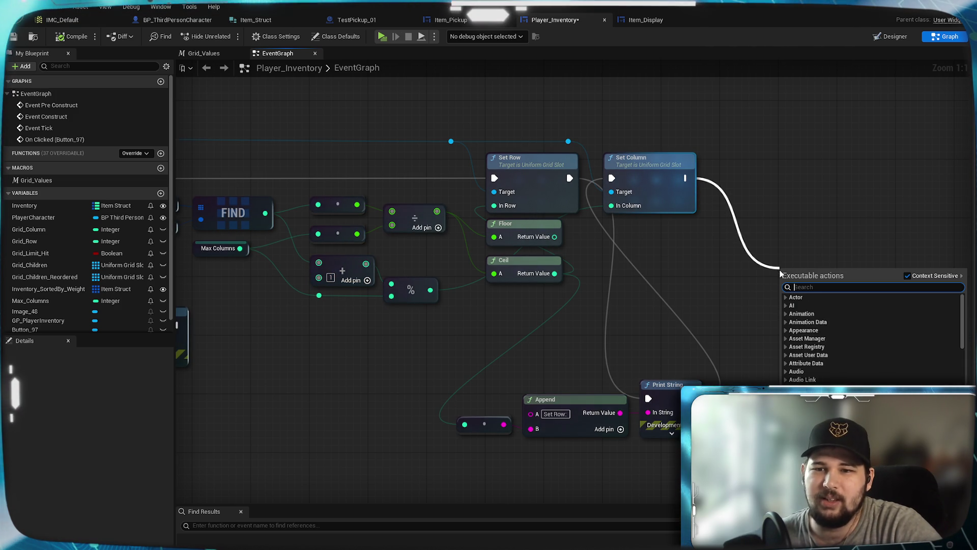
type("print")
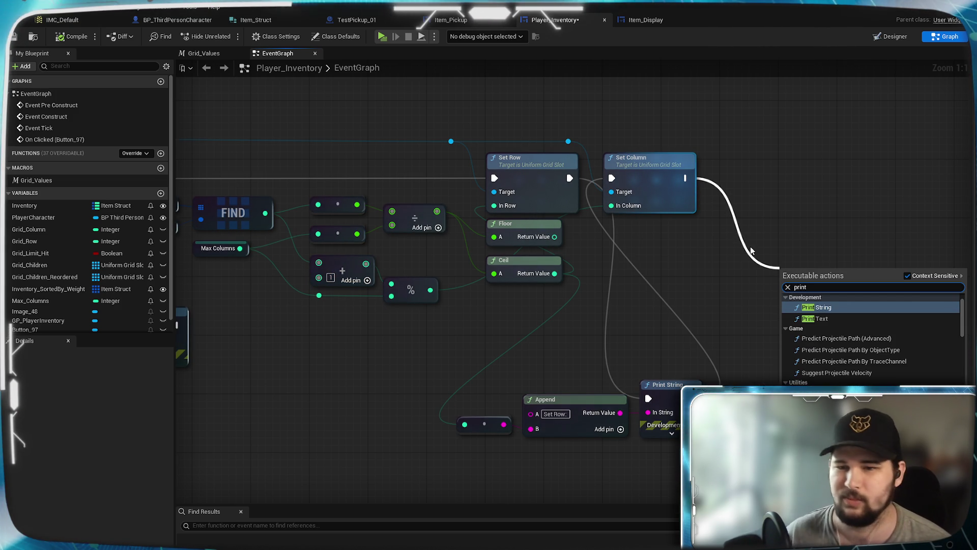
left_click(830, 308)
mouse_move(787, 291)
left_mouse_down()
mouse_move(873, 235)
mouse_move(840, 269)
left_mouse_up()
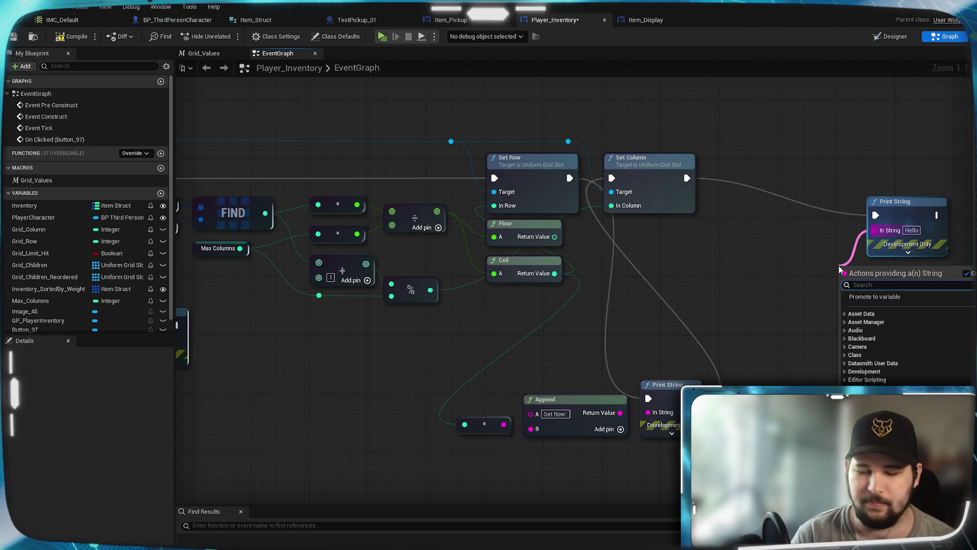
- Feed the Print String from an Append node with A set to 'Set Column:', then compile
type("append")
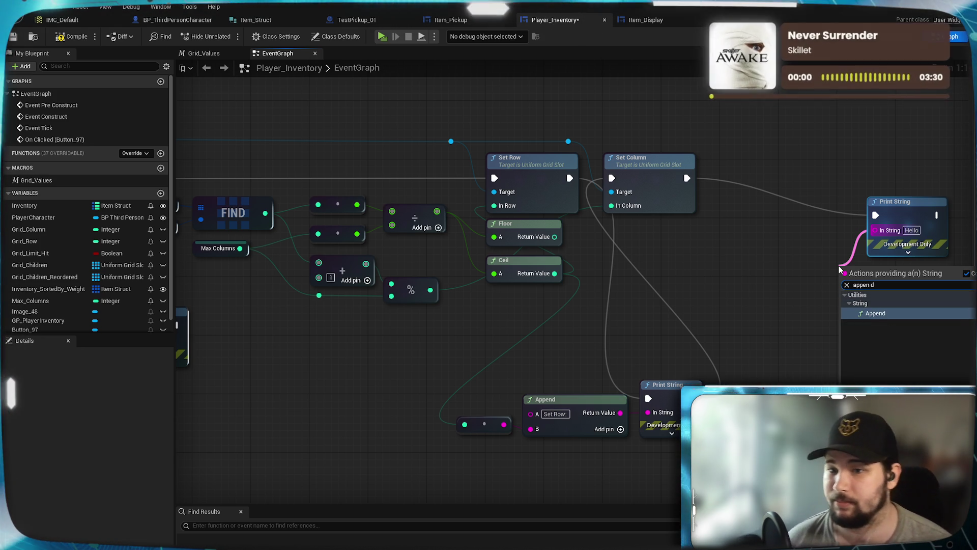
left_click(878, 313)
left_click_drag(876, 287, 790, 273)
left_click(773, 267)
type("Se")
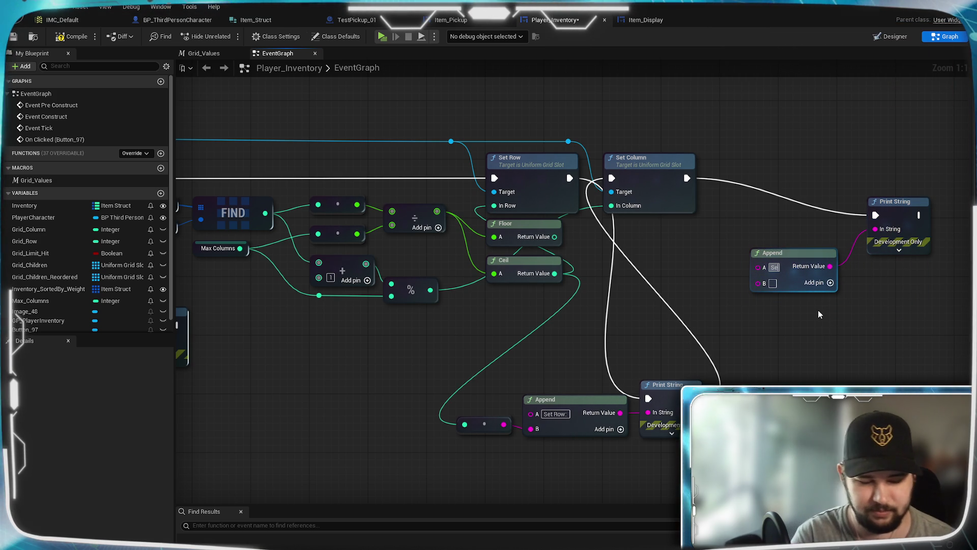
type("t C")
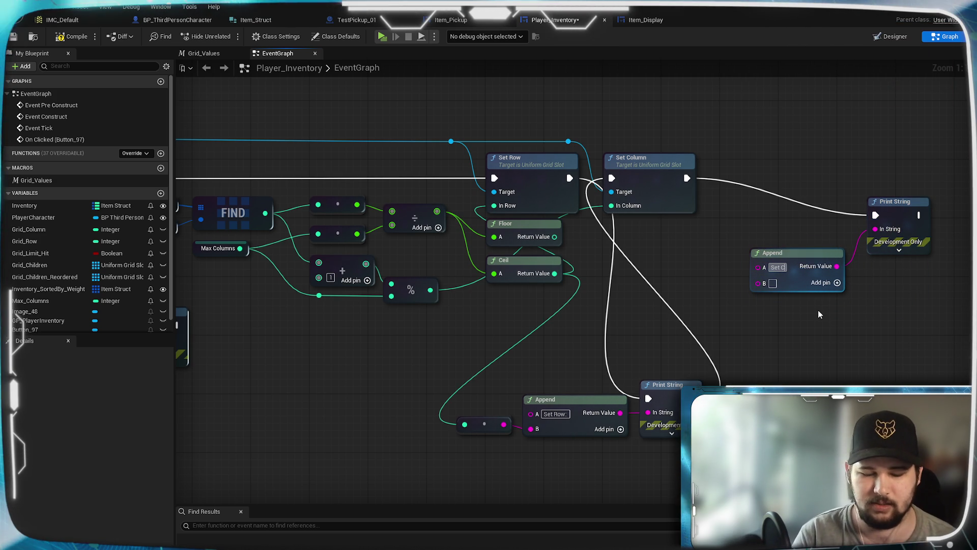
type("olumn:")
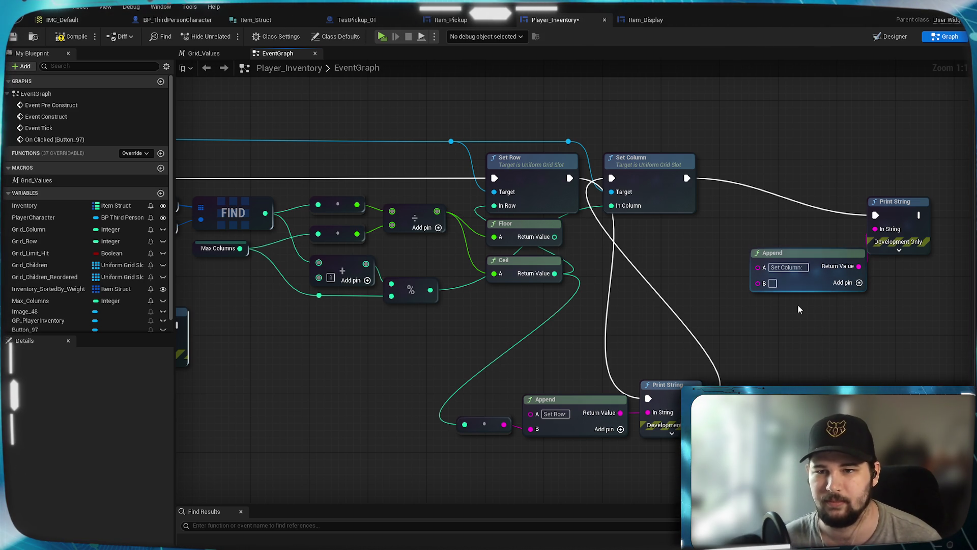
left_click_drag(809, 260, 787, 253)
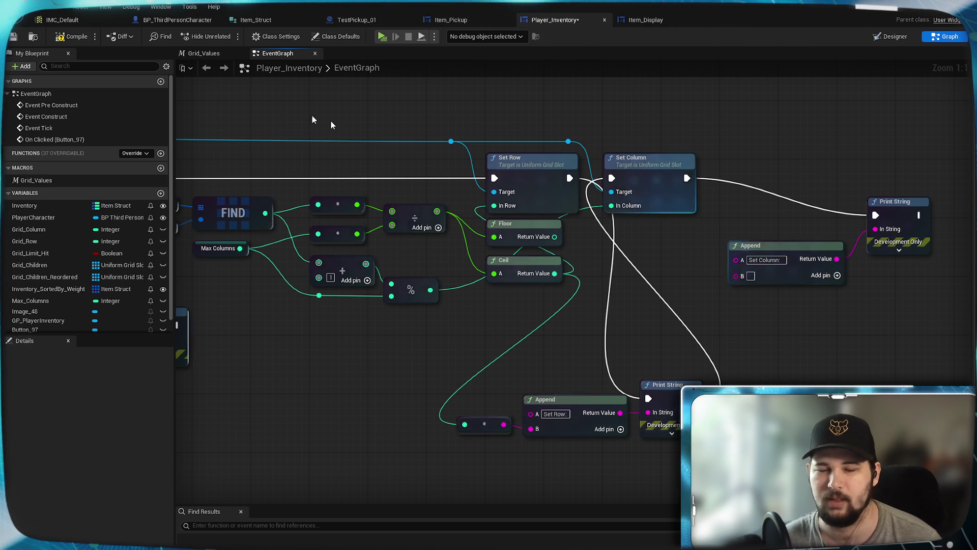
left_click(77, 36)
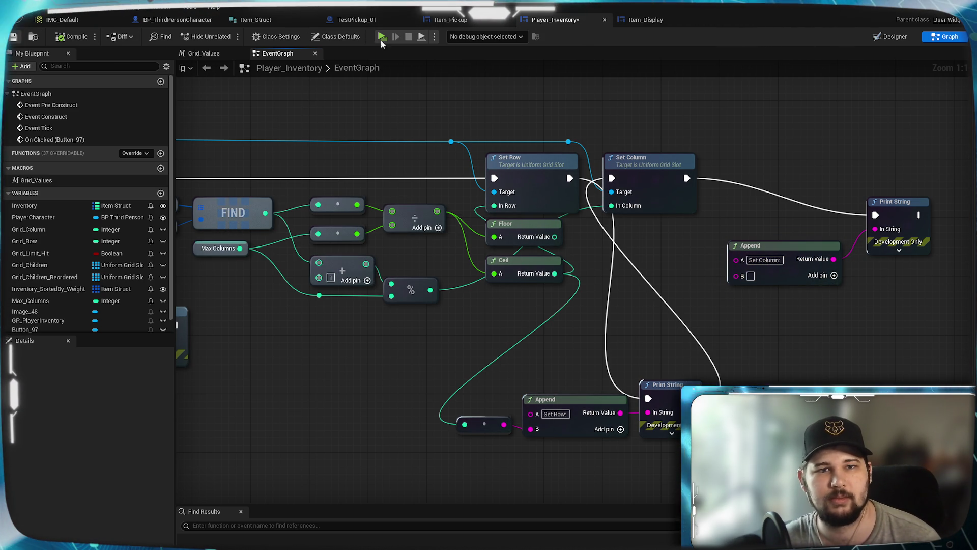
- Play-test by collecting the red Test_Item, opening the inventory, sorting by Weight, then stopping
mouse_move(255, 348)
left_mouse_down()
mouse_move(687, 353)
mouse_move(695, 328)
mouse_move(743, 324)
left_mouse_up()
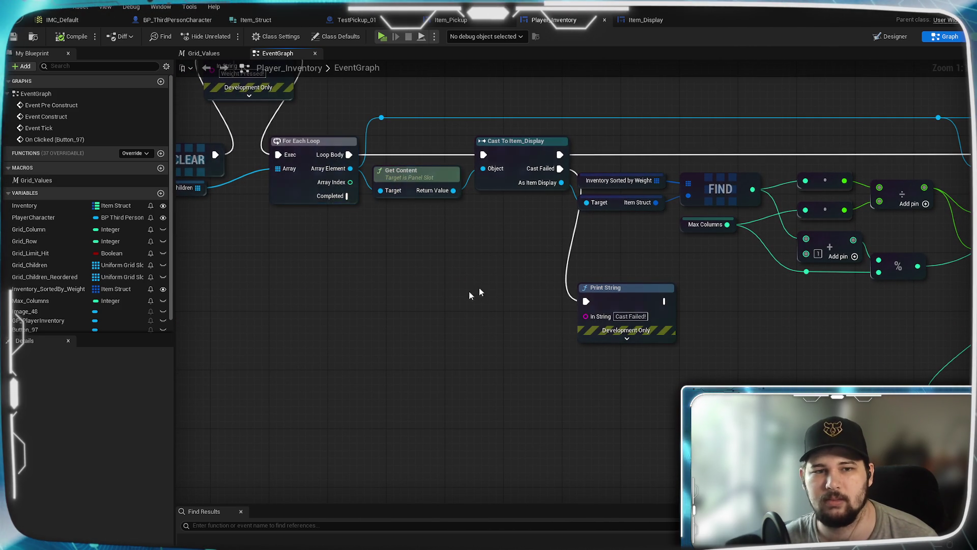
left_click_drag(626, 305, 291, 300)
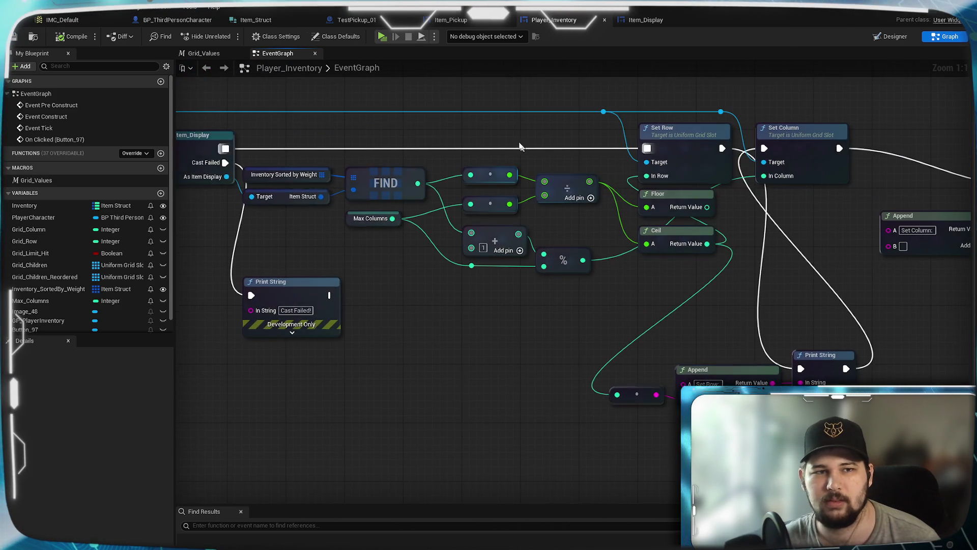
left_click(383, 36)
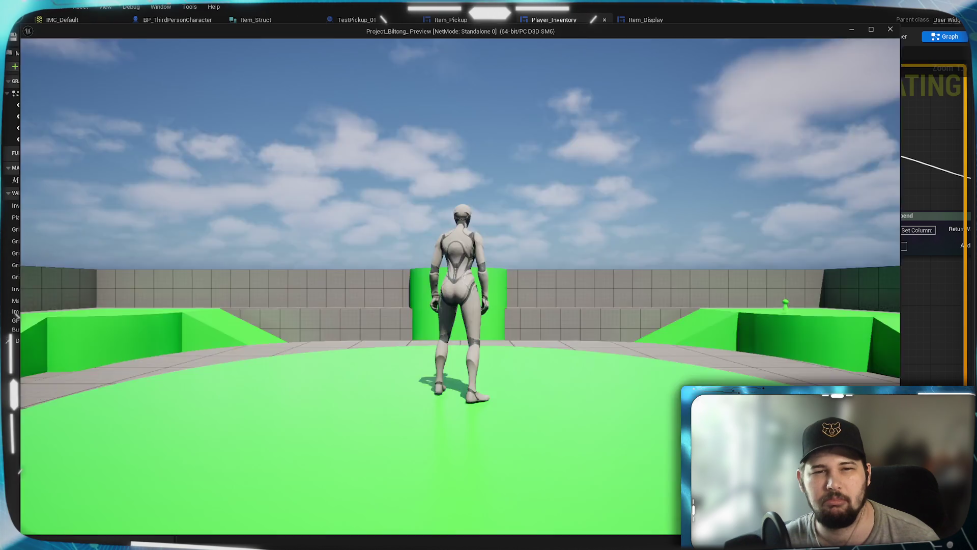
key("w")
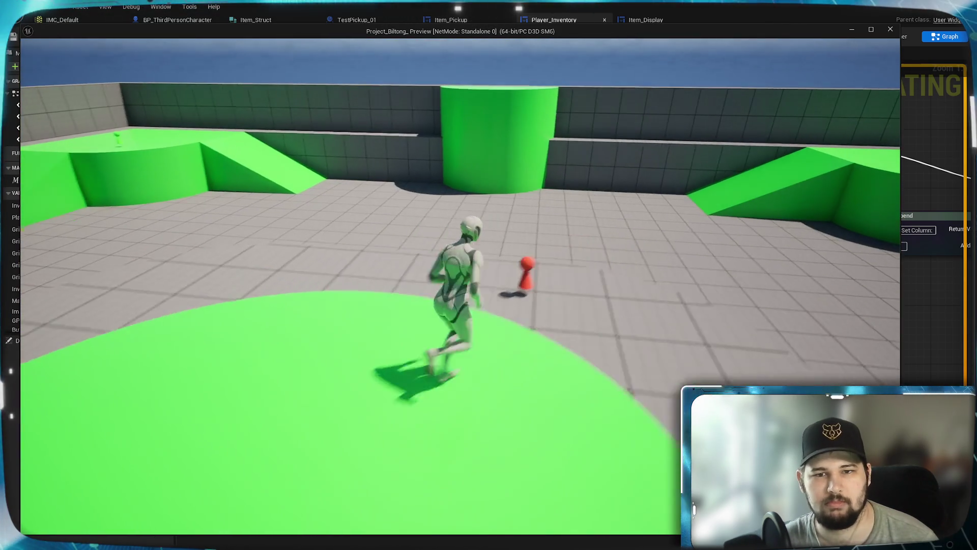
key("e")
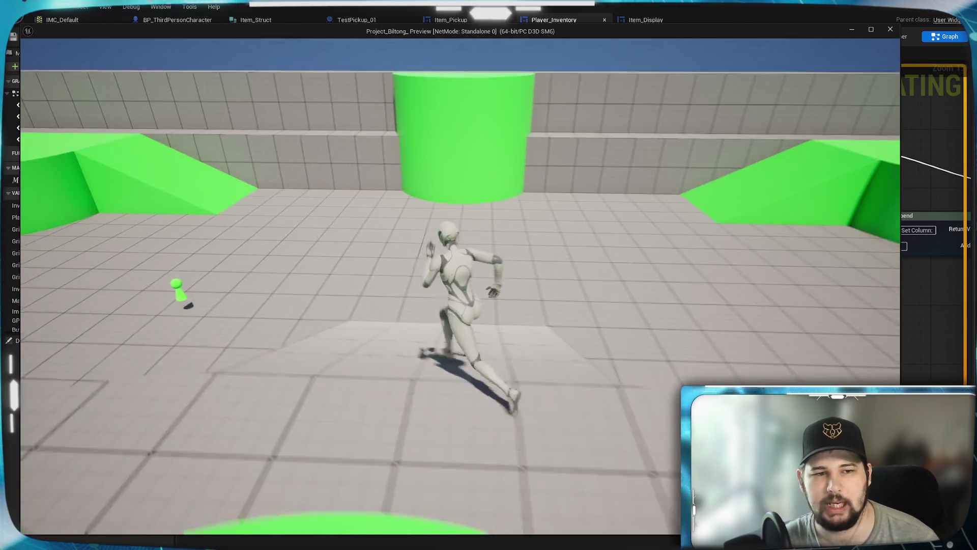
key("w")
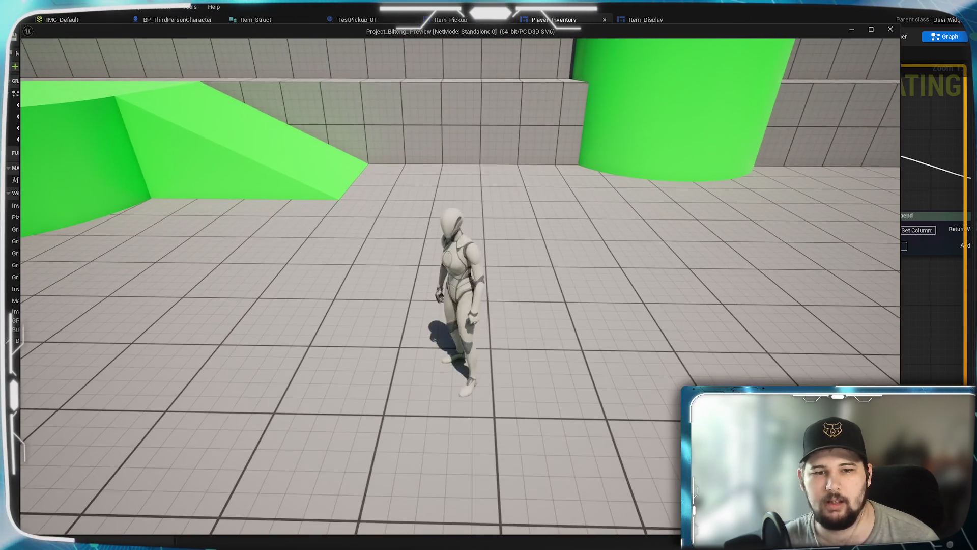
key("Tab")
left_click(587, 145)
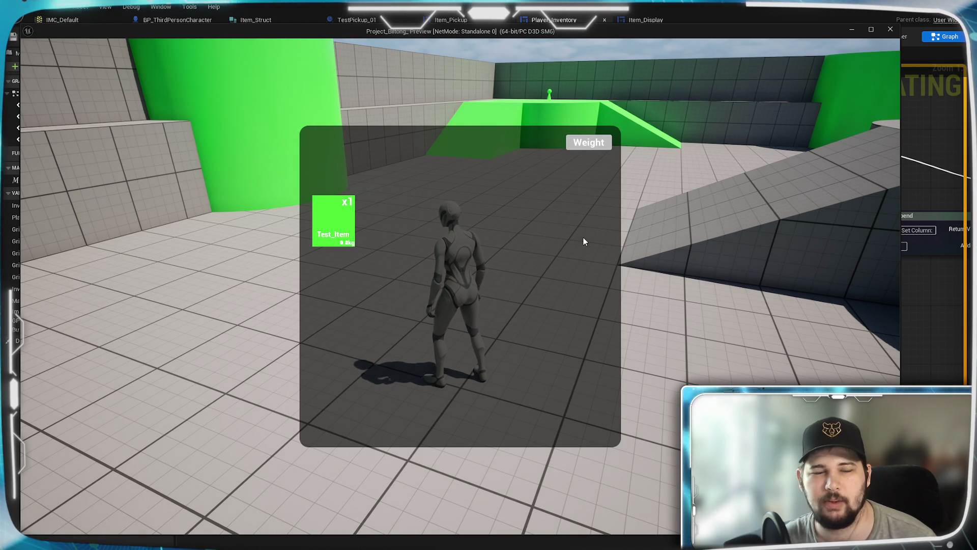
key("Escape")
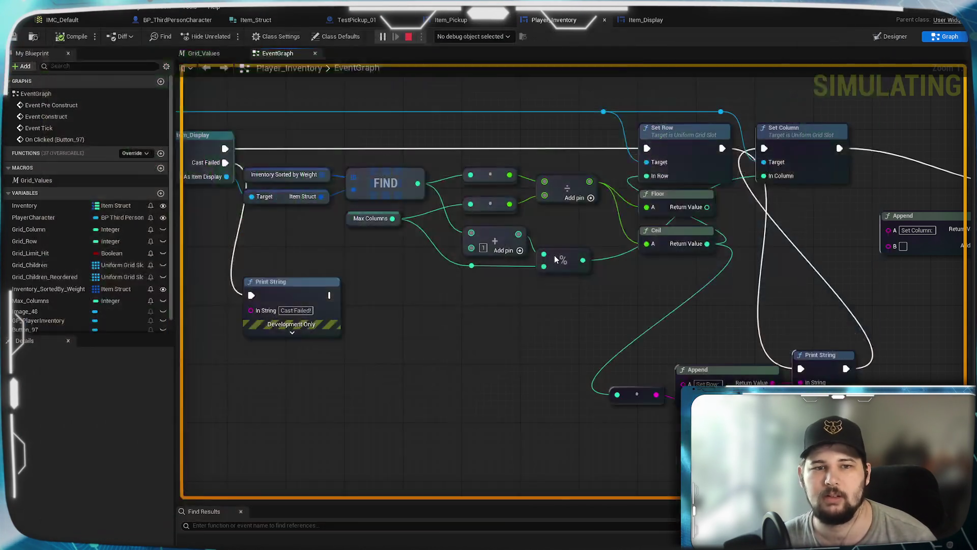
- Wire the % result into the 'Set Column:' Append's B input via a conversion node, then compile and save
left_click_drag(712, 299, 577, 326)
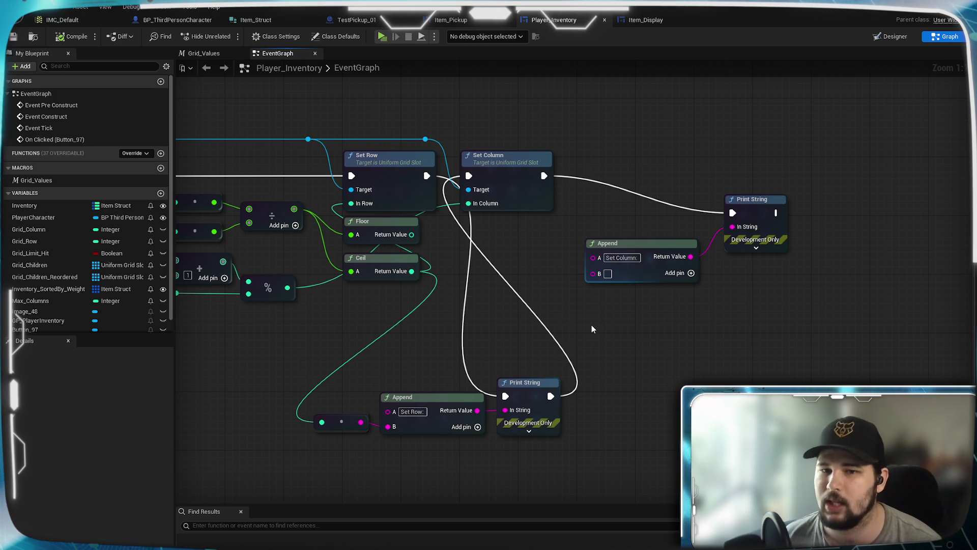
mouse_move(479, 276)
left_mouse_down()
mouse_move(725, 287)
mouse_move(649, 288)
mouse_move(685, 308)
left_mouse_up()
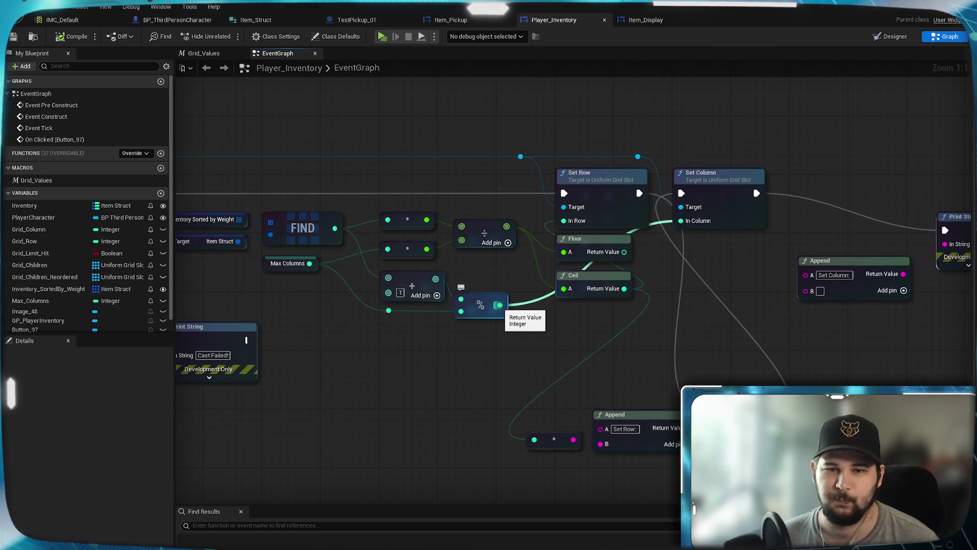
mouse_move(499, 305)
left_mouse_down()
mouse_move(414, 294)
mouse_move(408, 308)
mouse_move(413, 316)
mouse_move(461, 300)
mouse_move(812, 306)
mouse_move(810, 291)
left_mouse_up()
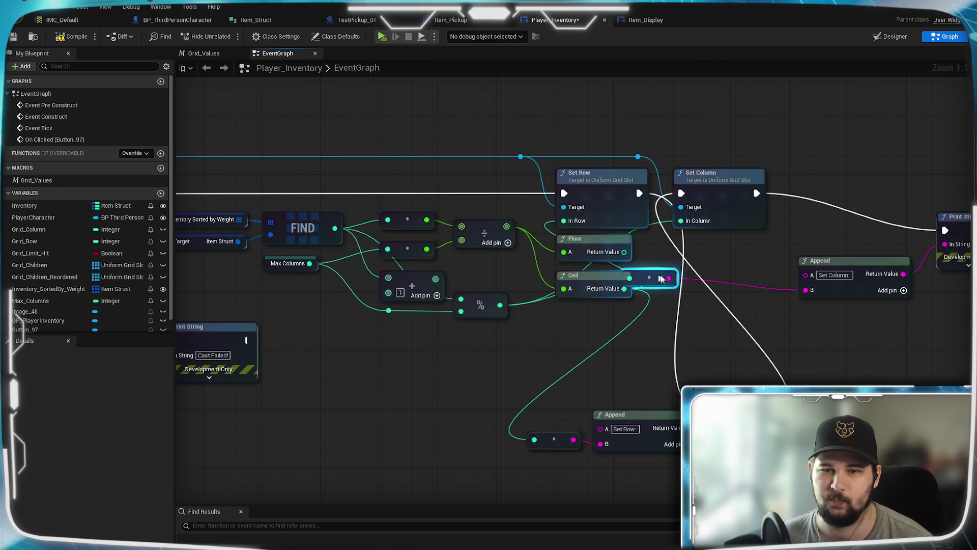
left_click_drag(649, 278, 759, 292)
left_click(828, 368)
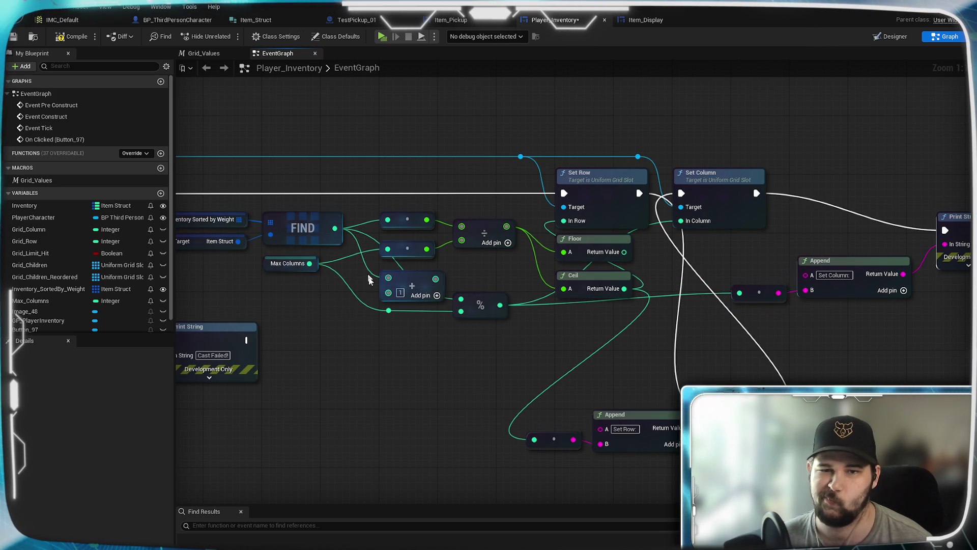
left_click(13, 36)
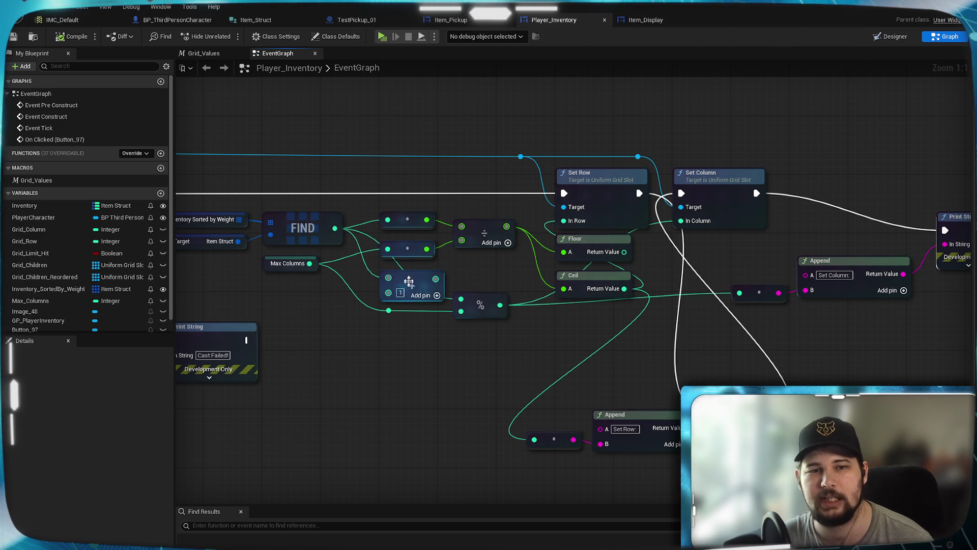
left_click(382, 37)
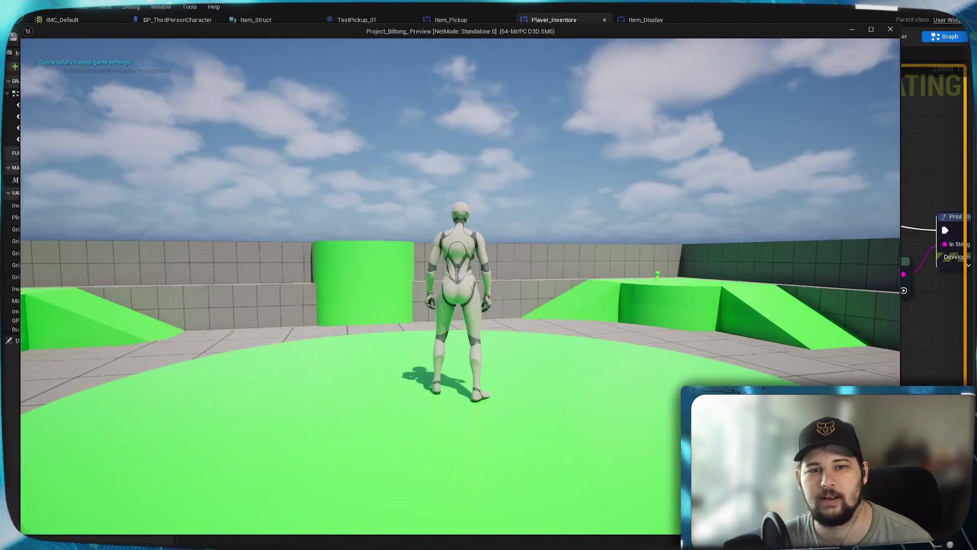
- Collect the red and green items, open the inventory, sort by Weight, and end the test
key("w")
key("e")
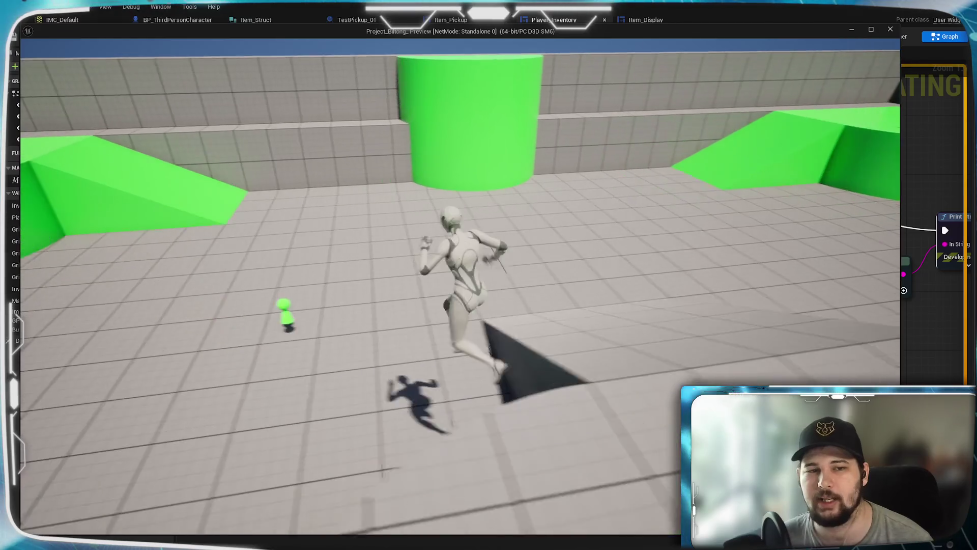
key("e")
key("Tab")
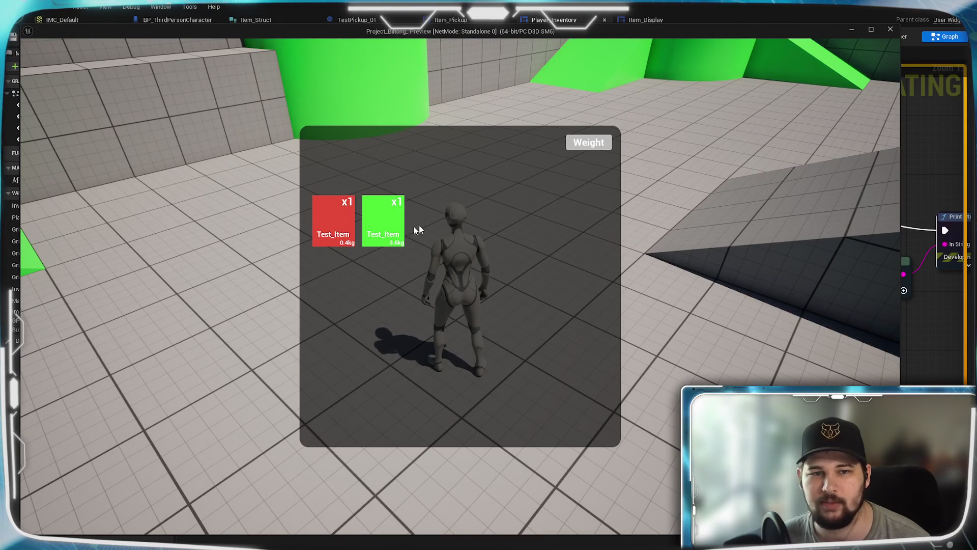
left_click(589, 142)
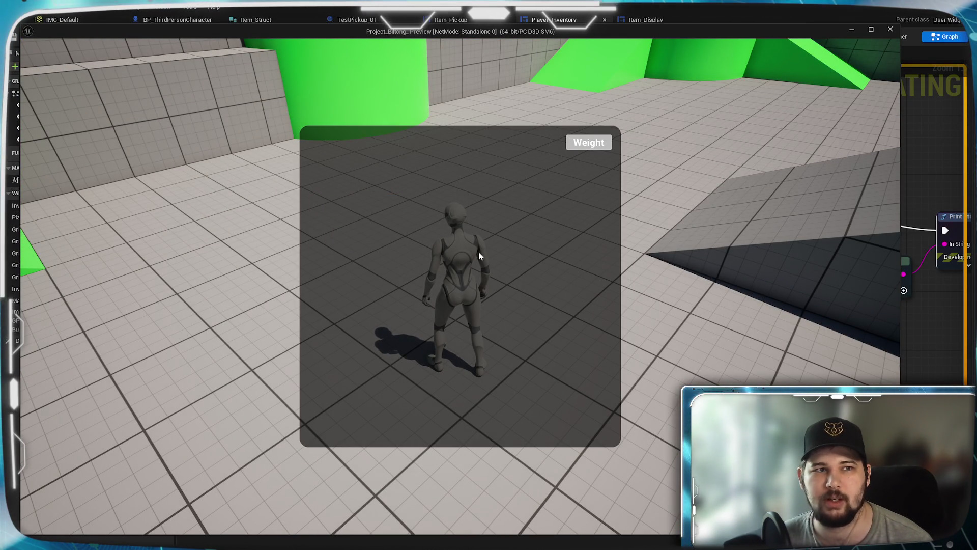
key("Escape")
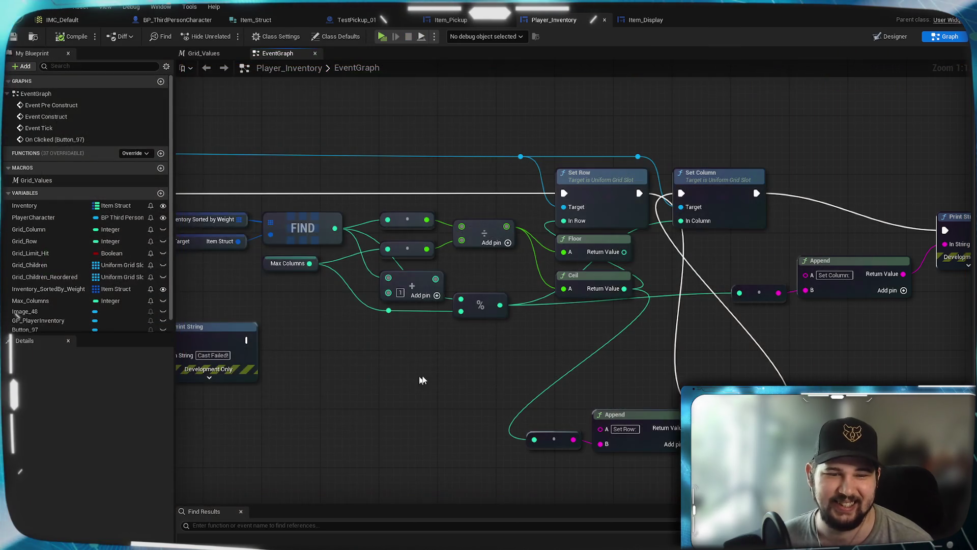
left_click_drag(429, 356, 503, 341)
- Add a % modulo node fed by the addition result
mouse_move(529, 374)
left_mouse_down()
mouse_move(500, 382)
mouse_move(455, 364)
left_mouse_up()
left_click_drag(502, 302, 519, 316)
type("%")
key("Return")
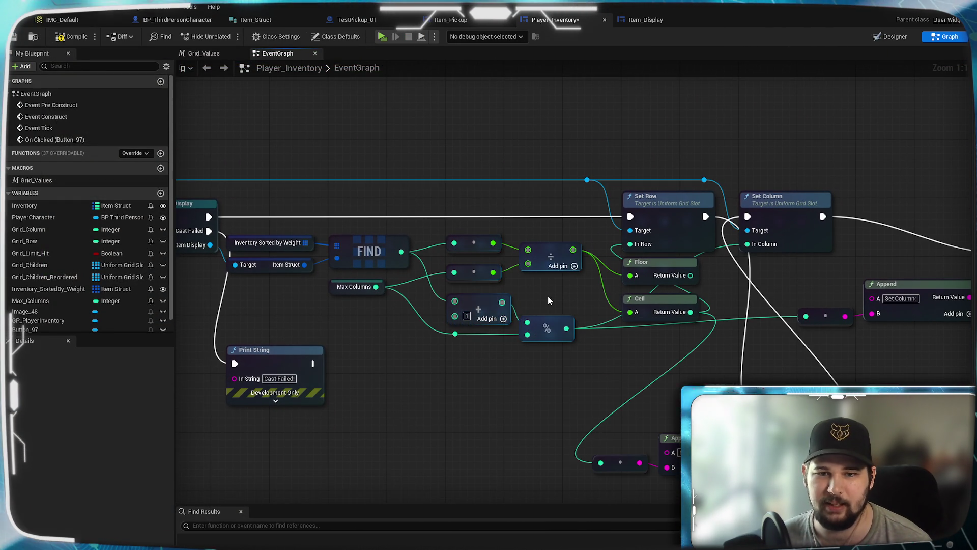
left_click(543, 327)
left_click(543, 327, "ctrl")
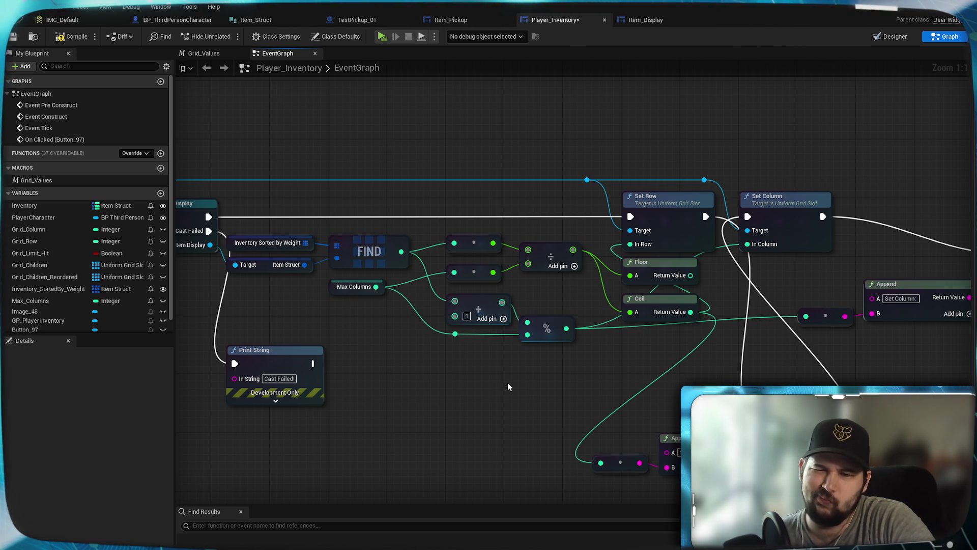
- Add a Subtract node taking 1 from the modulo result and wire it into the column calculation
mouse_move(567, 328)
left_mouse_down()
mouse_move(616, 359)
mouse_move(578, 388)
left_mouse_up()
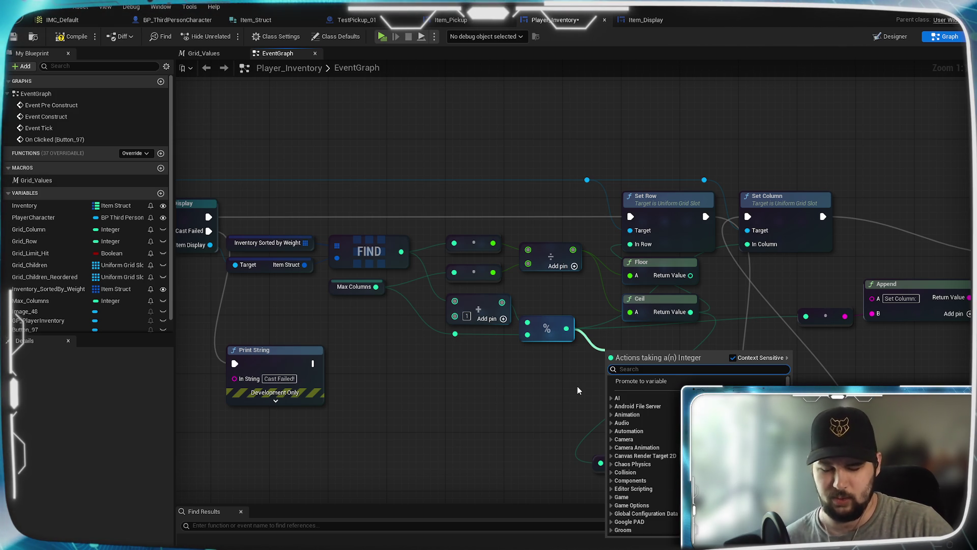
type("-1")
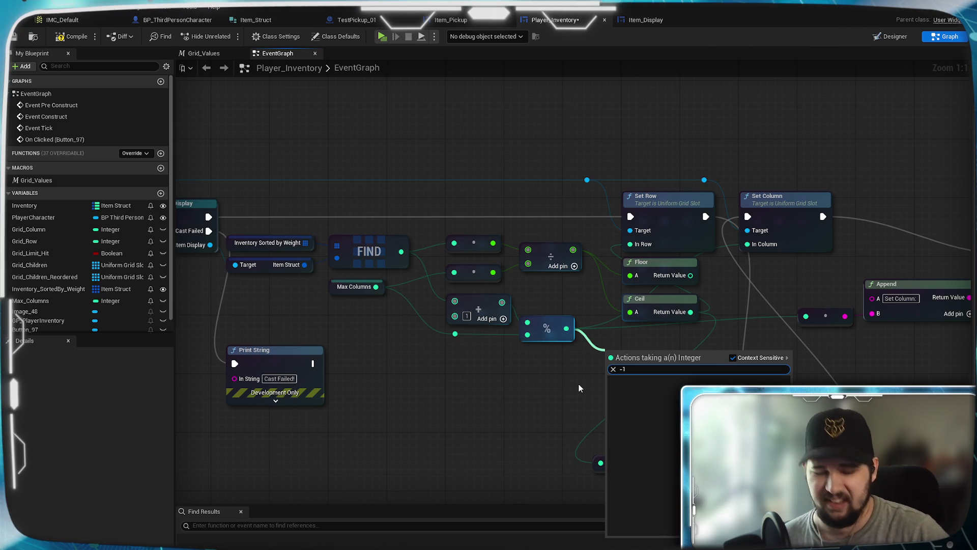
key("BackSpace")
key("Return")
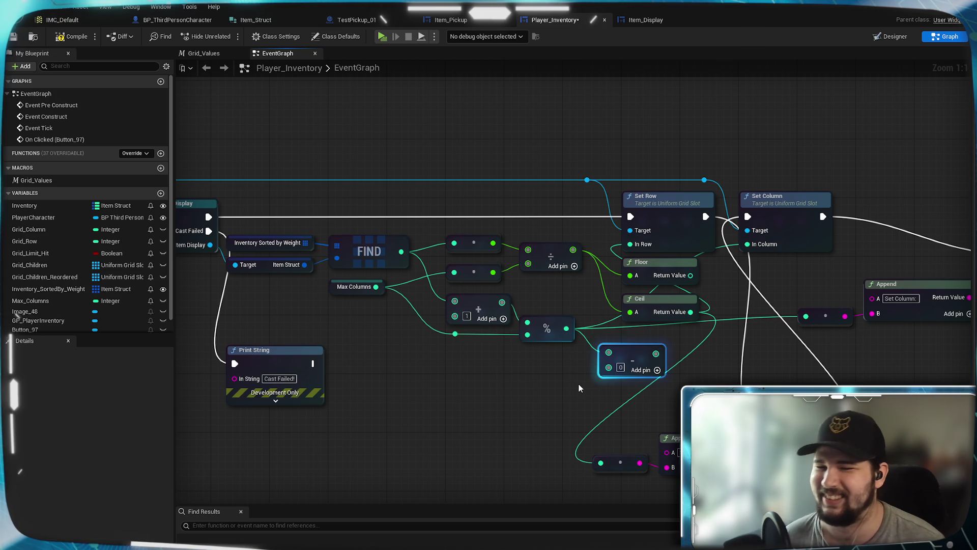
type("1")
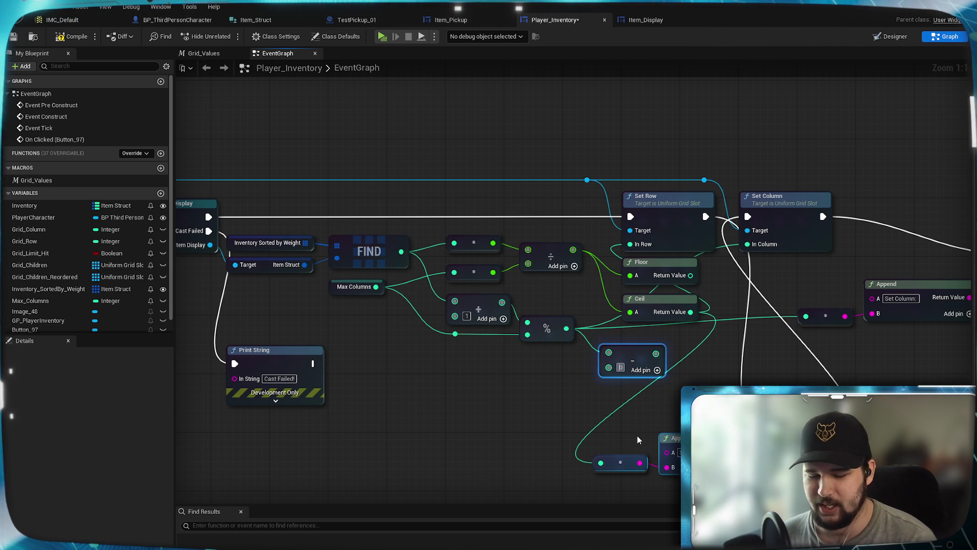
mouse_move(635, 349)
left_mouse_down()
mouse_move(628, 341)
mouse_move(751, 231)
mouse_move(753, 327)
mouse_move(806, 316)
left_mouse_up()
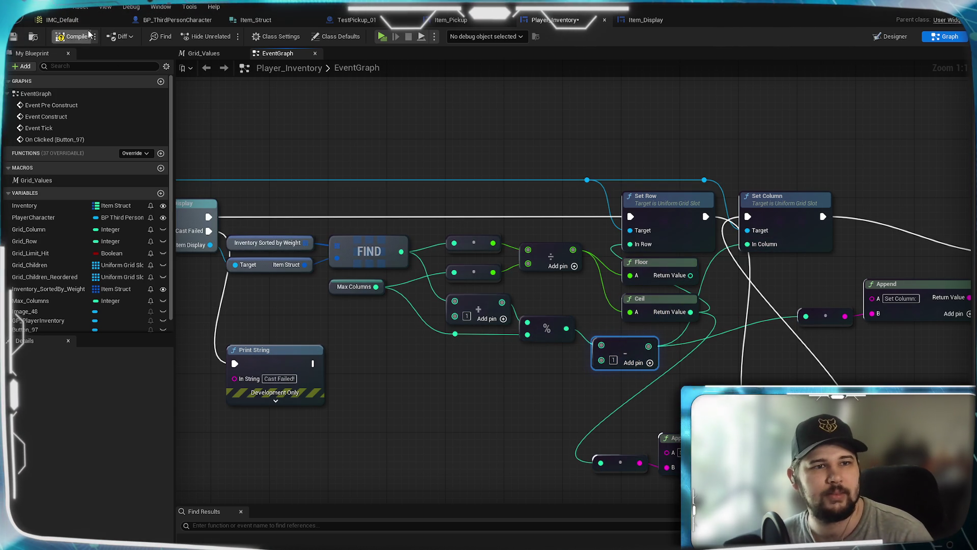
- Play-test the subtract change: collect the green pickup, open the inventory, sort by Weight, then stop
left_click(382, 36)
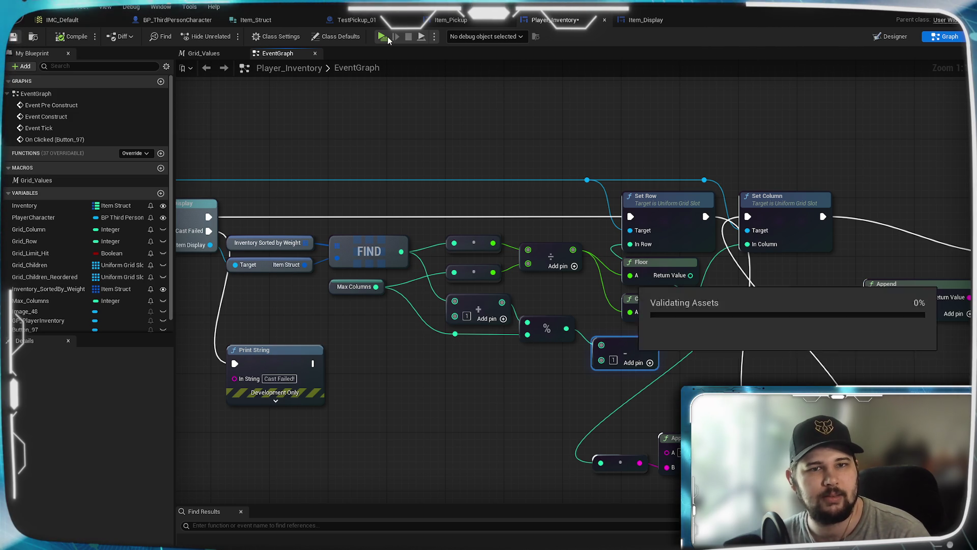
key("w")
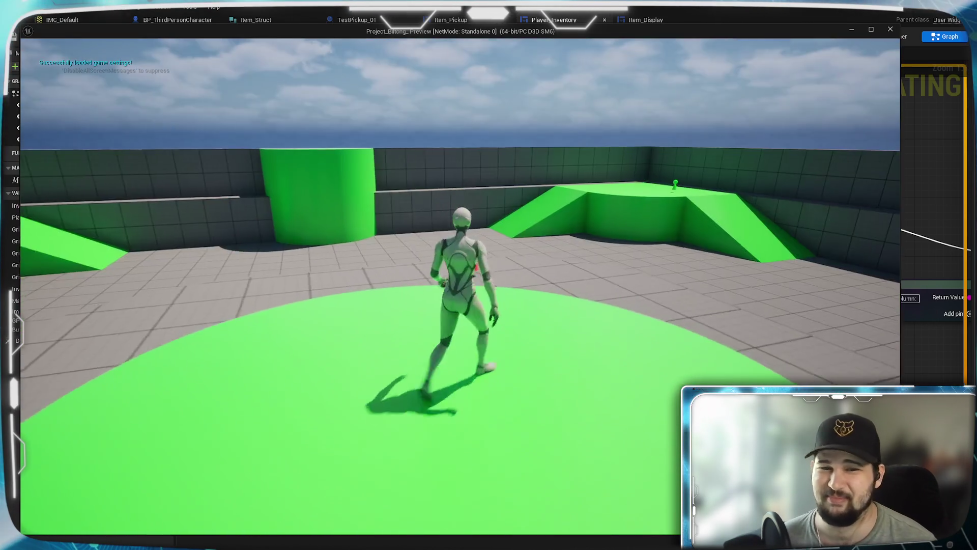
key("w")
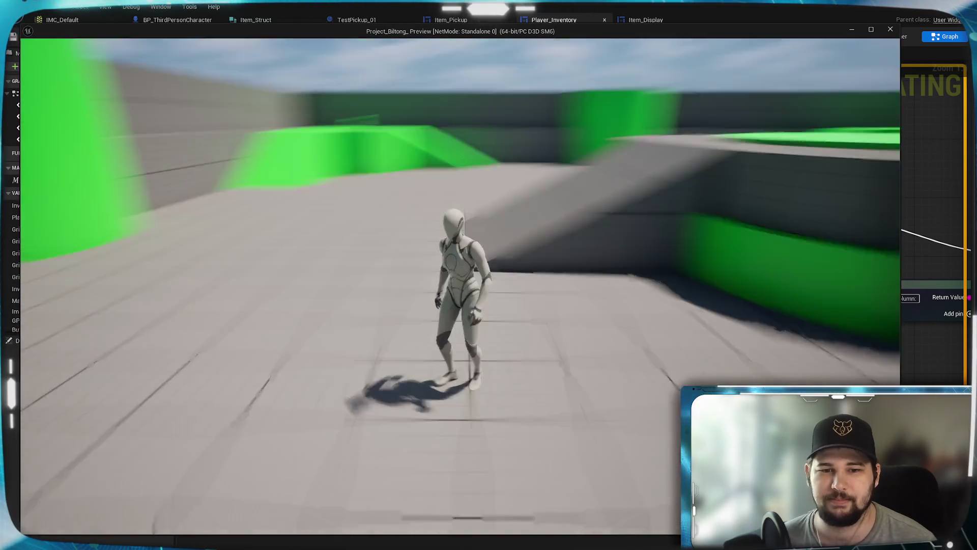
key("i")
left_click(589, 143)
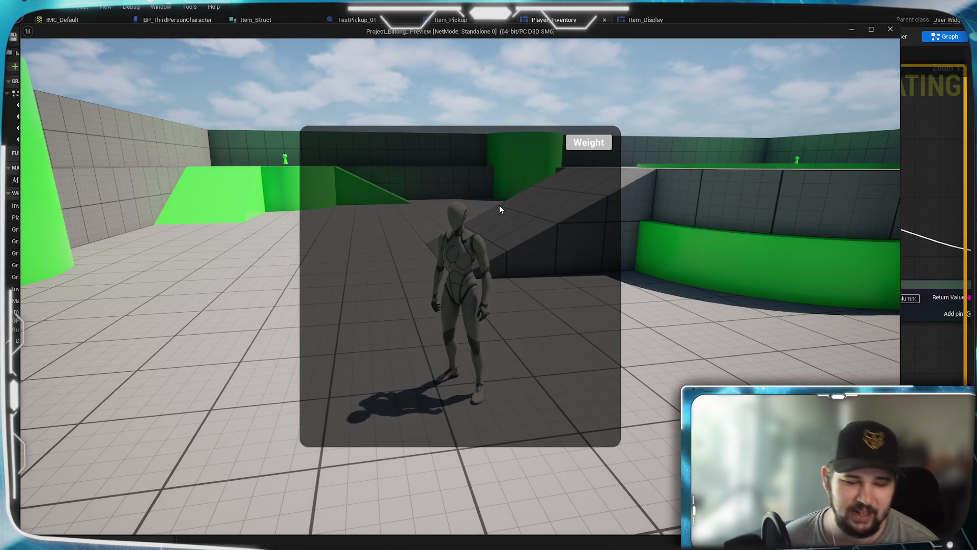
key("Escape")
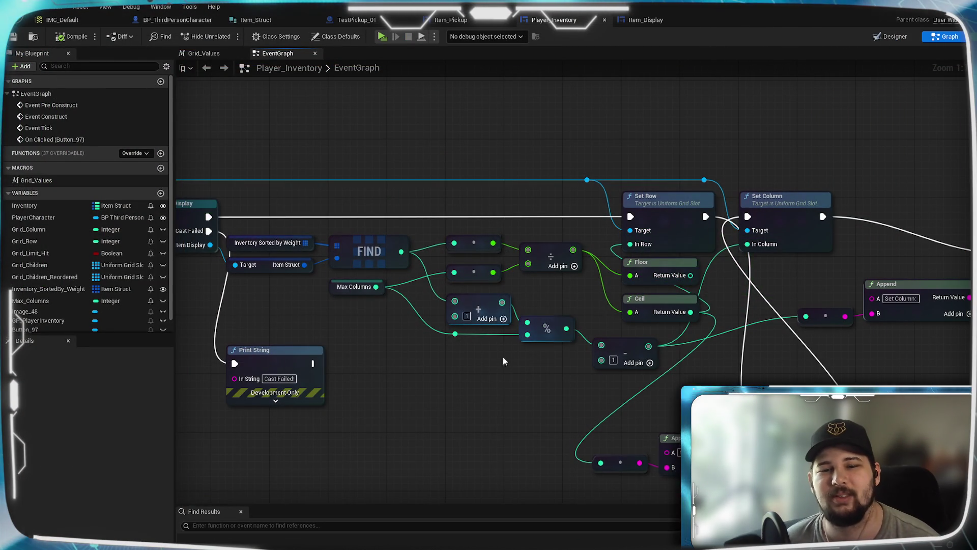
left_click(549, 329)
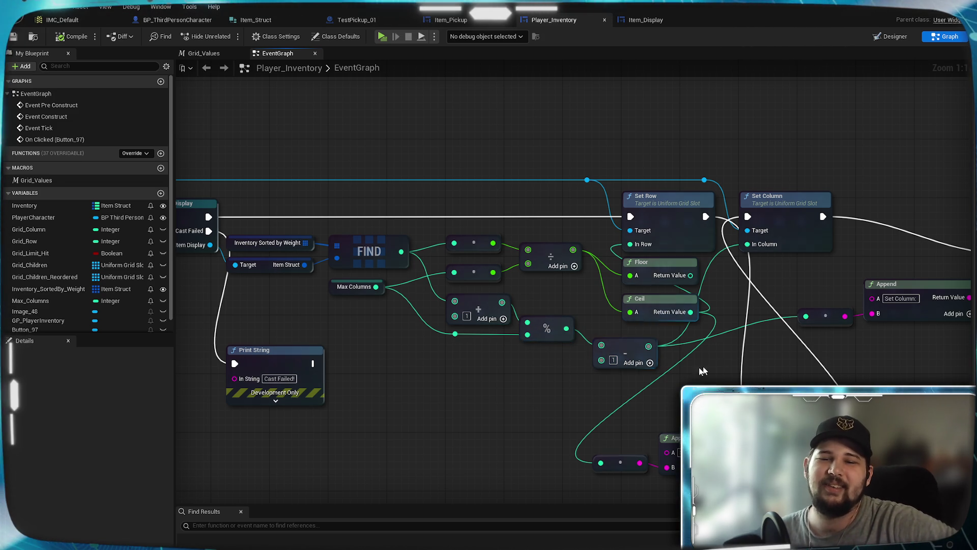
left_click(630, 347)
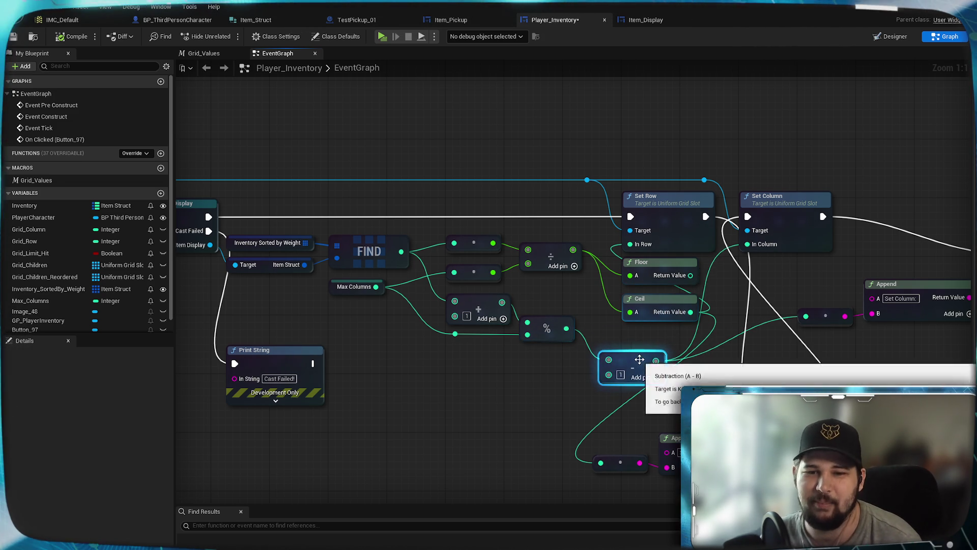
- Delete the Subtract node and rearrange the modulo and addition nodes
key("Delete")
mouse_move(553, 320)
left_mouse_down()
mouse_move(636, 338)
mouse_move(653, 331)
left_mouse_up()
left_click(471, 415)
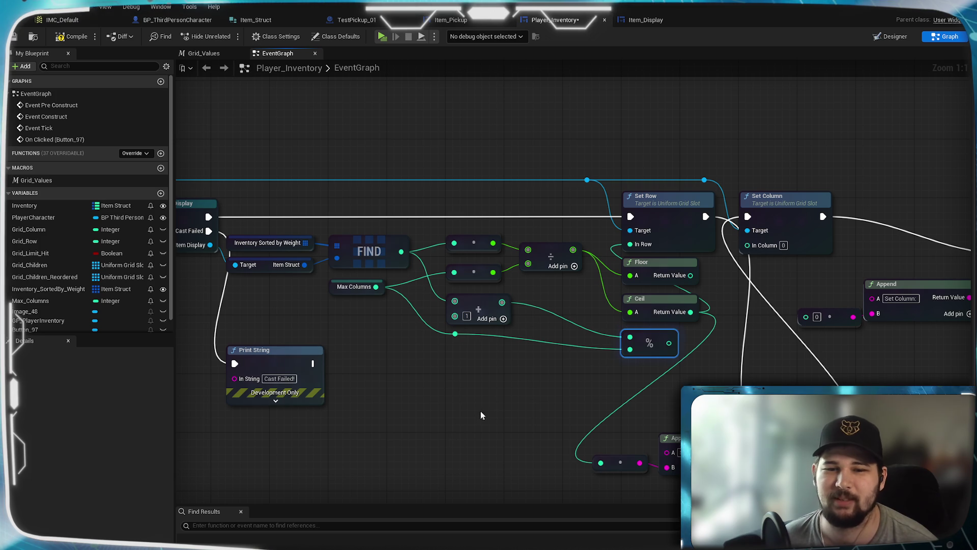
mouse_move(483, 302)
left_mouse_down()
mouse_move(467, 302)
mouse_move(483, 301)
mouse_move(540, 368)
left_mouse_up()
- Add a To Float conversion after the addition node and place it beside it
left_click(471, 393)
type("to float")
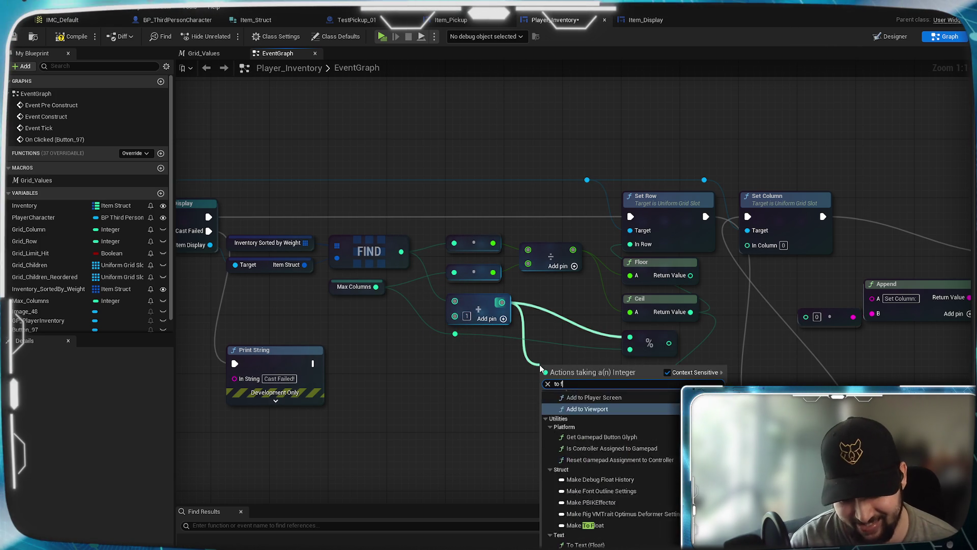
left_click(585, 412)
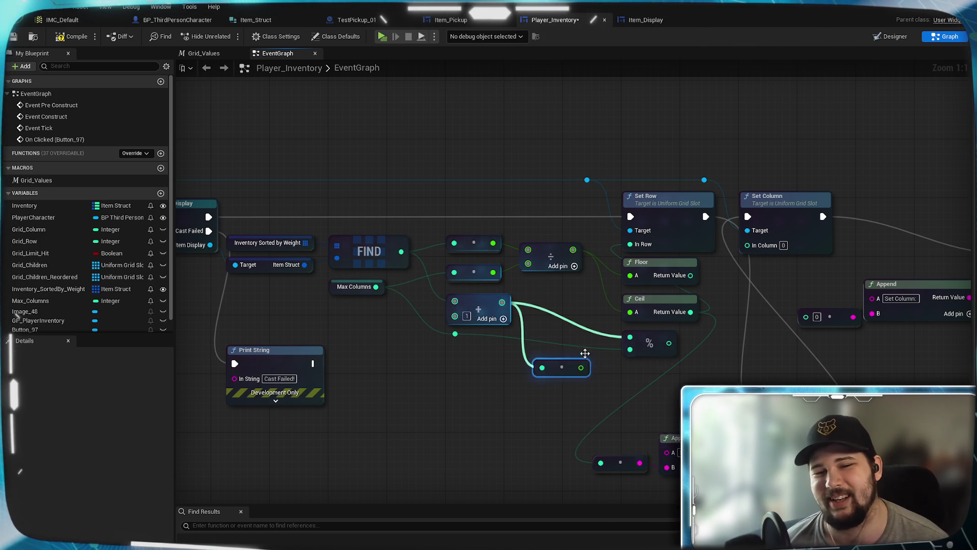
left_click_drag(569, 364, 555, 298)
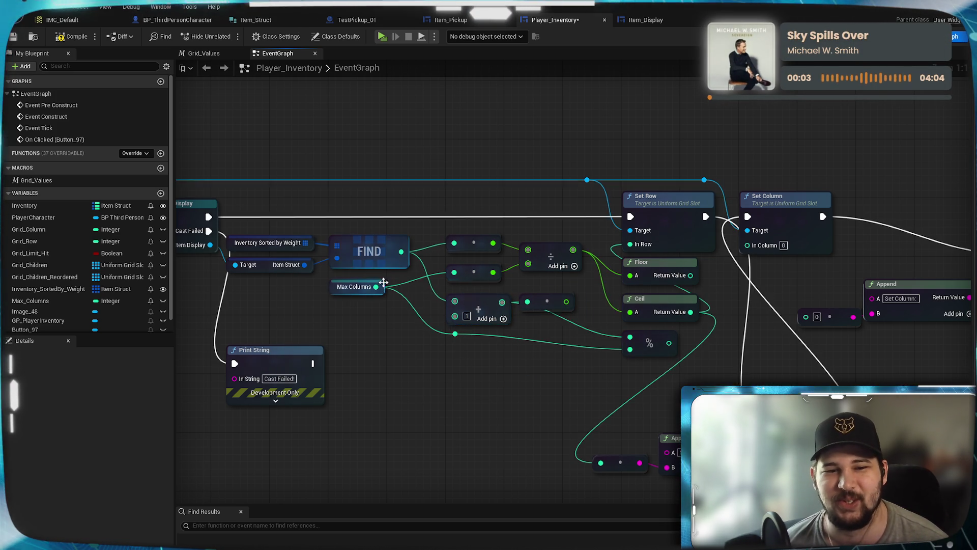
- Add a To Float conversion for Max Columns and delete the unneeded reroute knot
left_click_drag(454, 334, 454, 365)
type("to float")
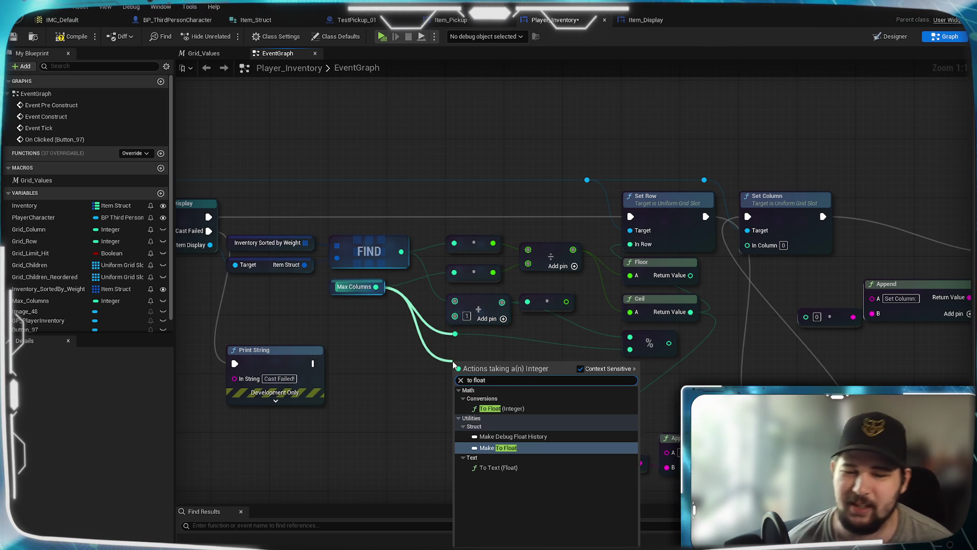
left_click(502, 408)
left_click_drag(464, 346, 440, 334)
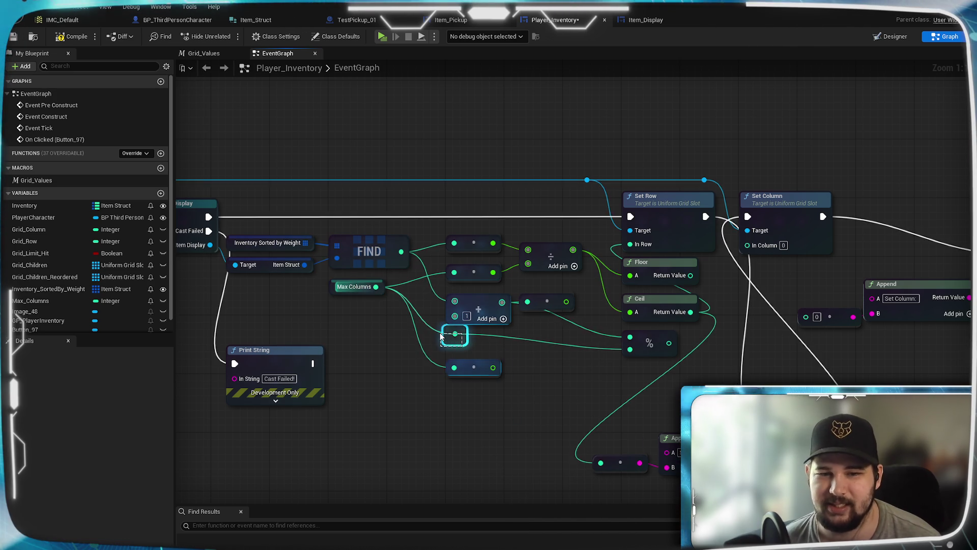
key("Delete")
mouse_move(473, 367)
left_mouse_down()
mouse_move(478, 332)
mouse_move(479, 345)
mouse_move(478, 333)
mouse_move(560, 349)
left_mouse_up()
left_click(519, 336)
- Line up the Max Columns conversion and add a new reroute knot on its wire
left_click(495, 334)
double_click(496, 332)
left_click_drag(496, 332, 455, 341)
left_click(471, 363)
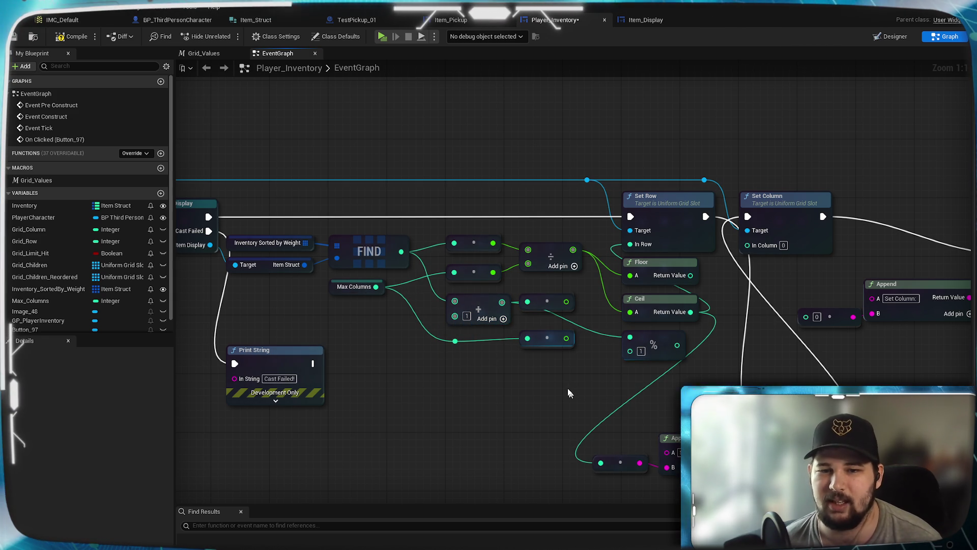
- Replace the integer modulo with a float % node divided by the float Max Columns
left_click(613, 333)
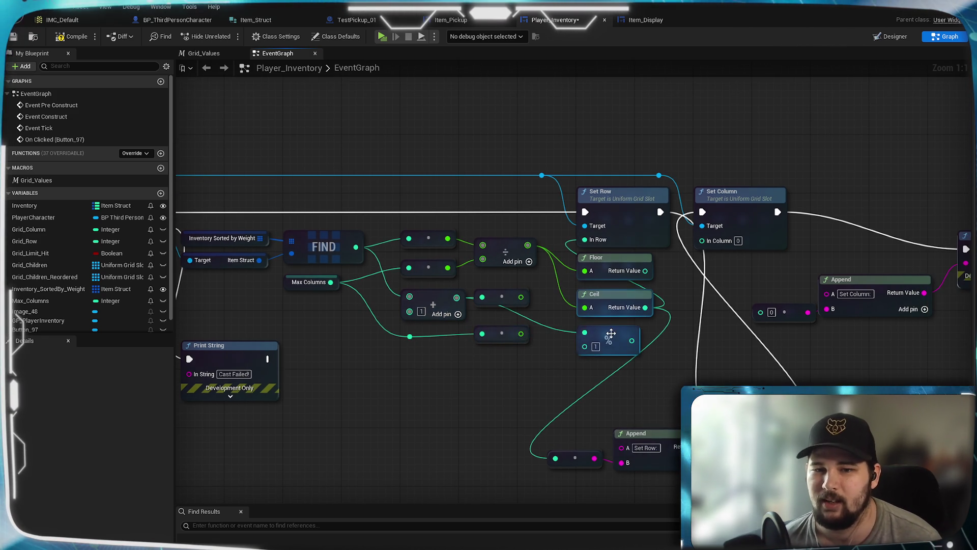
left_click_drag(521, 296, 548, 353)
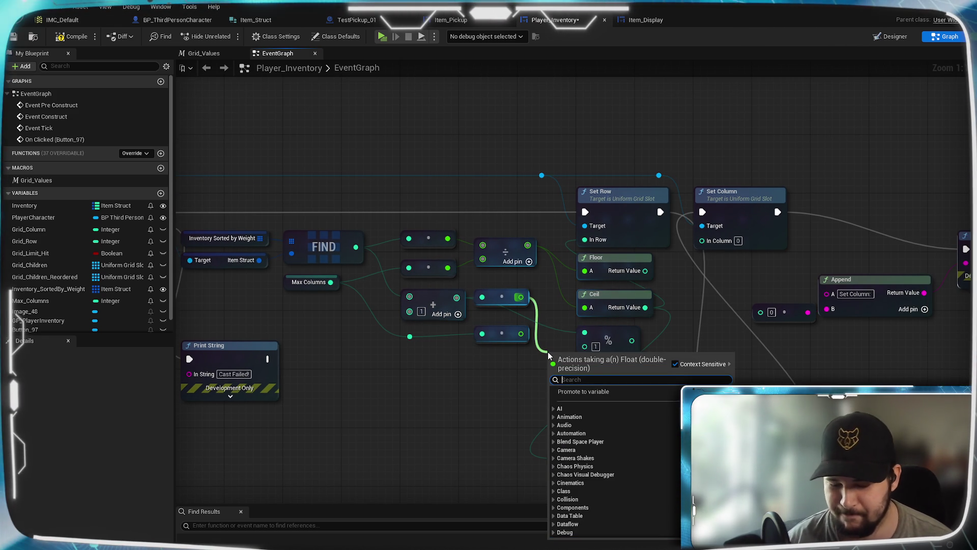
type("%")
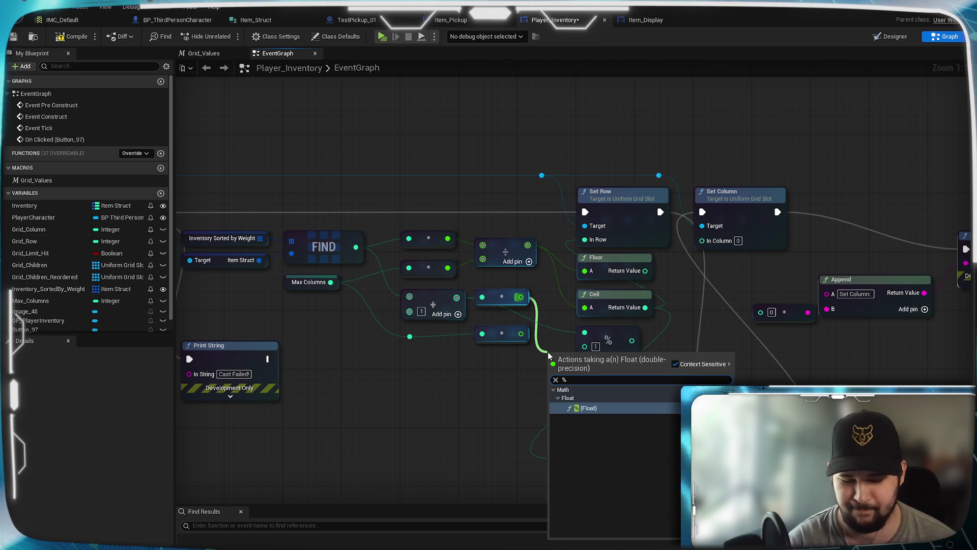
key("Return")
mouse_move(520, 333)
left_mouse_down()
mouse_move(542, 366)
mouse_move(555, 368)
left_mouse_up()
left_click(489, 412)
mouse_move(627, 330)
left_mouse_down()
mouse_move(644, 350)
mouse_move(508, 392)
left_mouse_up()
key("Delete")
mouse_move(591, 350)
left_mouse_down()
mouse_move(611, 327)
mouse_move(555, 408)
mouse_move(637, 346)
mouse_move(646, 320)
mouse_move(646, 412)
mouse_move(629, 411)
left_mouse_up()
- Feed the % result into a Truncate node and save the Player_Inventory blueprint
left_click(505, 449)
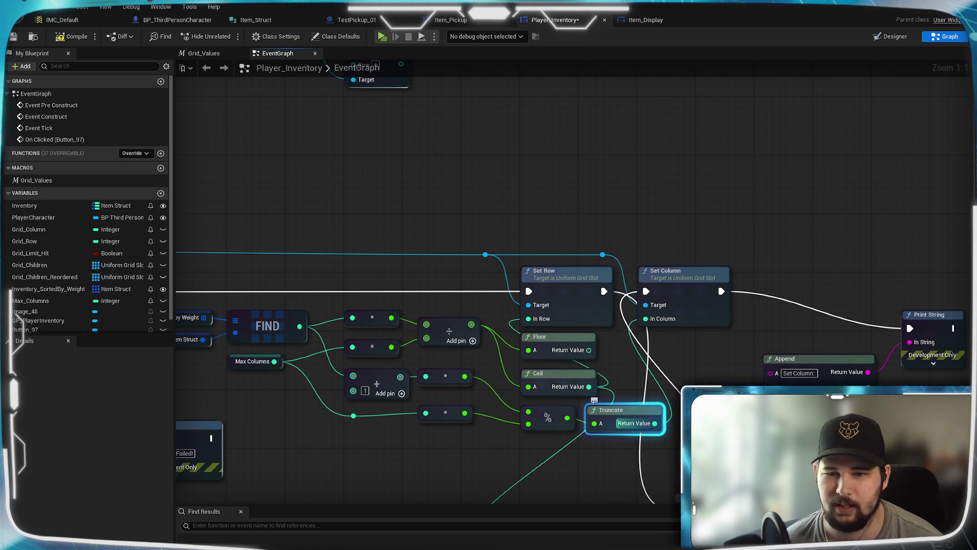
scroll(570, 336, "down", 3)
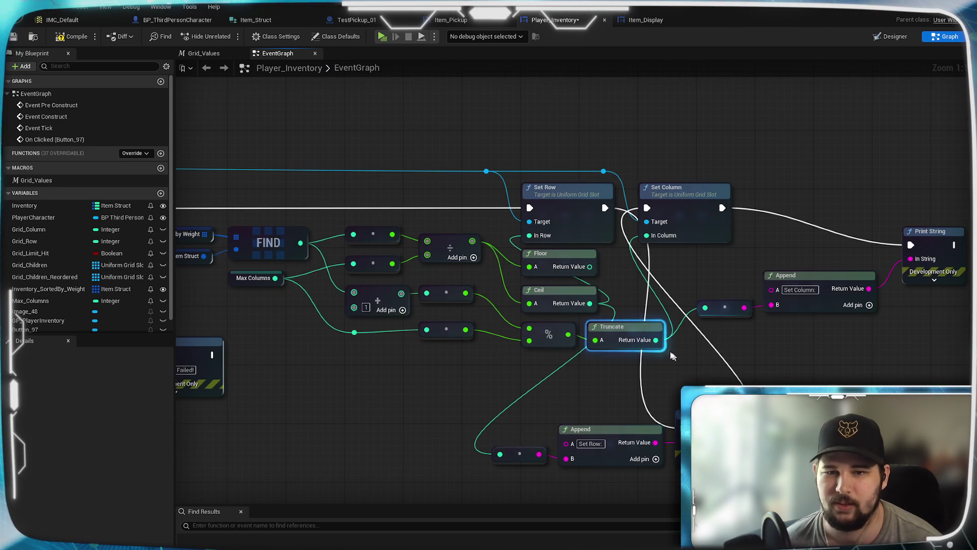
left_click(13, 37)
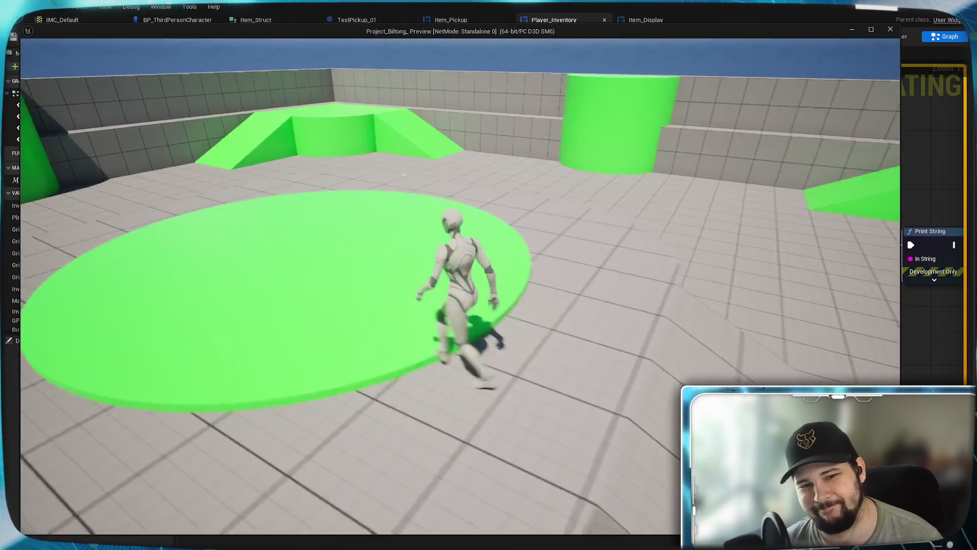
- Sort the inventory by Weight in play, leaving only the green Test_Item in slot one
key("space")
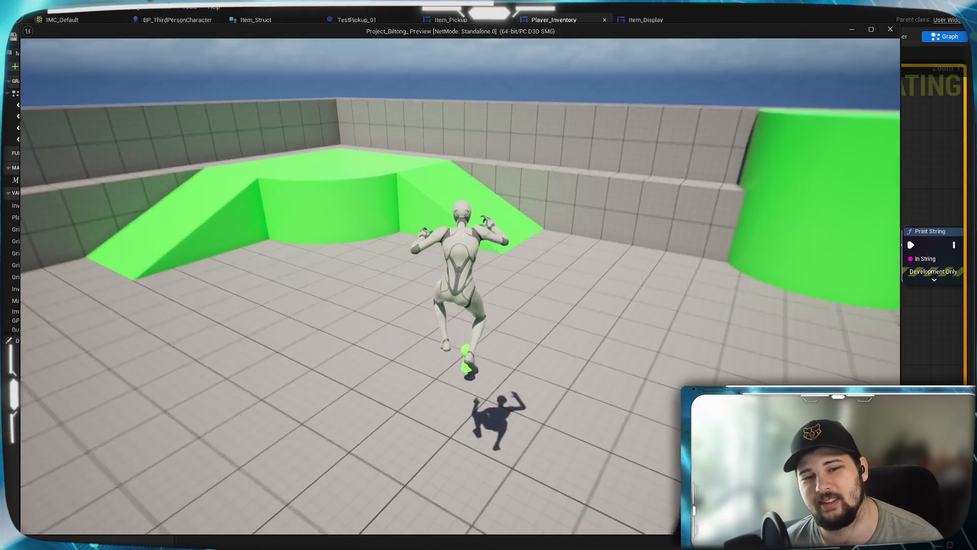
key("e")
key("Tab")
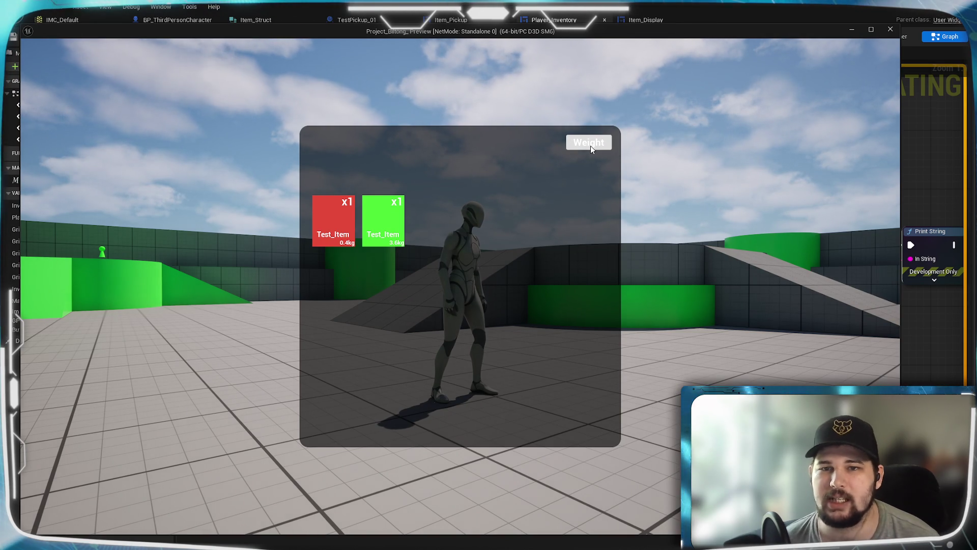
left_click(590, 146)
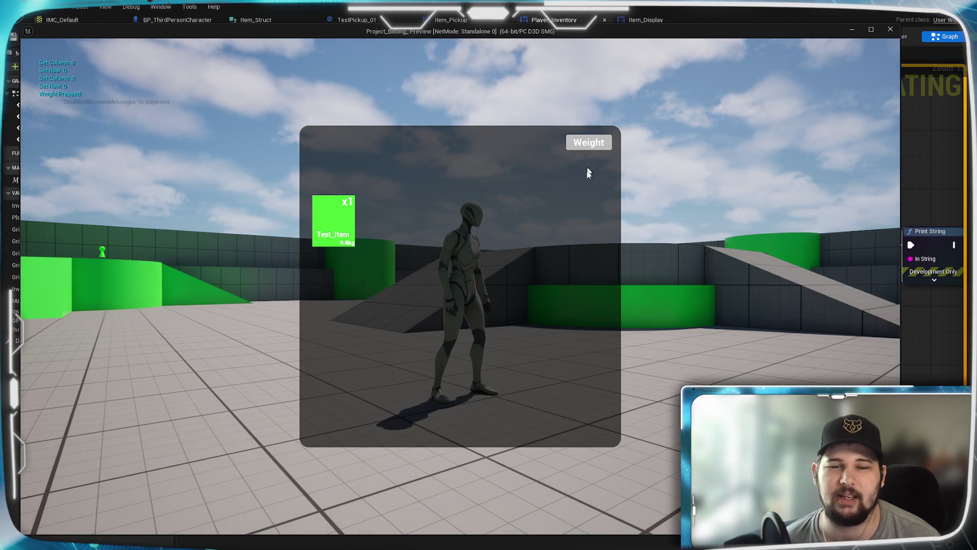
key("Escape")
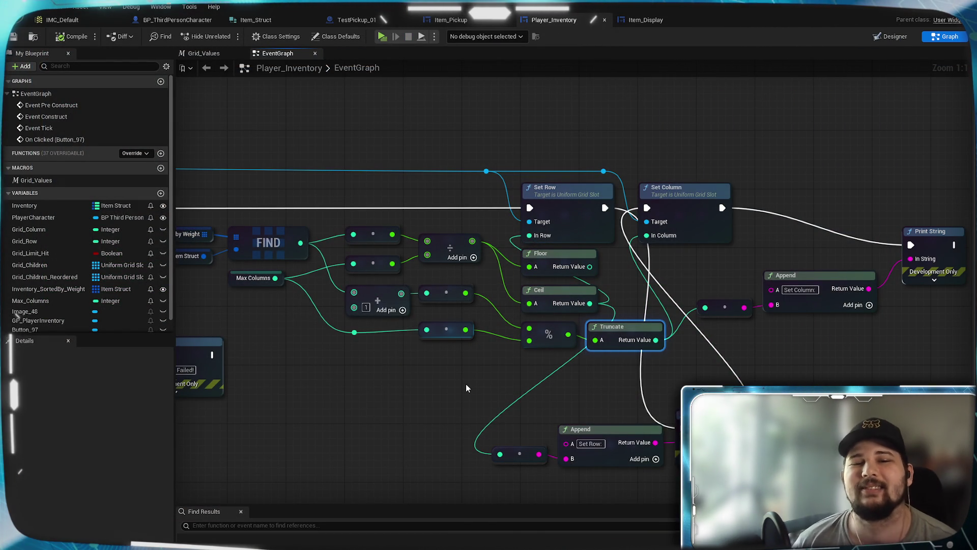
- Wire the % result to Append's B input through an auto-inserted conversion, then compile
left_click_drag(469, 382, 492, 381)
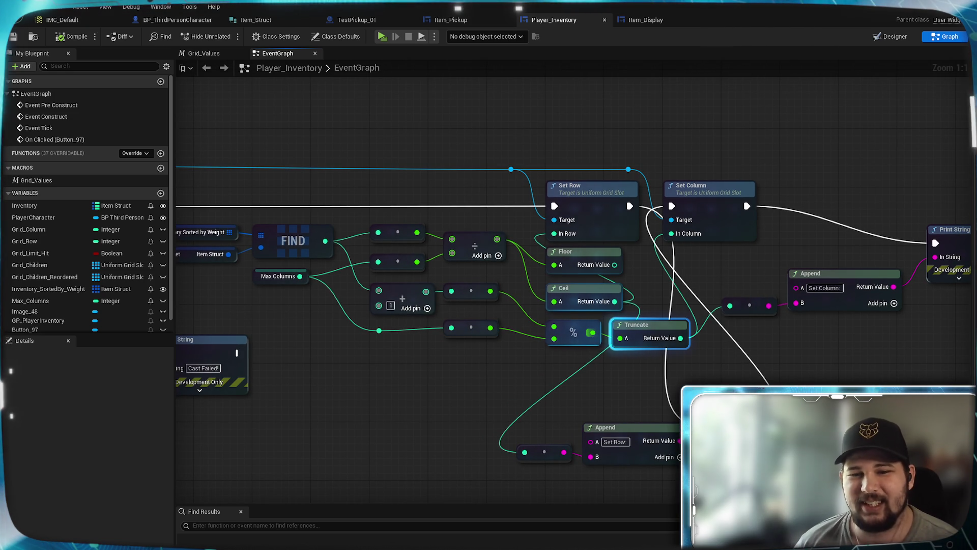
mouse_move(592, 338)
left_mouse_down()
mouse_move(529, 393)
mouse_move(548, 397)
mouse_move(466, 426)
left_mouse_up()
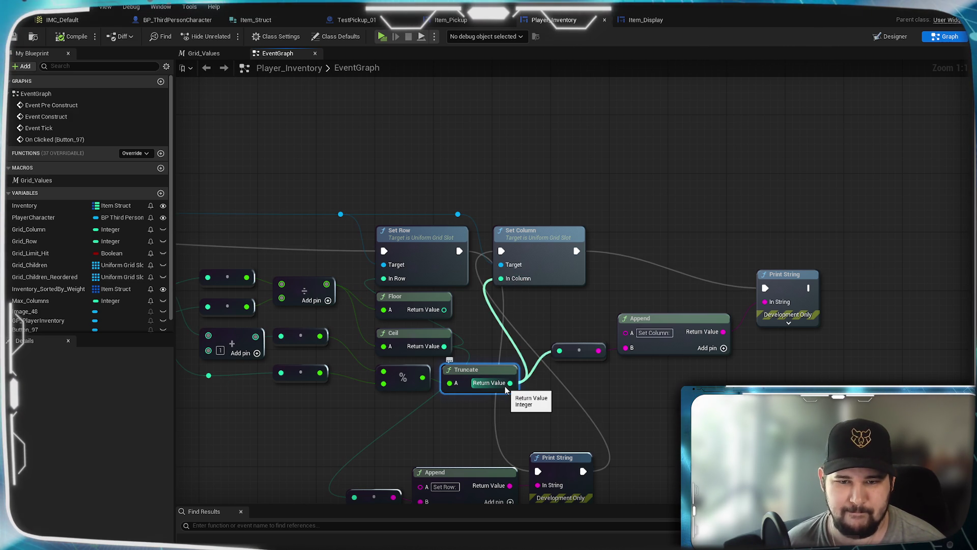
left_click(511, 411)
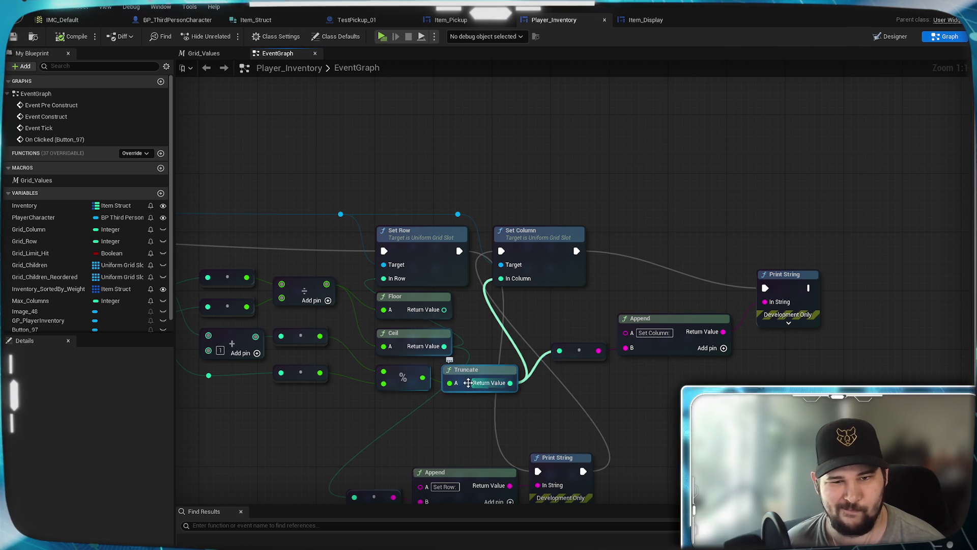
mouse_move(421, 377)
left_mouse_down()
mouse_move(786, 353)
mouse_move(626, 347)
left_mouse_up()
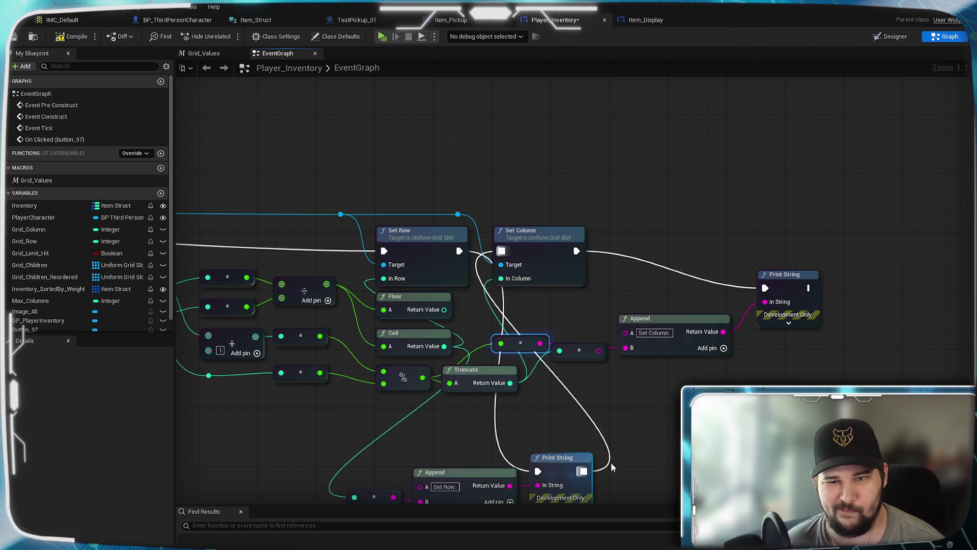
left_click(71, 36)
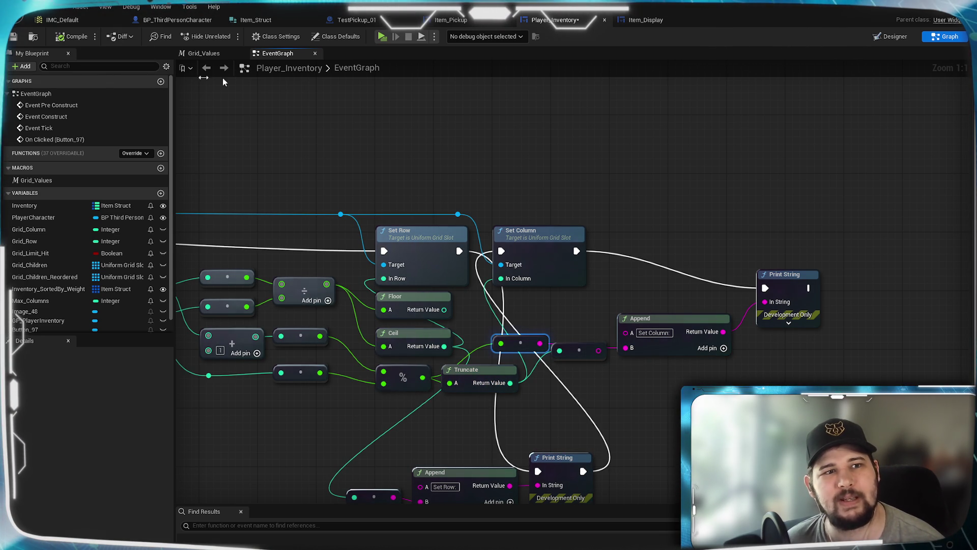
left_click(385, 36)
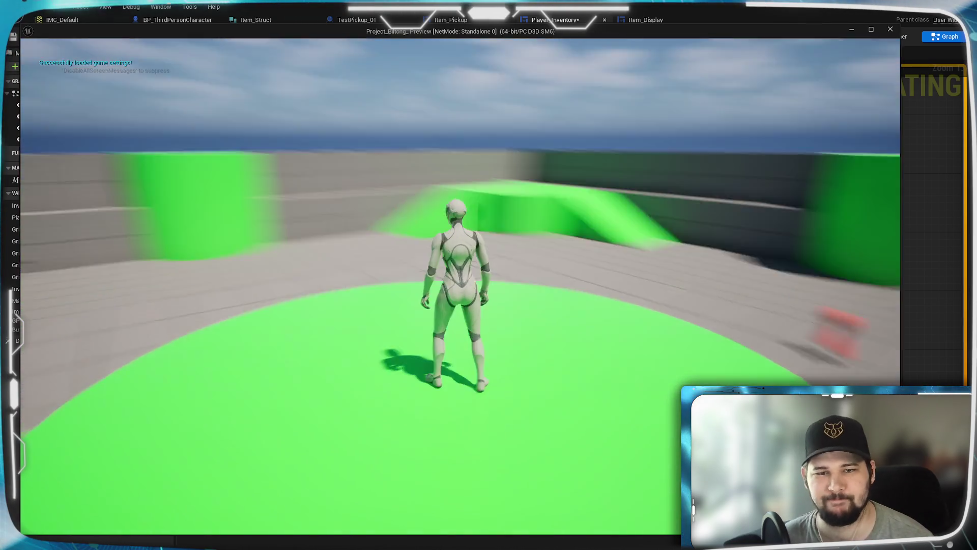
key("w")
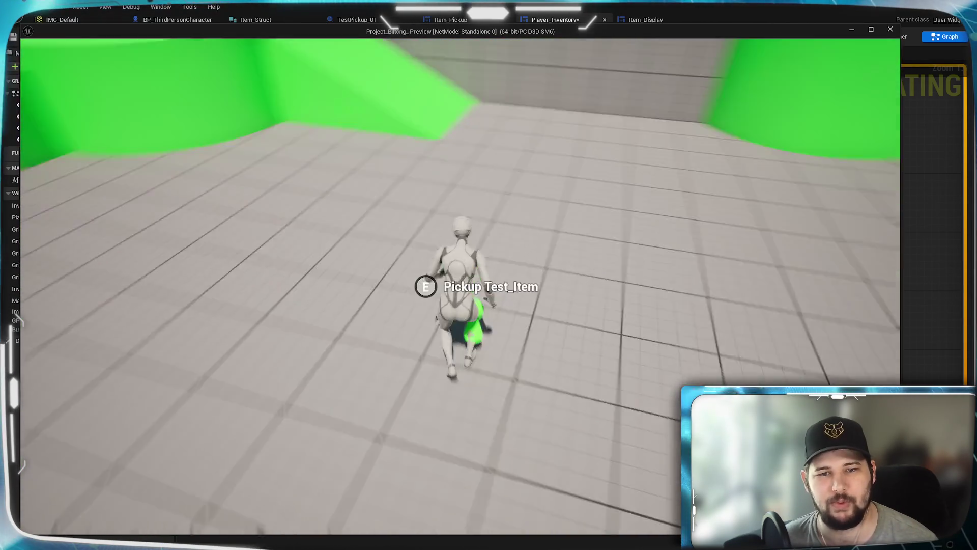
key("Tab")
left_click(579, 140)
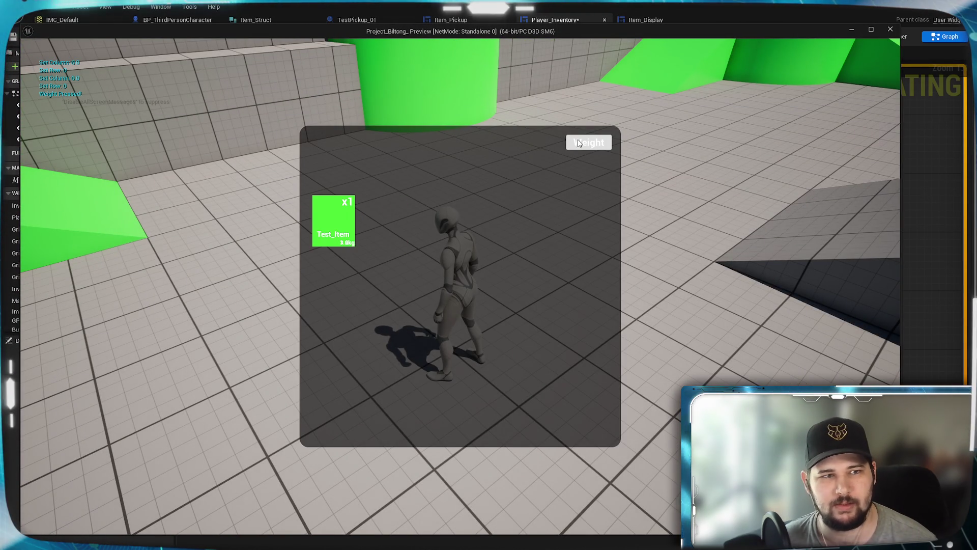
key("Escape")
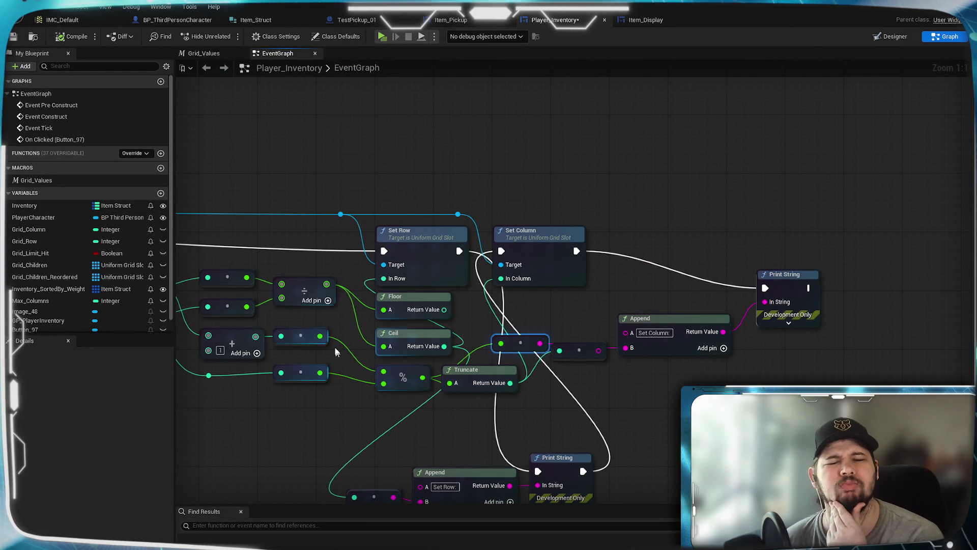
- Search for a % node with Context Sensitive off, then cancel without adding one
left_click_drag(319, 336, 371, 410)
type("%")
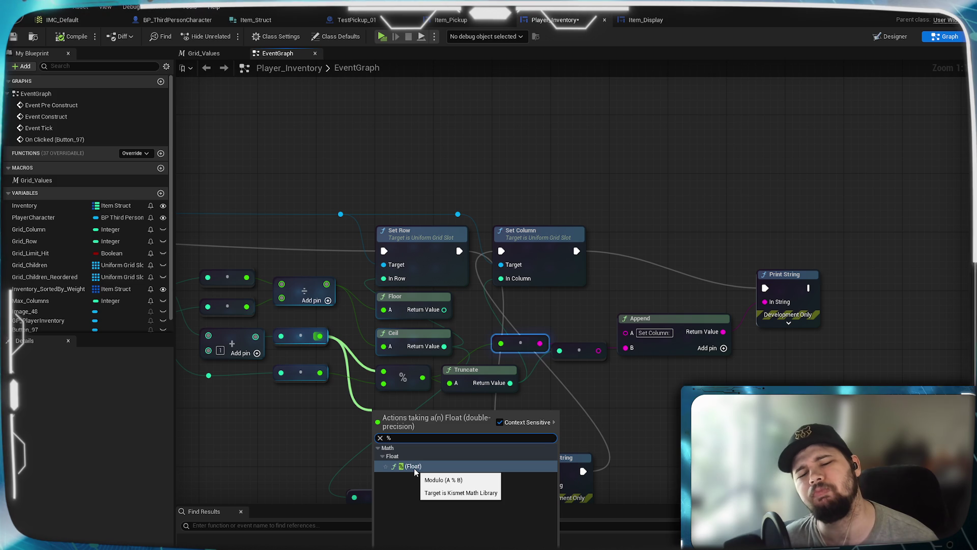
left_click(500, 422)
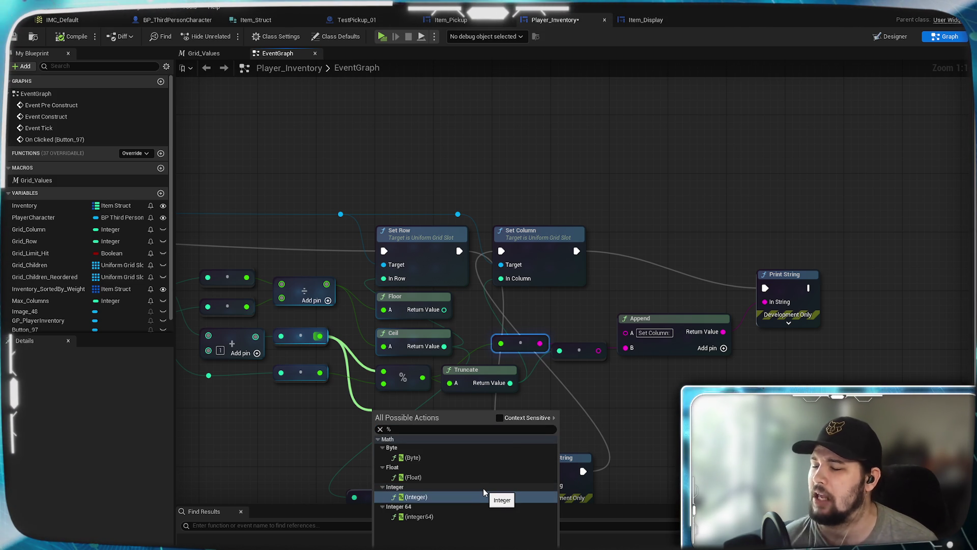
left_click(340, 434)
- Inspect the Max_Columns variable's details, confirming it is an Integer
mouse_move(320, 431)
left_mouse_down()
mouse_move(484, 426)
mouse_move(414, 405)
left_mouse_up()
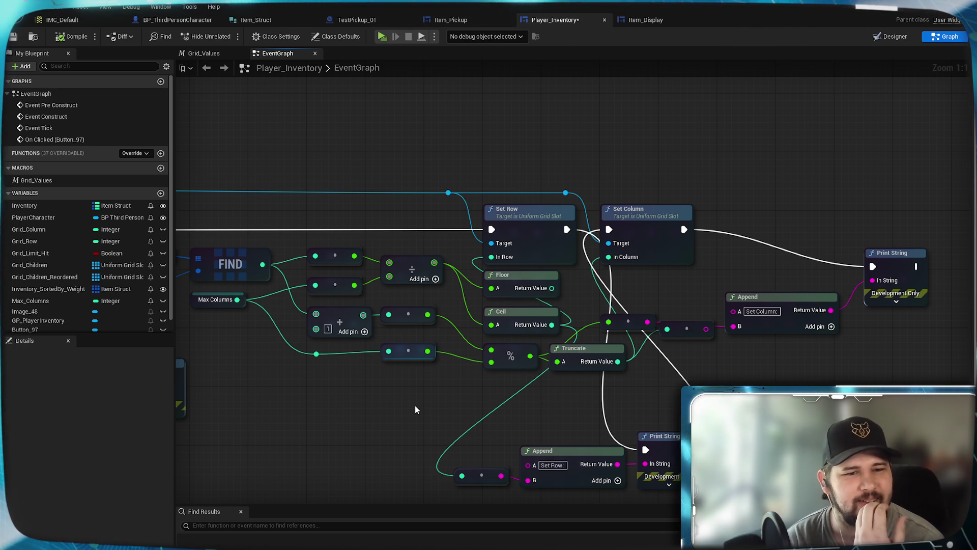
left_click(224, 306)
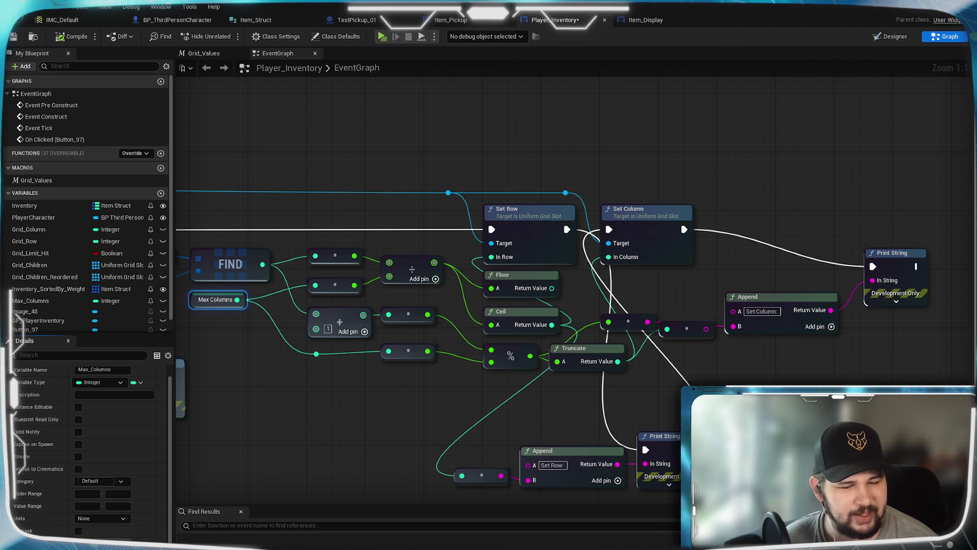
left_click(240, 408)
- Wire the FIND node's output into the addition node's second input
mouse_move(303, 407)
left_mouse_down()
mouse_move(375, 460)
mouse_move(410, 433)
mouse_move(342, 411)
left_mouse_up()
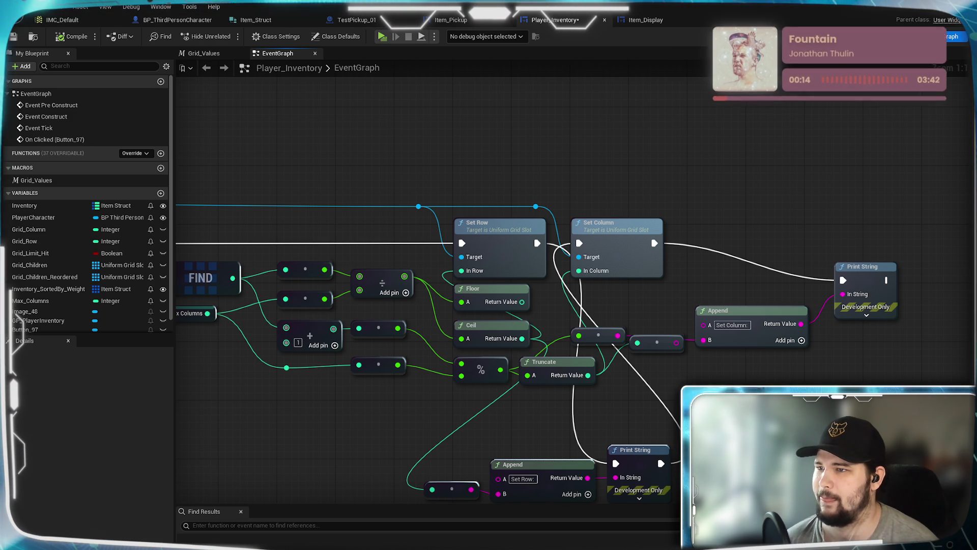
mouse_move(403, 426)
left_mouse_down()
mouse_move(482, 426)
mouse_move(559, 446)
left_mouse_up()
mouse_move(394, 297)
left_mouse_down()
mouse_move(468, 355)
mouse_move(440, 362)
left_mouse_up()
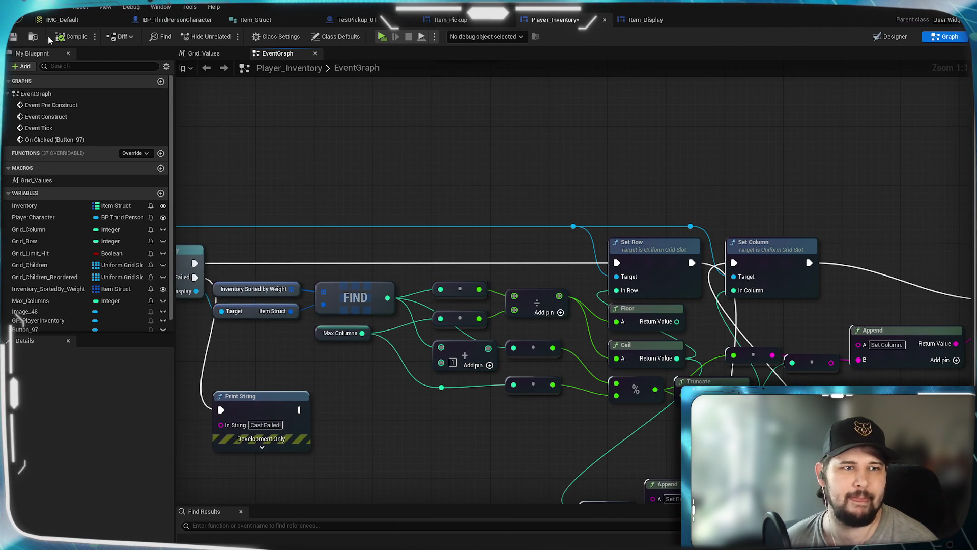
- Save, then play-test the Weight sort, which makes both Test_Item slots vanish
left_click(382, 36)
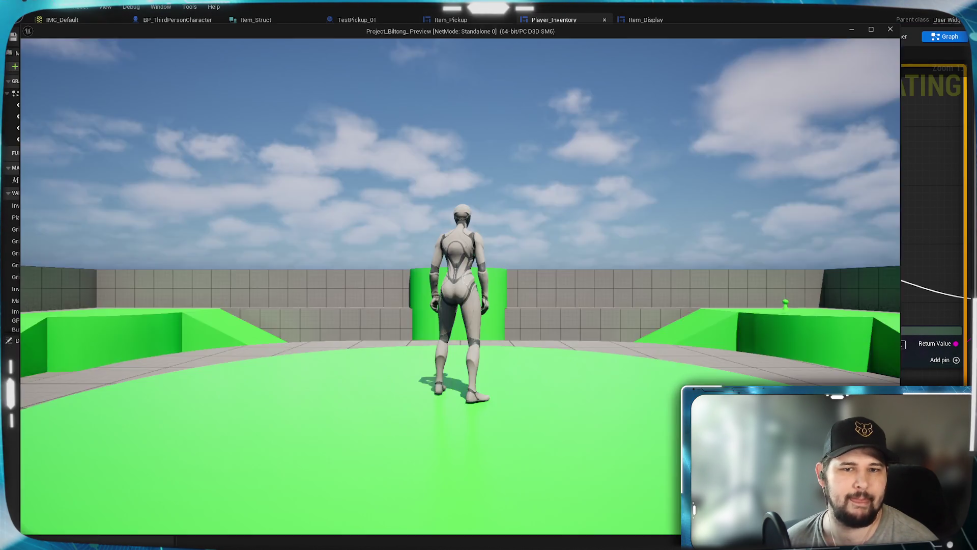
key("w")
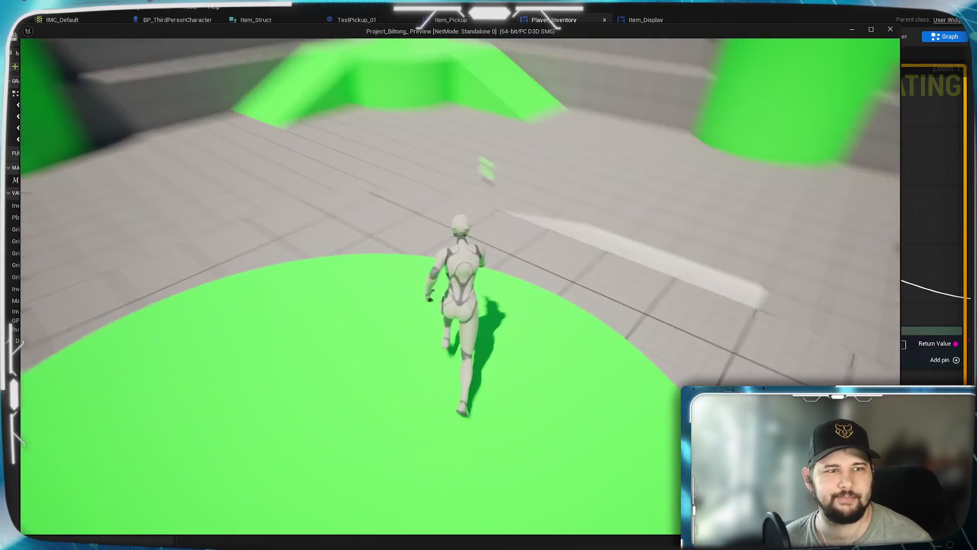
key("space")
key("i")
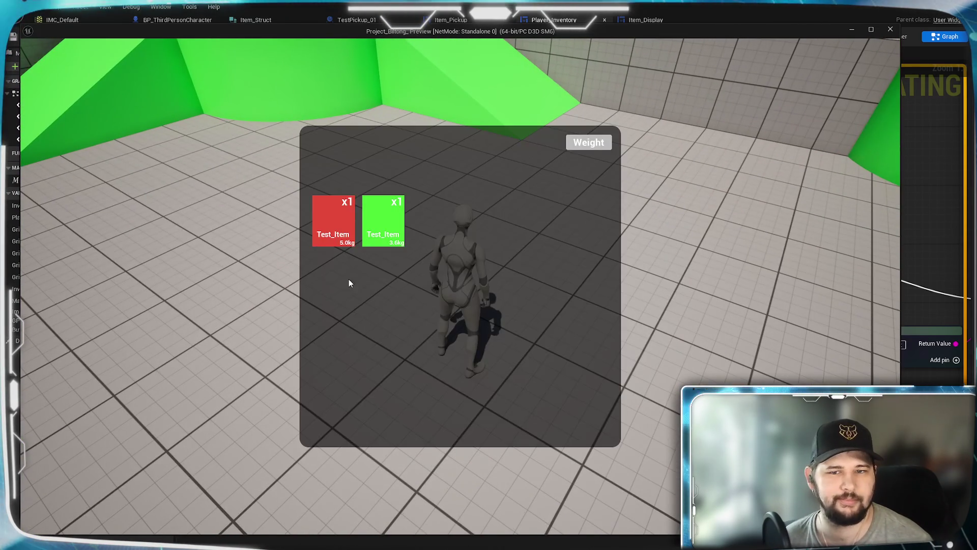
left_click(583, 144)
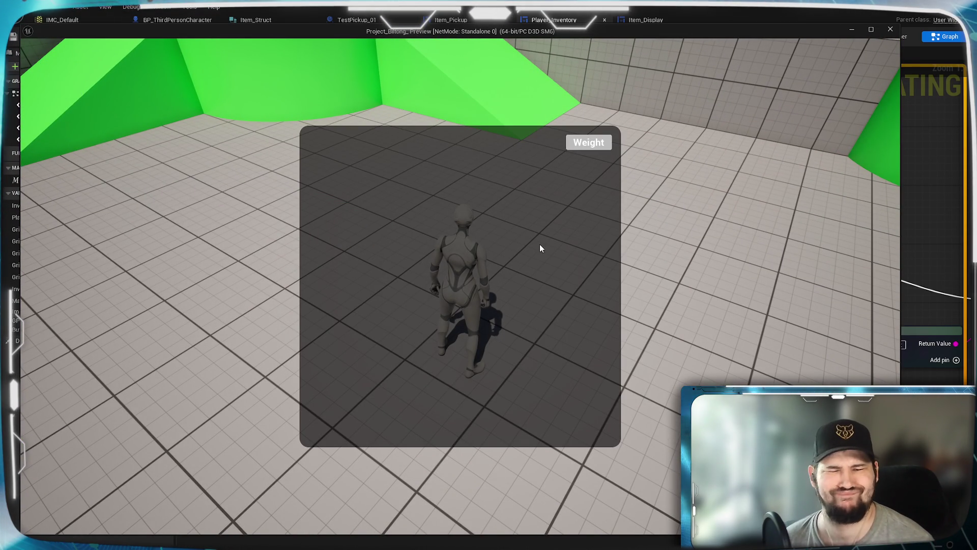
key("Escape")
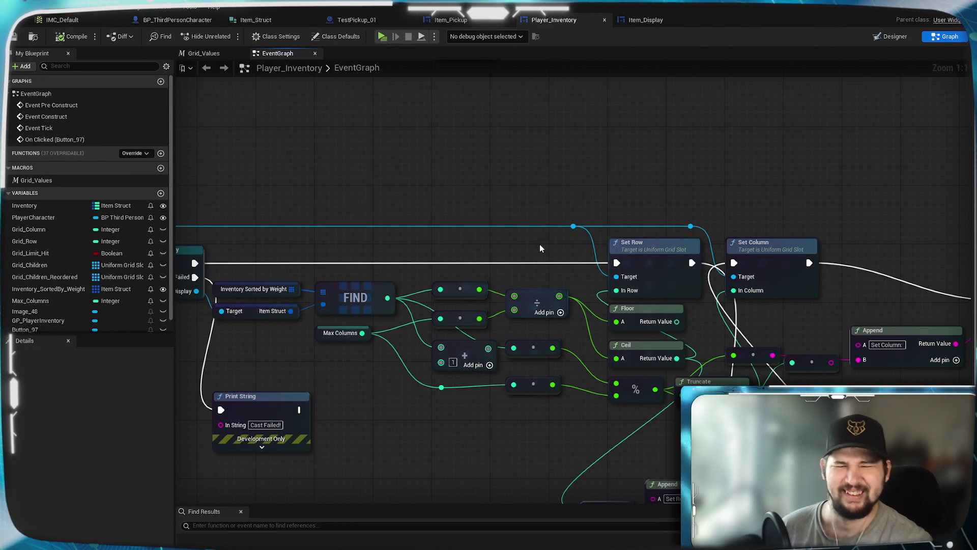
- Undo an accidental Truncate node move, then start a play test and walk forward
left_click_drag(713, 382, 784, 383)
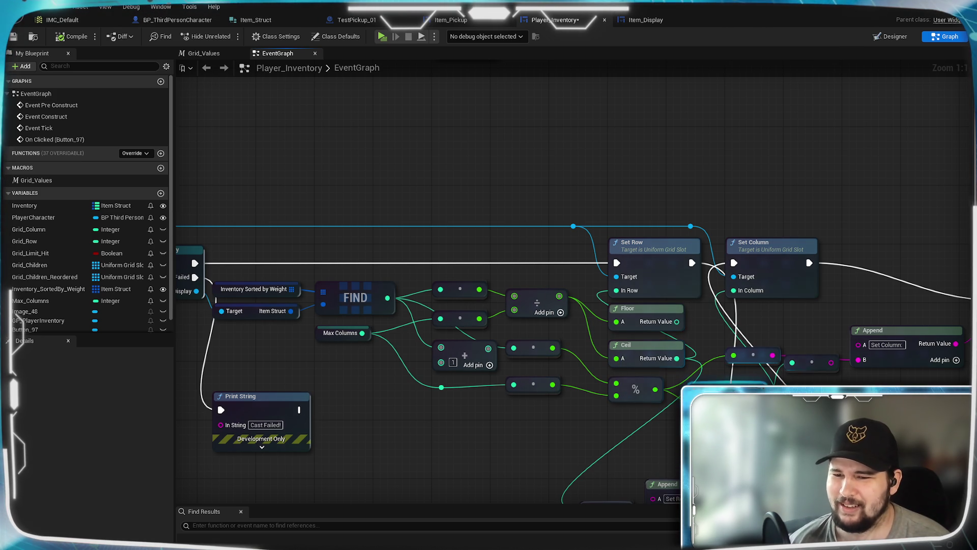
key("ctrl+z")
key("ctrl+z")
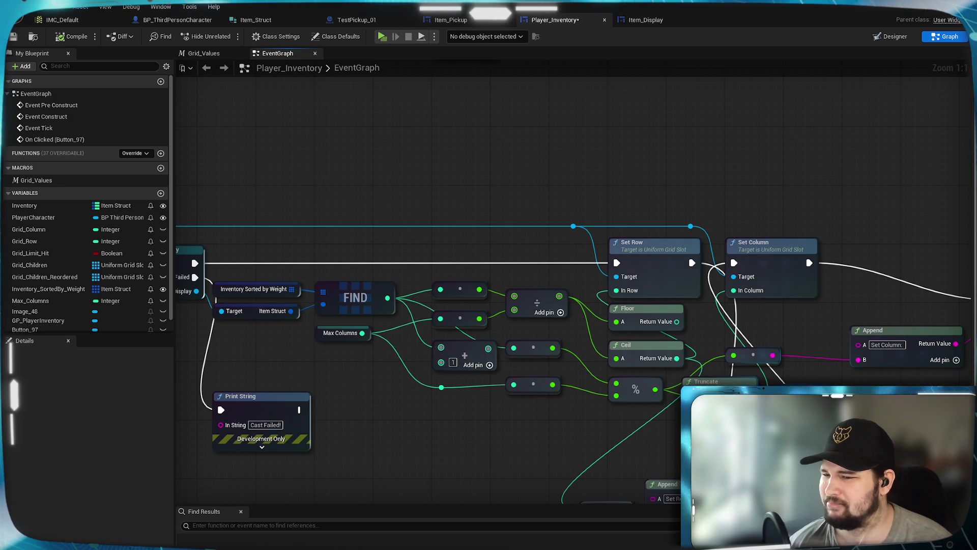
left_click(380, 39)
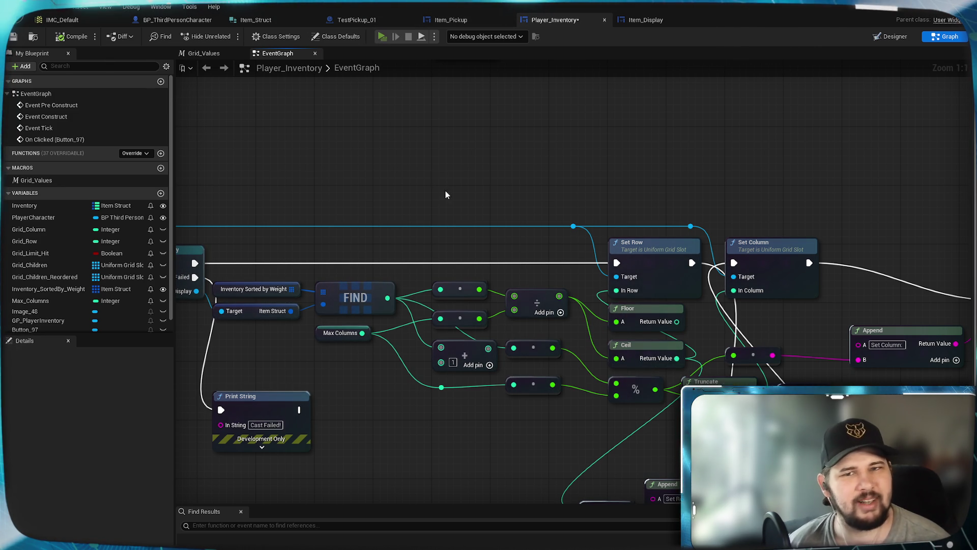
key("w")
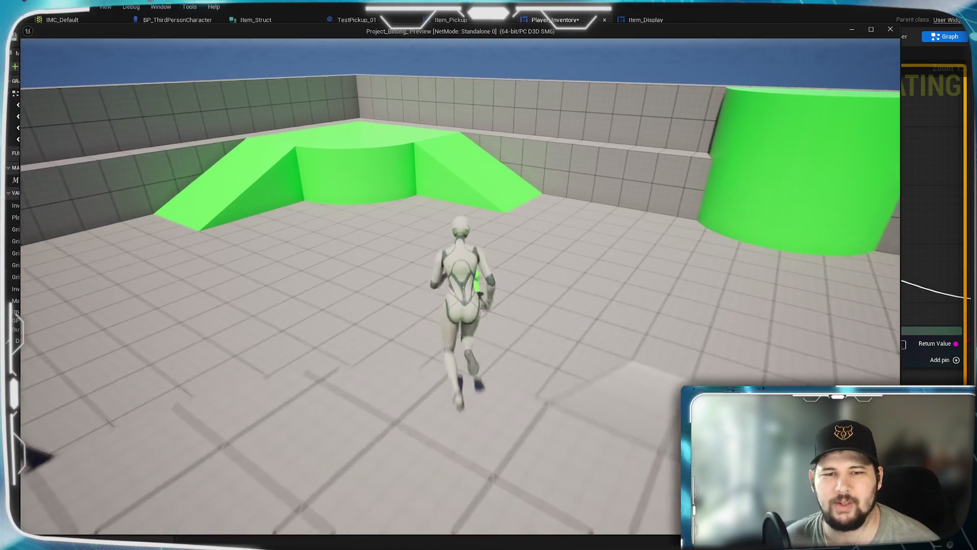
- Sort the running game's inventory by Weight, emptying both Test_Item slots, then stop playing
key("space")
key("i")
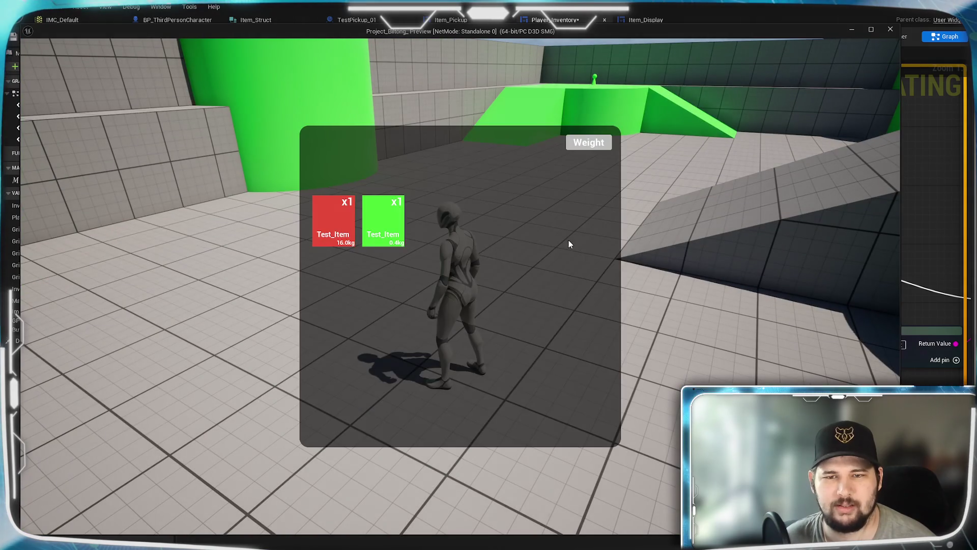
left_click(607, 148)
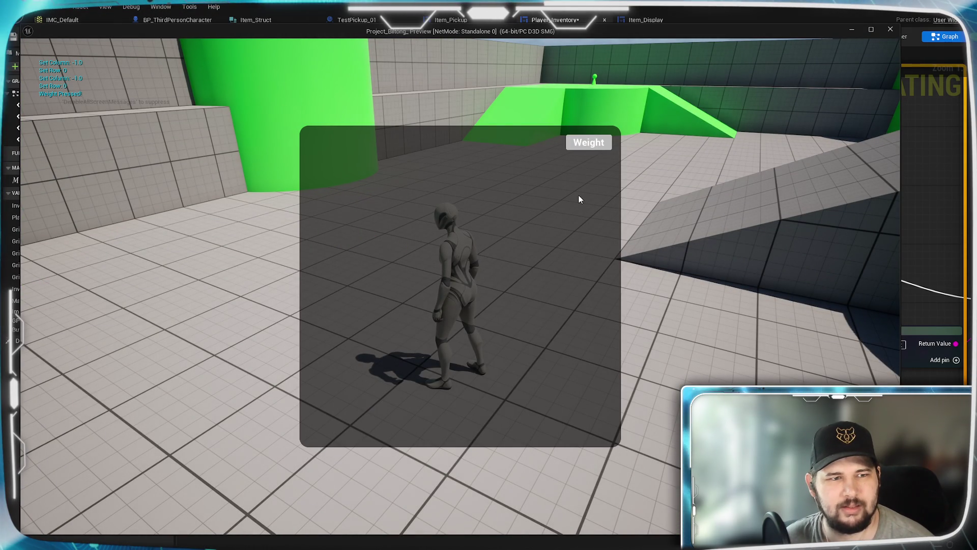
key("Escape")
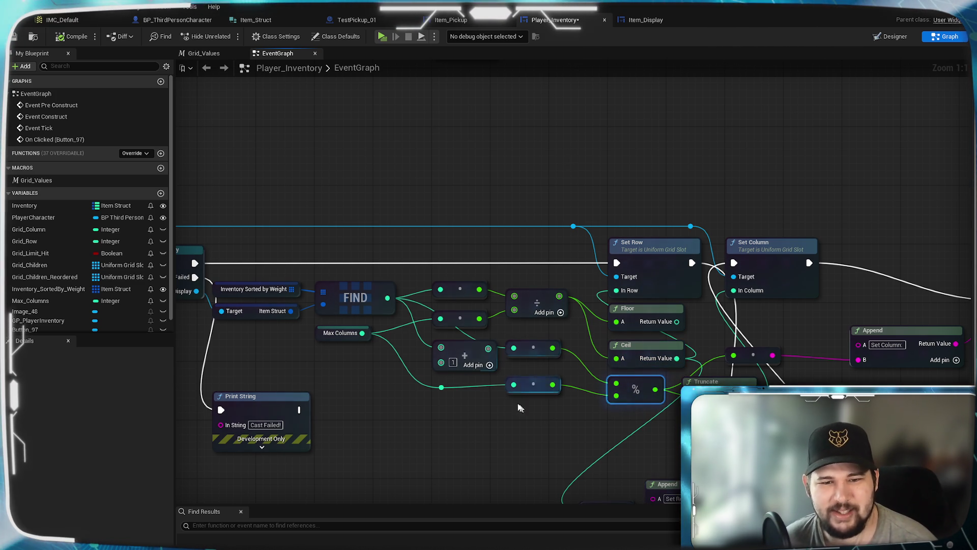
- Move the + node down-left below FIND and pan back to the Cast To Item_Display node
mouse_move(464, 357)
left_mouse_down()
mouse_move(448, 396)
mouse_move(404, 420)
mouse_move(384, 413)
left_mouse_up()
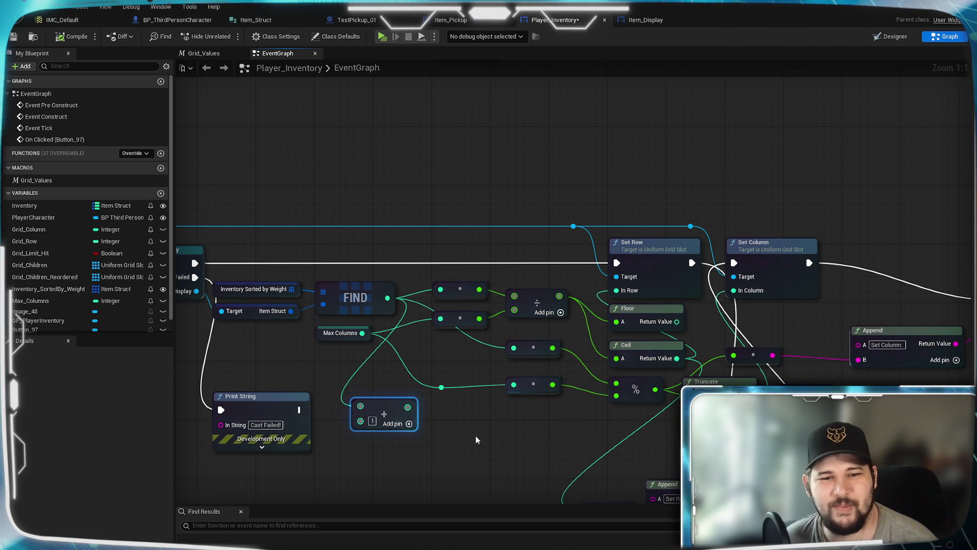
right_click(639, 390)
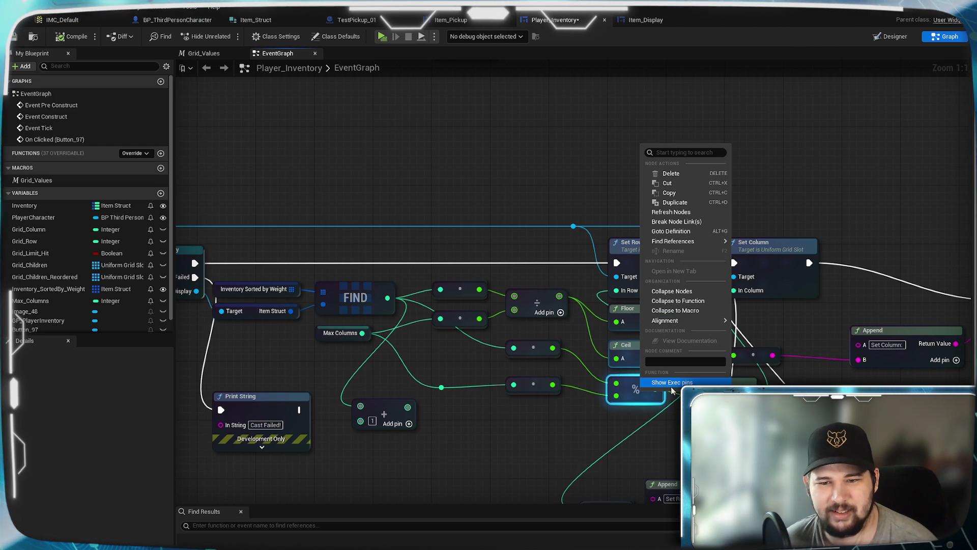
left_click(562, 436)
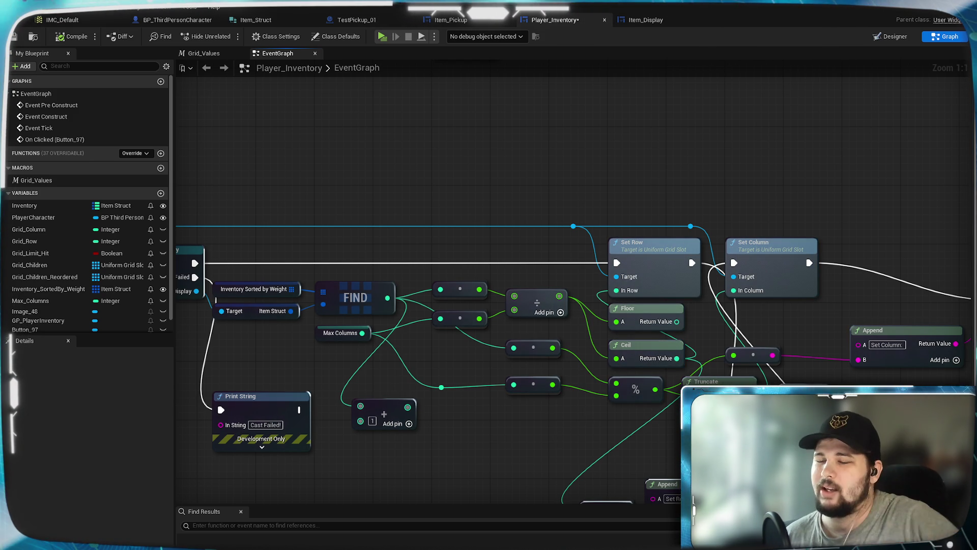
left_click_drag(616, 384, 524, 413)
left_click(474, 425)
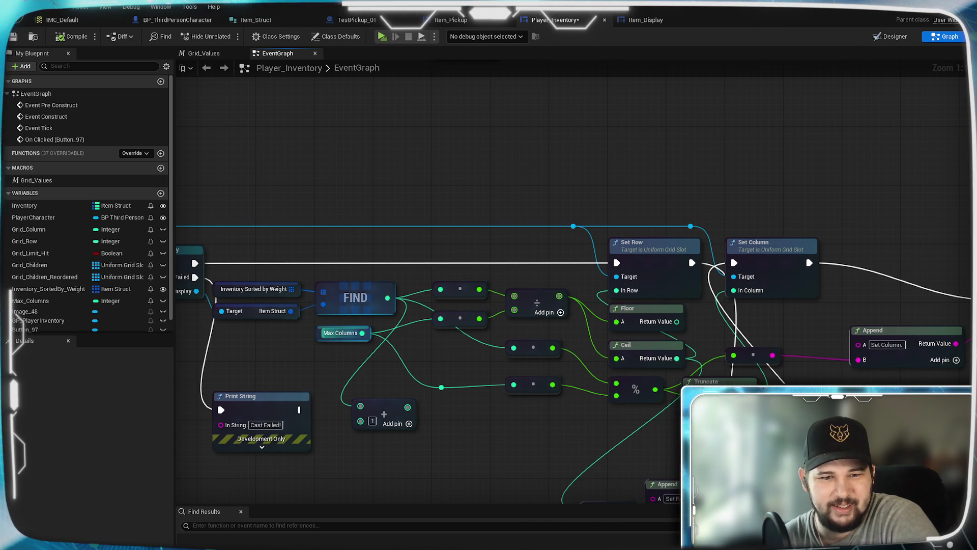
mouse_move(348, 356)
left_mouse_down()
mouse_move(462, 331)
mouse_move(405, 323)
left_mouse_up()
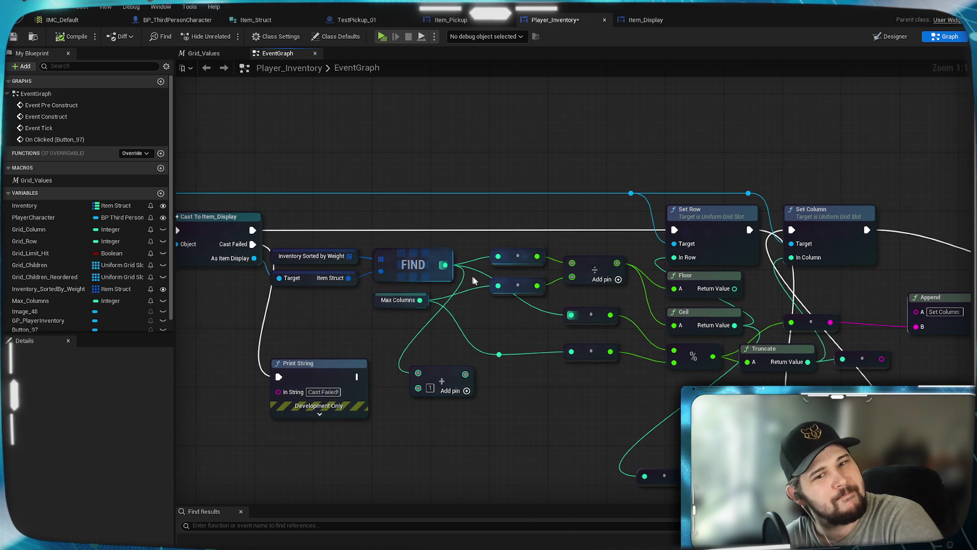
left_click_drag(487, 327, 414, 320)
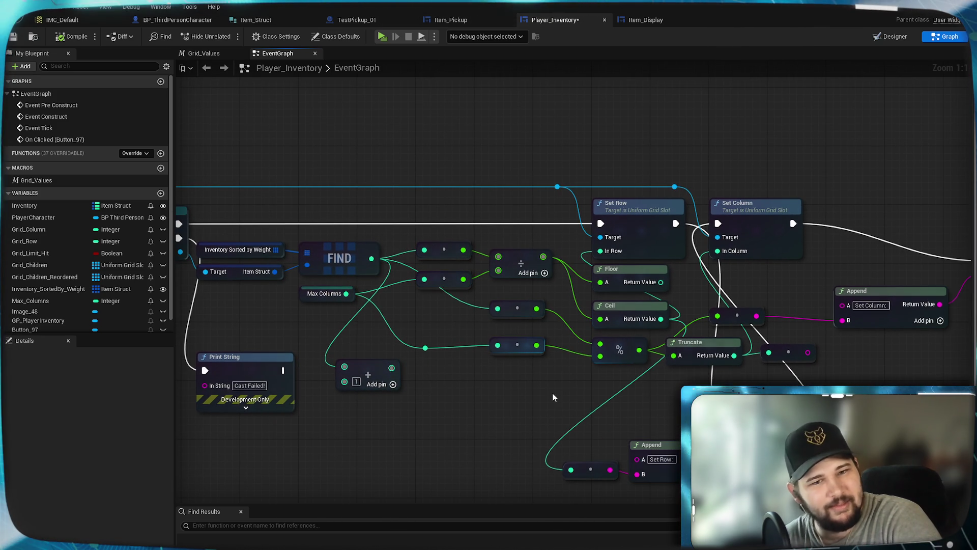
mouse_move(472, 369)
left_mouse_down()
mouse_move(595, 323)
mouse_move(566, 340)
mouse_move(594, 349)
mouse_move(640, 338)
left_mouse_up()
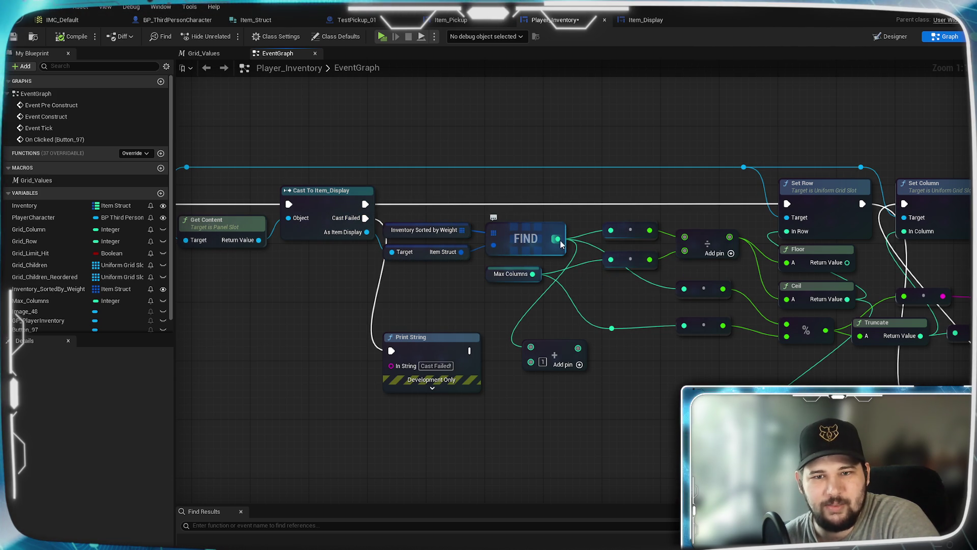
- Add a Print String node after the Item_Display cast, placed above it
mouse_move(365, 203)
left_mouse_down()
mouse_move(532, 283)
mouse_move(624, 367)
left_mouse_up()
type("print string")
key("Return")
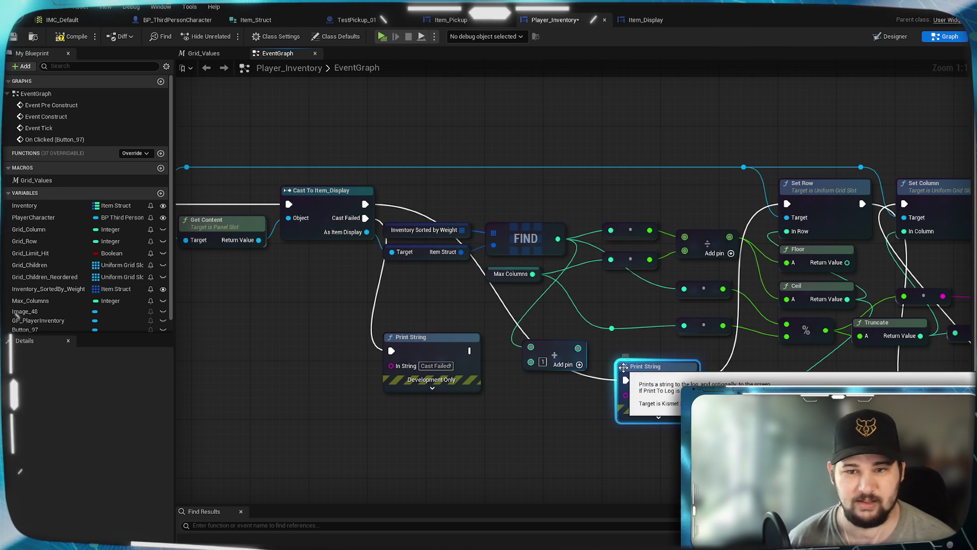
mouse_move(626, 367)
left_mouse_down()
mouse_move(648, 185)
mouse_move(633, 96)
left_mouse_up()
left_click_drag(667, 172, 599, 260)
left_click_drag(490, 327, 521, 270)
left_click(565, 213)
- Feed Print String's text from a string Append node placed to its left
left_click_drag(565, 212, 480, 179)
type("append")
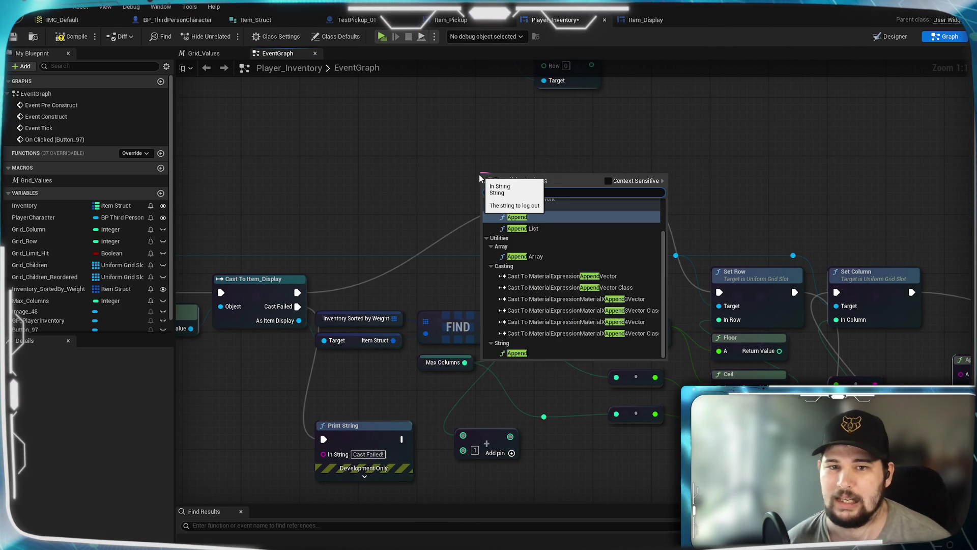
left_click(546, 256)
key("Delete")
left_click_drag(565, 212, 494, 164)
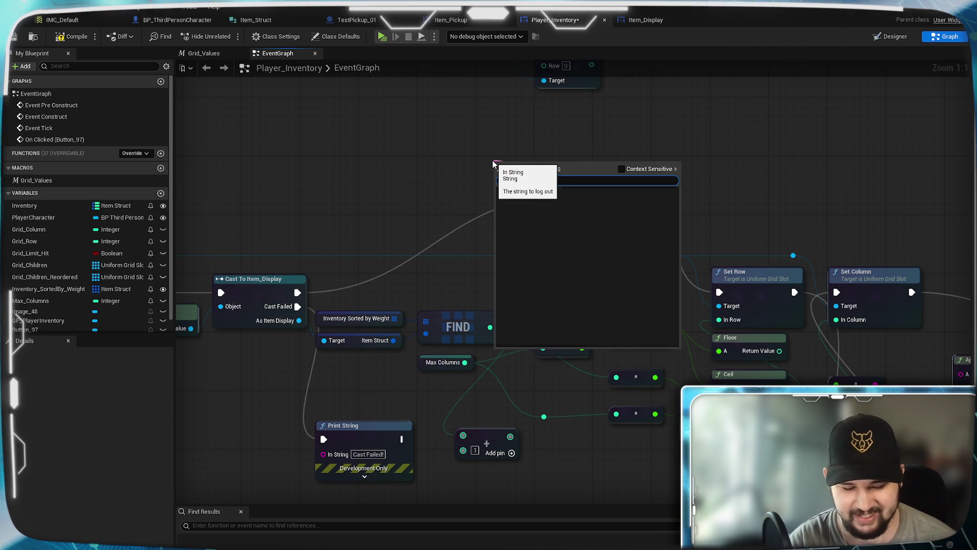
type("ppend")
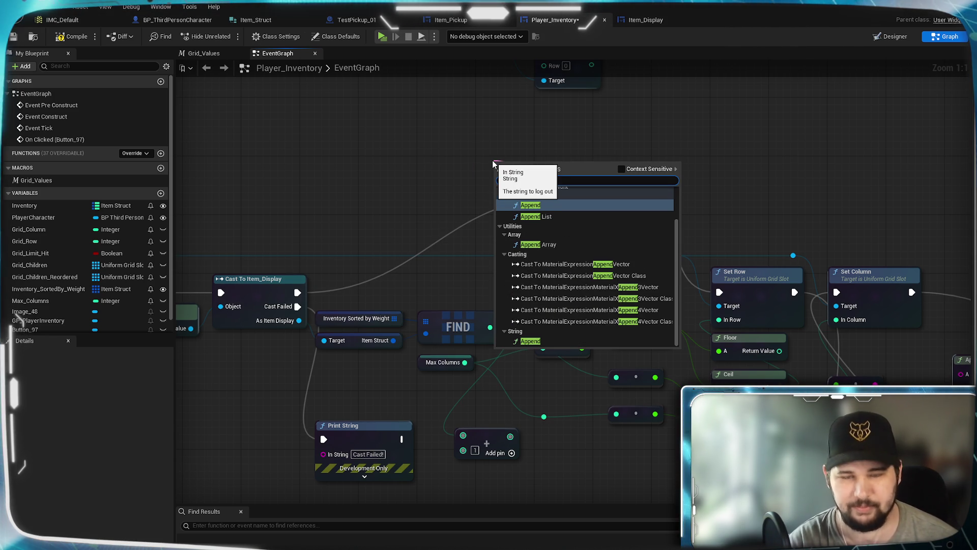
left_click(555, 340)
mouse_move(525, 156)
left_mouse_down()
mouse_move(473, 171)
mouse_move(480, 178)
left_mouse_up()
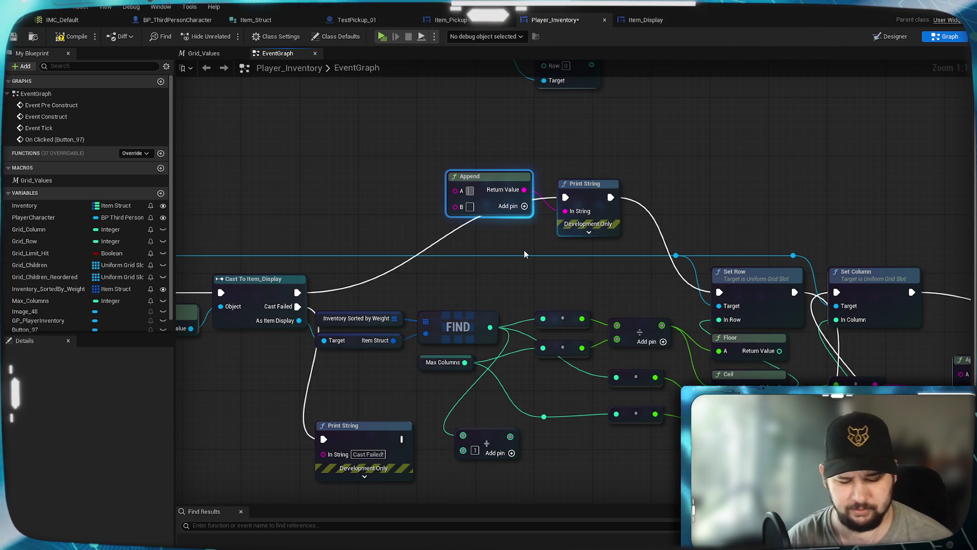
- Set Append A to 'Item Index:', wire FIND's converted result into B, and play-test
type("Item I")
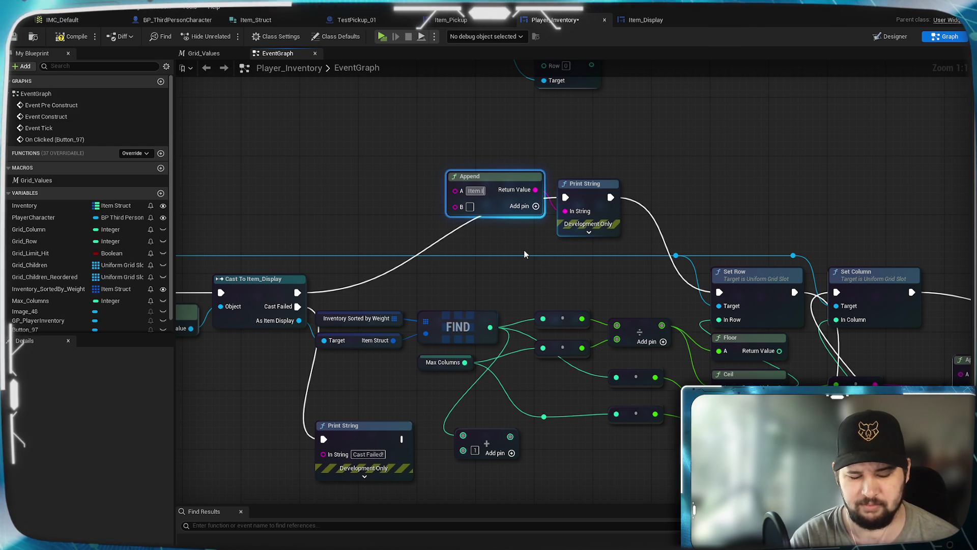
type("ndex:")
key("Return")
left_click_drag(490, 327, 455, 206)
left_click_drag(450, 244, 399, 200)
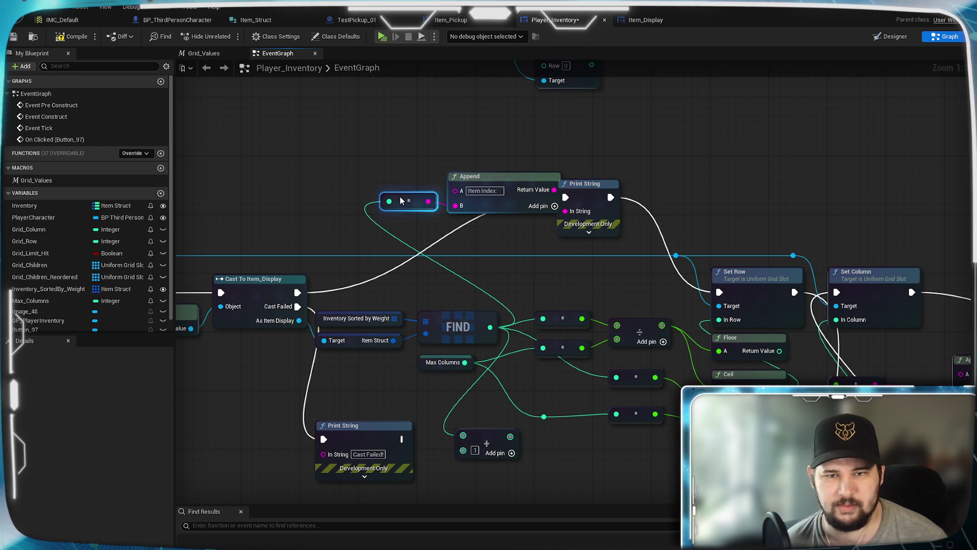
left_click(534, 244)
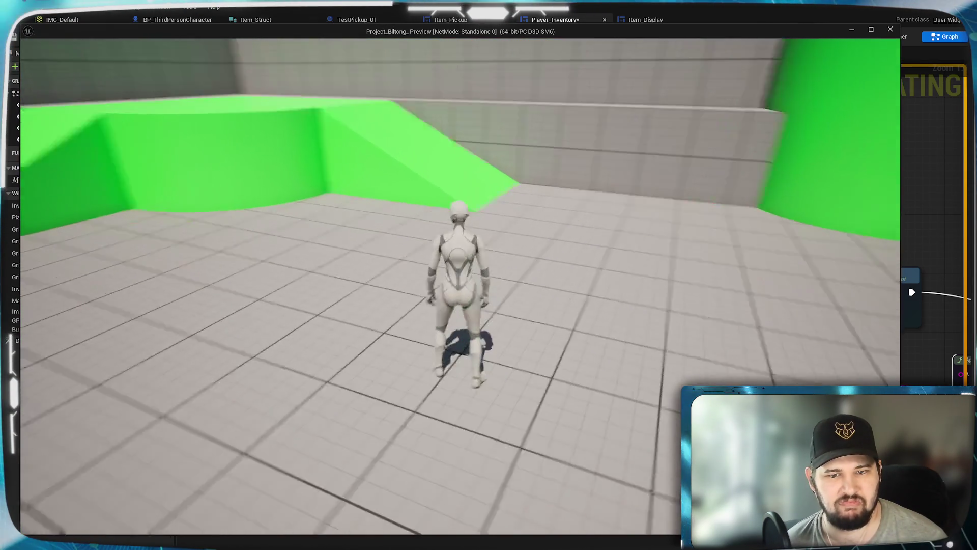
- In a play test, open the inventory and sort by Weight; the slots vanish and Item Index prints -1. Then stop play
key("i")
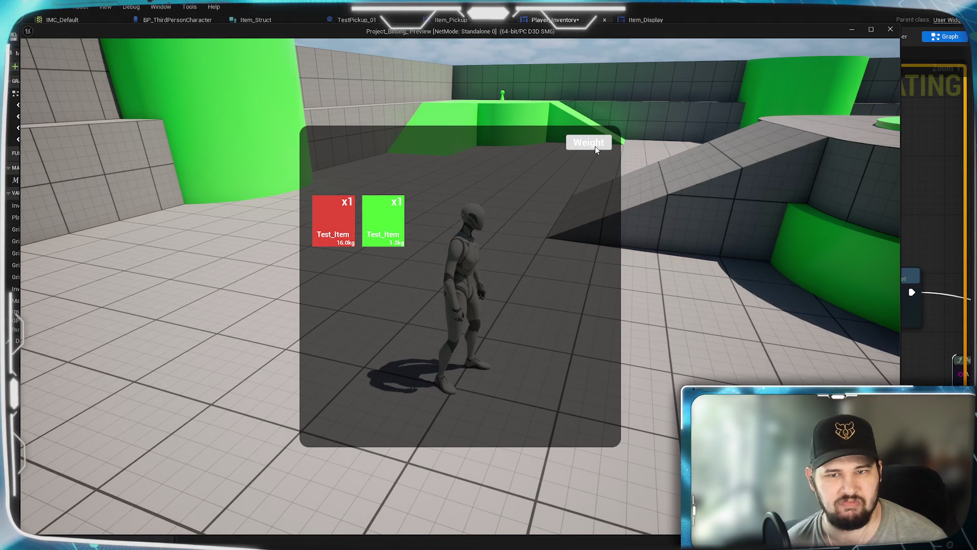
left_click(596, 147)
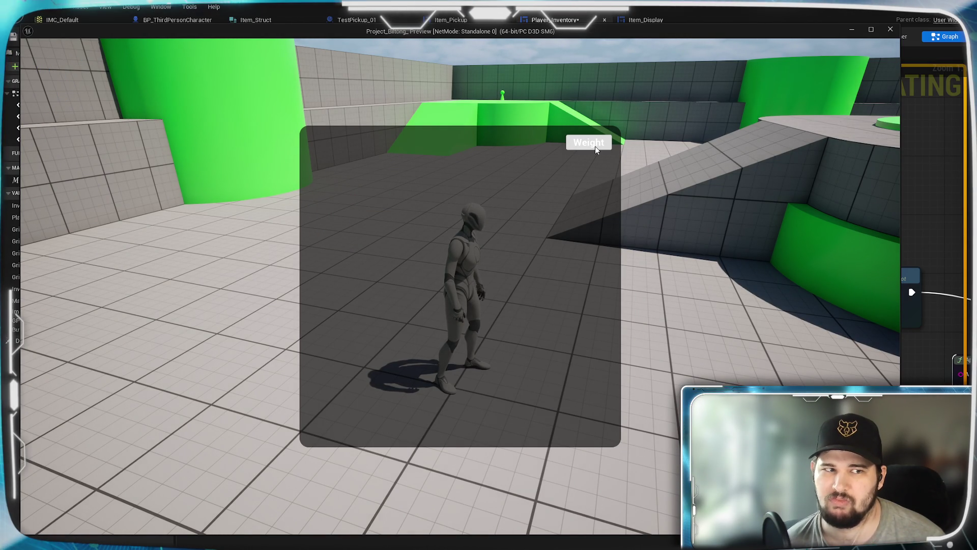
key("Escape")
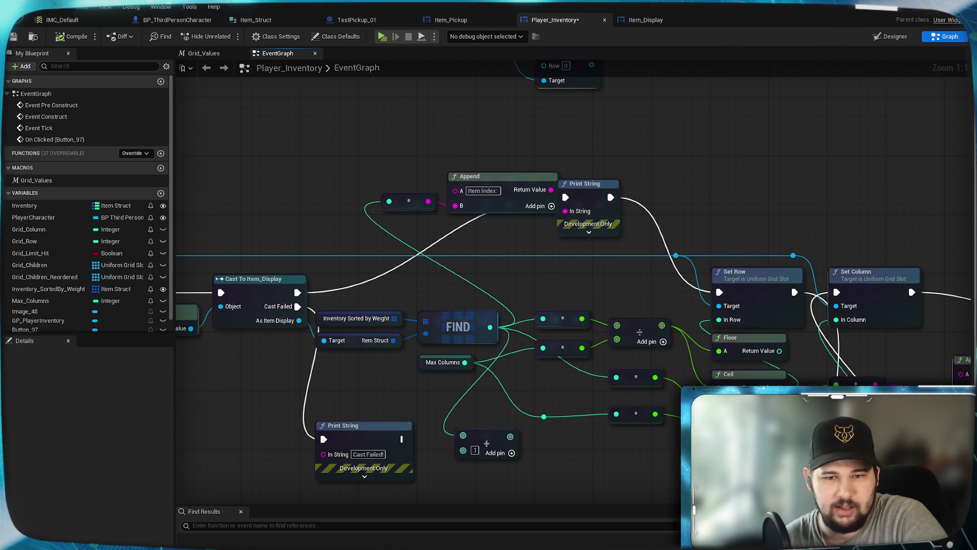
- Check the Inventory Sorted by Weight node's details, then save the Player_Inventory blueprint
left_click_drag(533, 262, 583, 211)
left_click(429, 272)
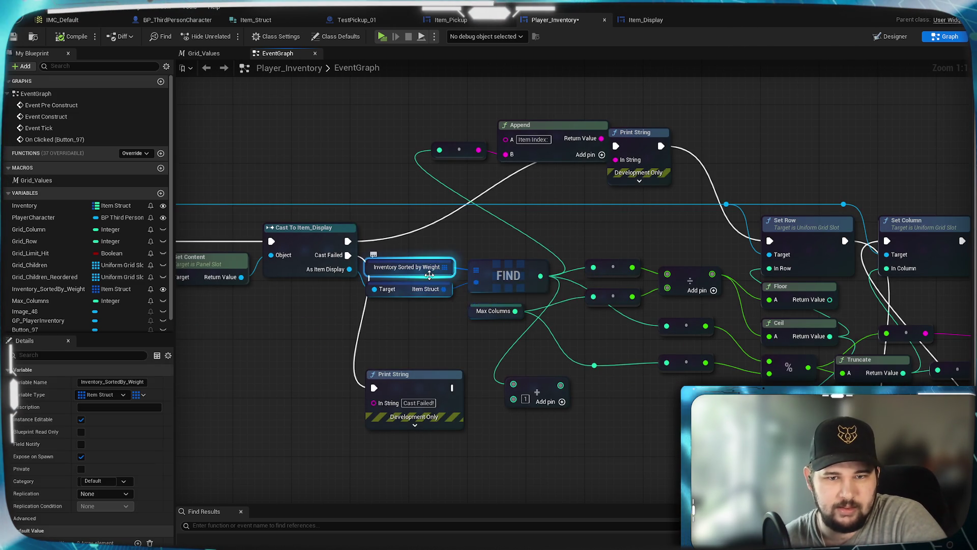
left_click_drag(494, 232, 551, 233)
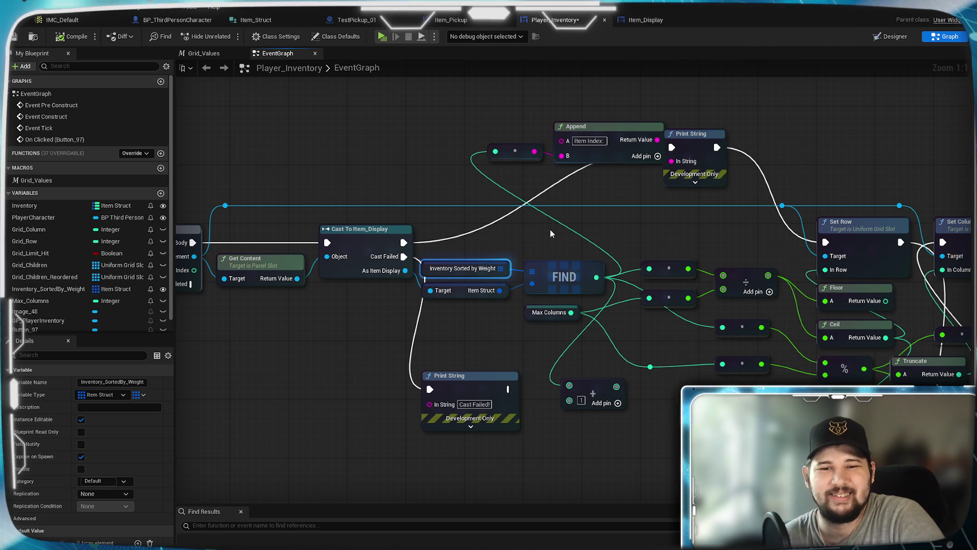
left_click(550, 233)
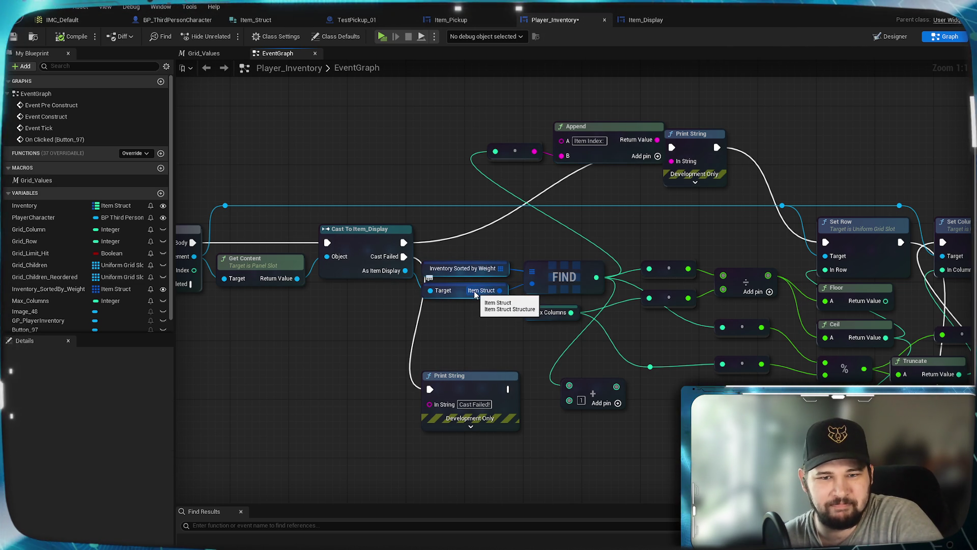
mouse_move(487, 290)
left_mouse_down()
mouse_move(660, 323)
mouse_move(511, 324)
mouse_move(632, 207)
mouse_move(629, 301)
left_mouse_up()
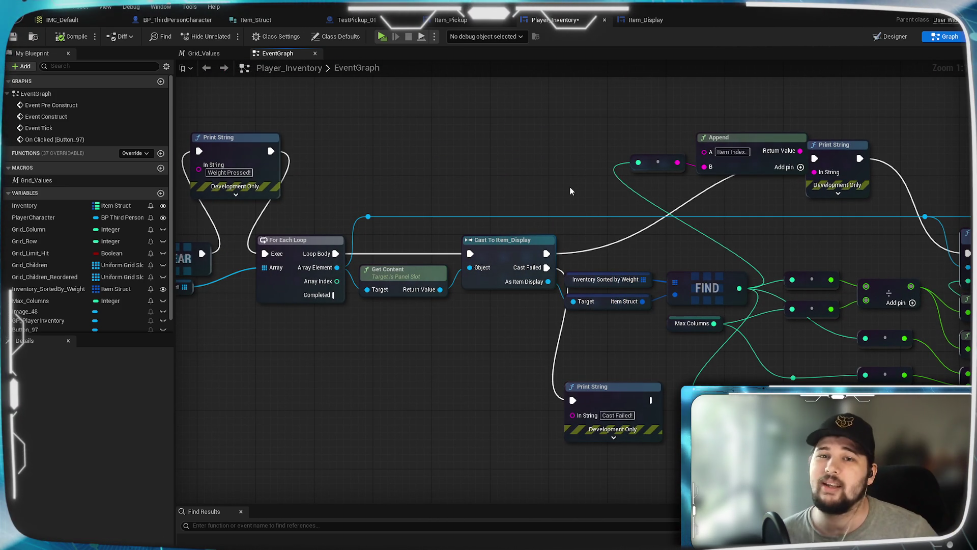
left_click(14, 38)
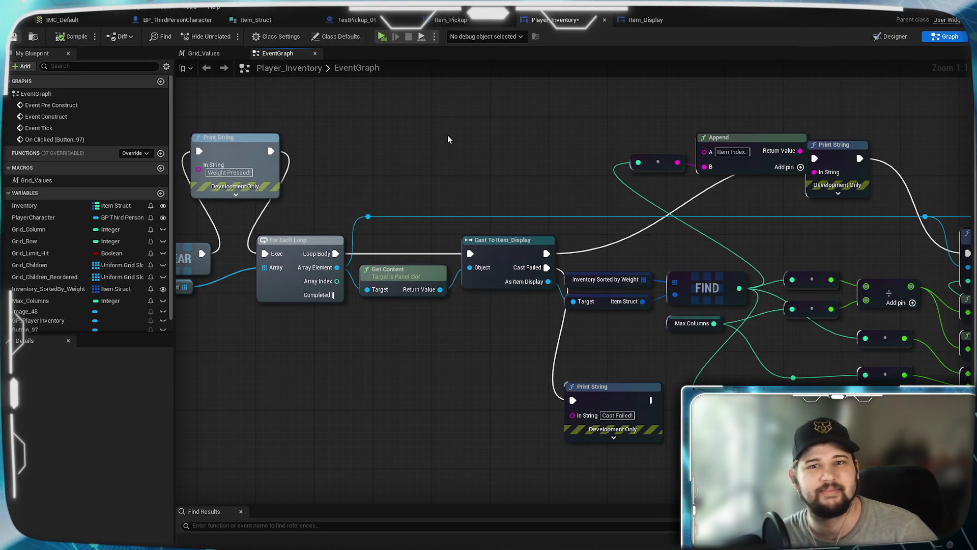
- Review the BP_ThirdPersonCharacter, Item_Pickup and TestPickup_01 graphs for the inventory and pickup logic
left_click(177, 19)
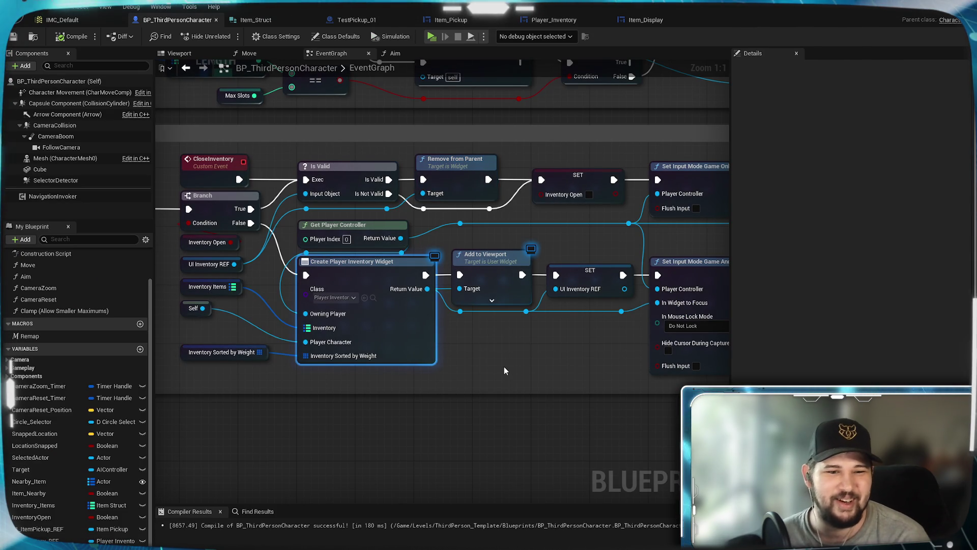
scroll(504, 366, "down", 5)
scroll(513, 289, "up", 5)
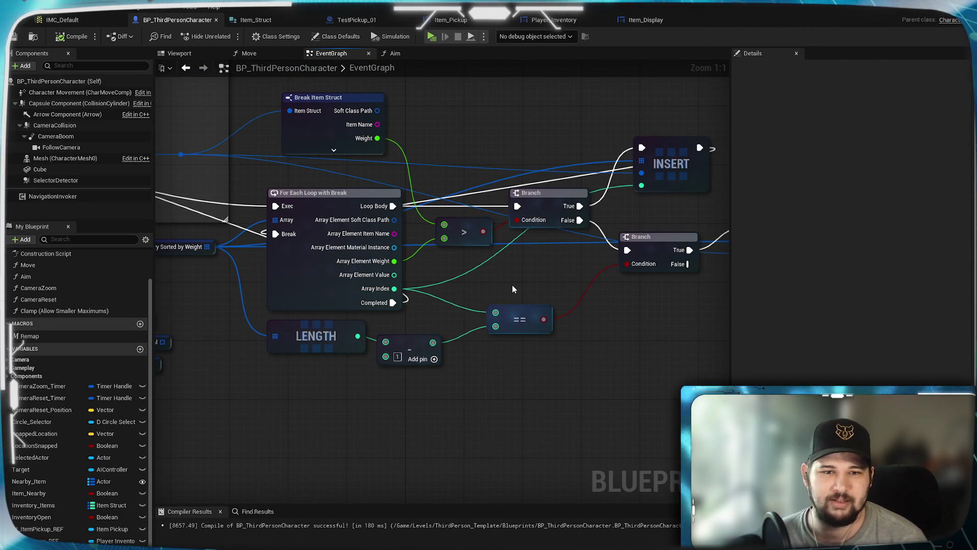
mouse_move(513, 289)
left_mouse_down()
mouse_move(469, 290)
mouse_move(504, 489)
mouse_move(468, 493)
left_mouse_up()
left_click_drag(678, 231, 561, 228)
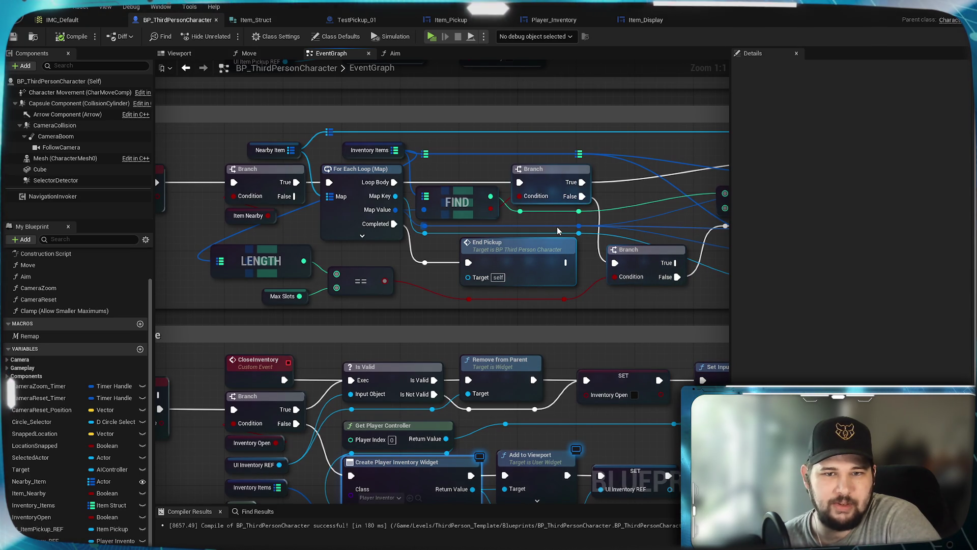
left_click(463, 21)
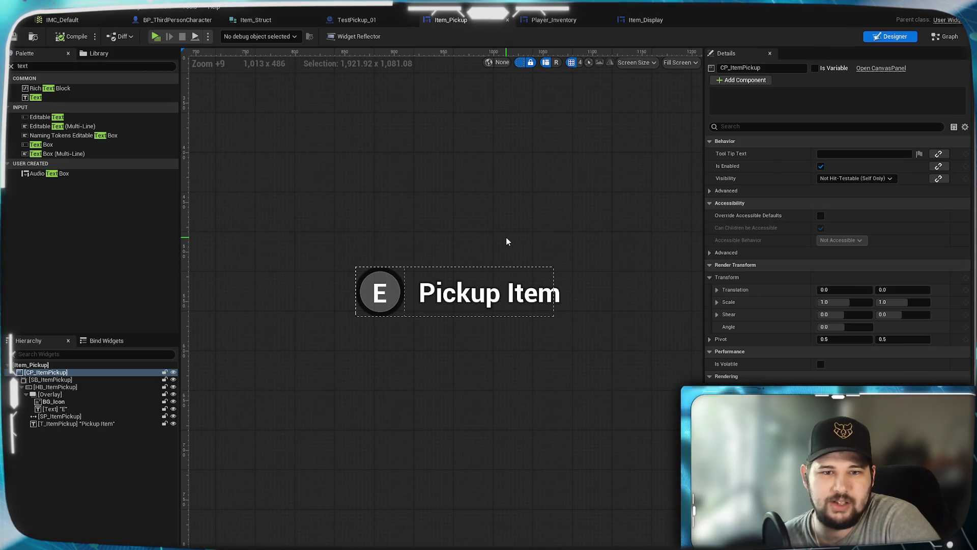
left_click(353, 23)
mouse_move(456, 310)
left_mouse_down()
mouse_move(446, 357)
mouse_move(329, 525)
left_mouse_up()
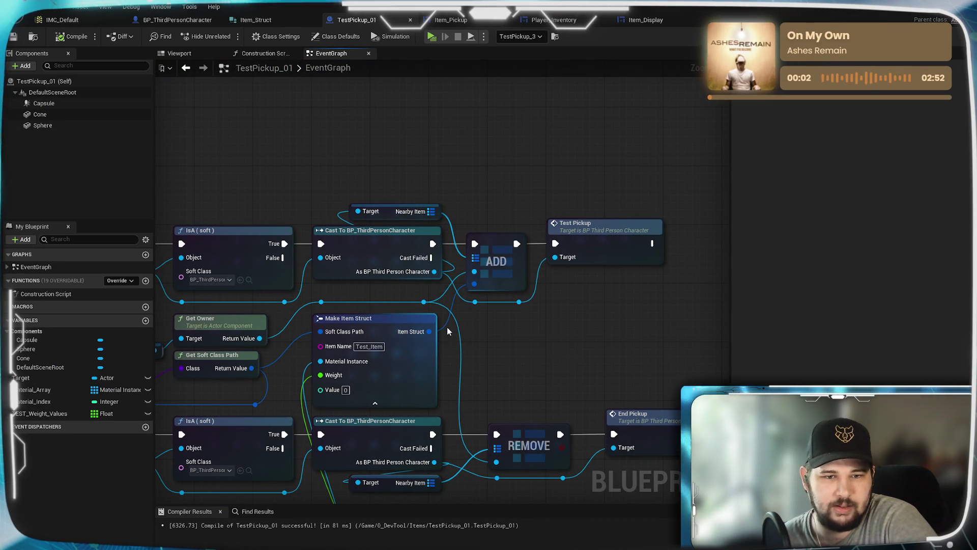
- Look through the Item_Display, Item_Pickup and Player_Inventory tabs, then return to the character's sorting loop
left_click(634, 21)
left_click(450, 20)
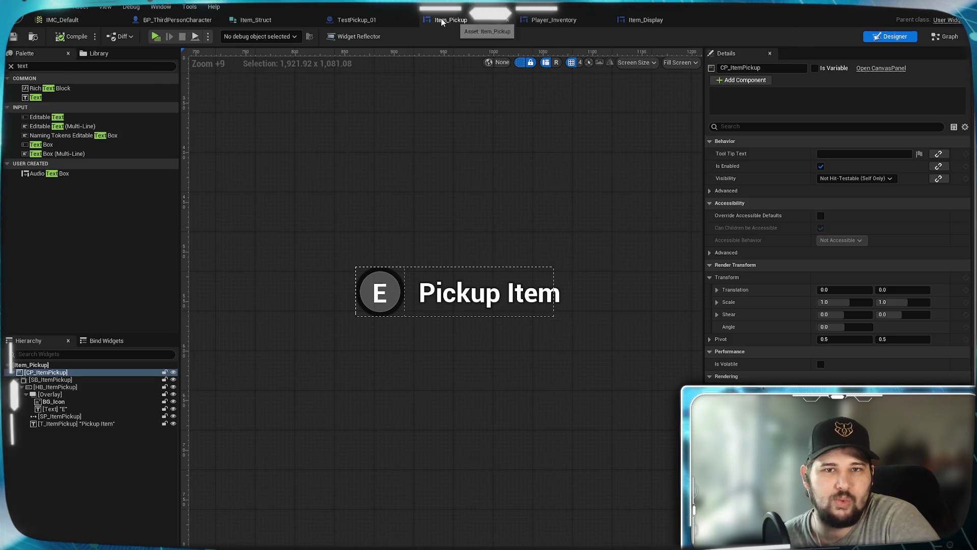
left_click(543, 24)
left_click(177, 20)
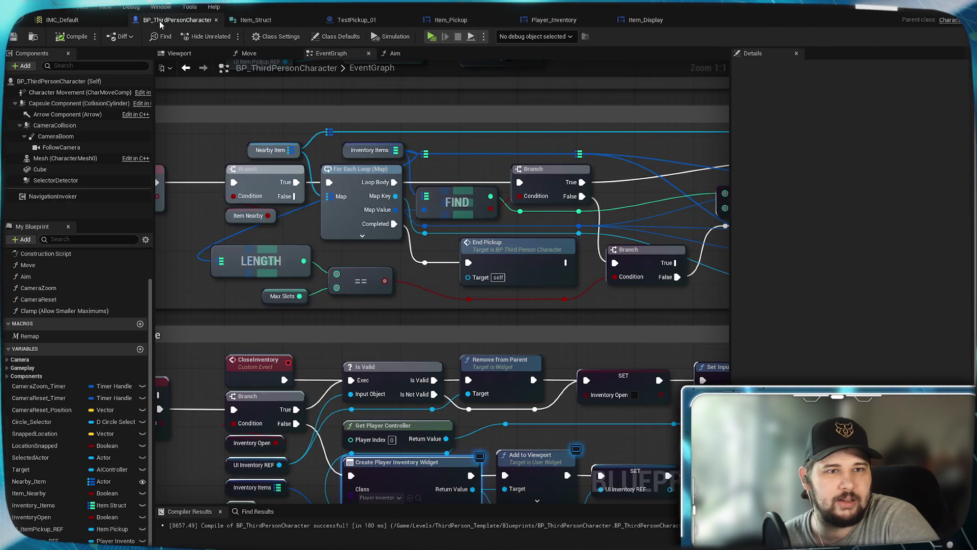
mouse_move(625, 231)
left_mouse_down()
mouse_move(220, 224)
mouse_move(356, 234)
mouse_move(645, 285)
mouse_move(508, 267)
left_mouse_up()
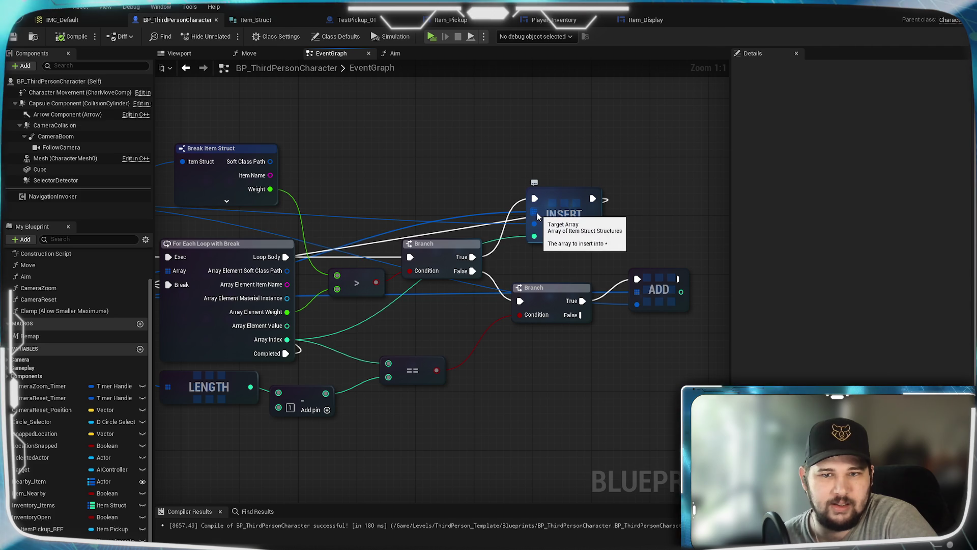
left_click_drag(482, 211, 494, 216)
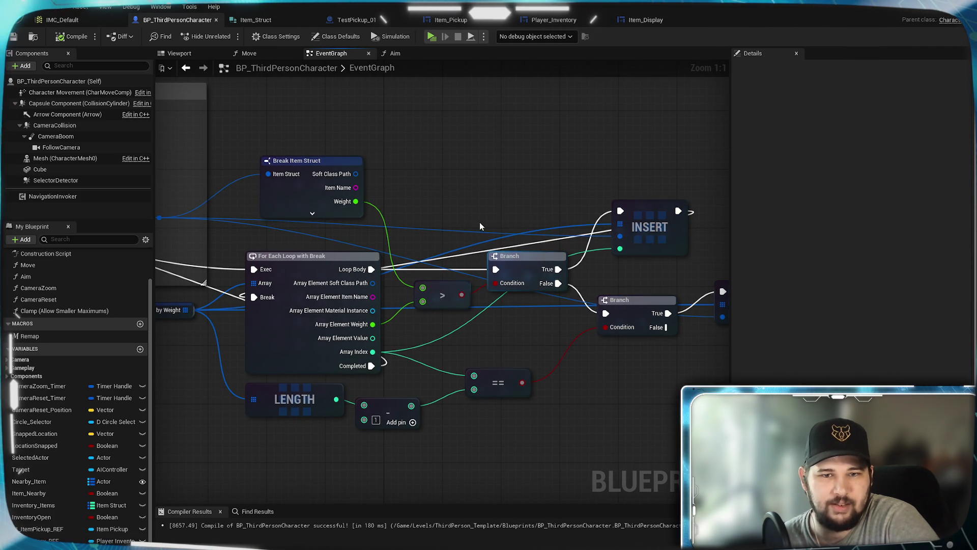
- Move the INSERT node above the Branch and wire its exec output into the loop's Break
mouse_move(650, 229)
left_mouse_down()
mouse_move(591, 215)
mouse_move(616, 193)
mouse_move(436, 213)
mouse_move(556, 171)
mouse_move(522, 207)
left_mouse_up()
left_click(429, 188)
mouse_move(429, 188)
left_mouse_down()
mouse_move(600, 155)
mouse_move(291, 187)
mouse_move(519, 151)
mouse_move(637, 220)
mouse_move(168, 253)
mouse_move(267, 238)
left_mouse_up()
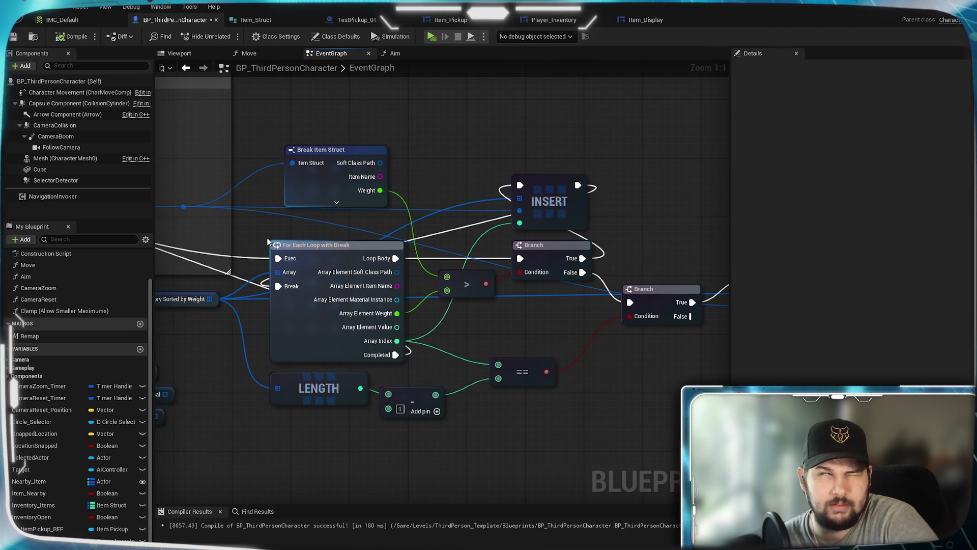
left_click_drag(456, 316, 303, 287)
mouse_move(659, 234)
left_mouse_down()
mouse_move(698, 242)
mouse_move(697, 319)
mouse_move(419, 298)
mouse_move(622, 322)
mouse_move(298, 306)
left_mouse_up()
scroll(621, 322, "down", 1)
mouse_move(276, 274)
left_mouse_down()
mouse_move(159, 279)
mouse_move(239, 273)
left_mouse_up()
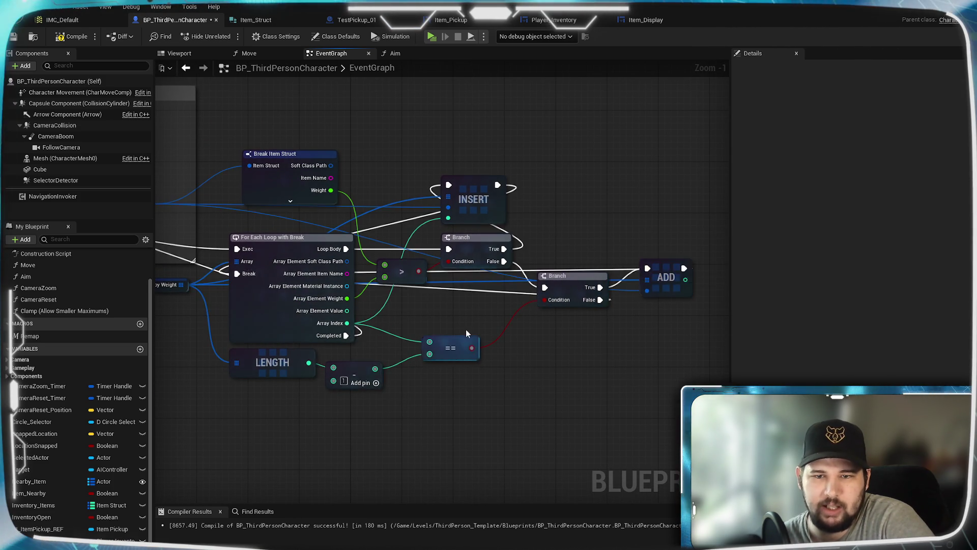
scroll(486, 327, "up", 1)
- Pan across the rest of the sorting logic, ending on the REMOVE and Destroy Actor nodes
left_click_drag(544, 337, 559, 343)
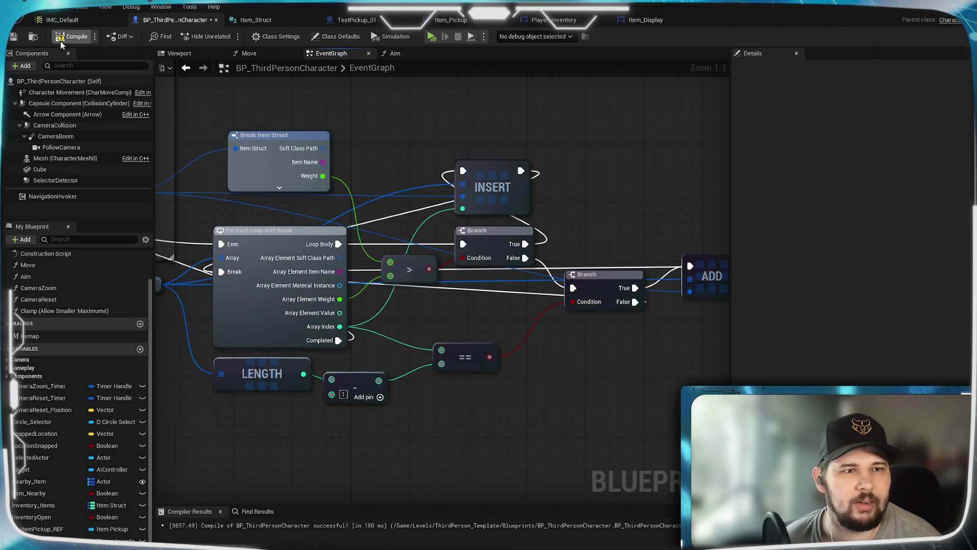
mouse_move(585, 218)
left_mouse_down()
mouse_move(545, 257)
mouse_move(501, 275)
left_mouse_up()
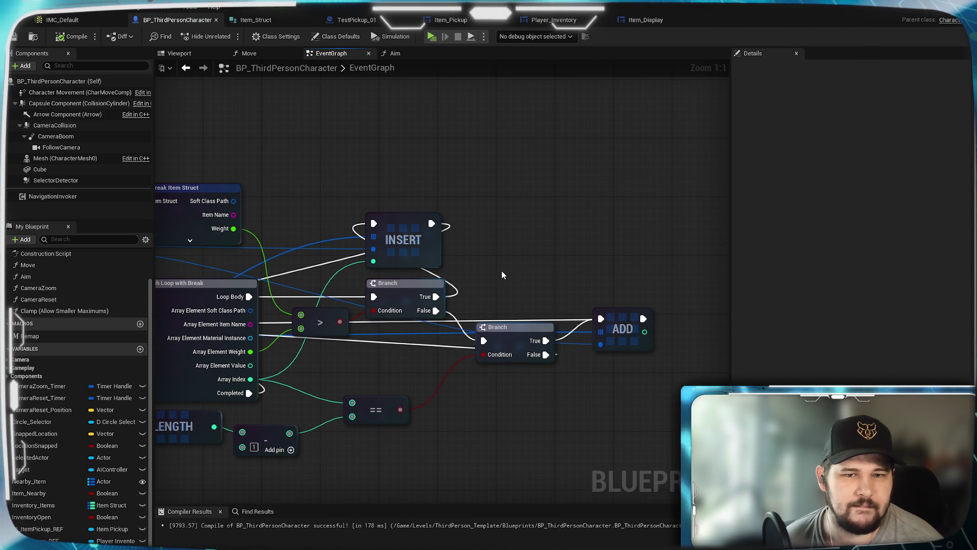
left_click_drag(502, 275, 650, 193)
mouse_move(509, 291)
left_mouse_down()
mouse_move(623, 316)
mouse_move(395, 249)
mouse_move(516, 233)
mouse_move(484, 296)
mouse_move(474, 299)
mouse_move(481, 251)
mouse_move(454, 285)
mouse_move(558, 350)
mouse_move(479, 264)
left_mouse_up()
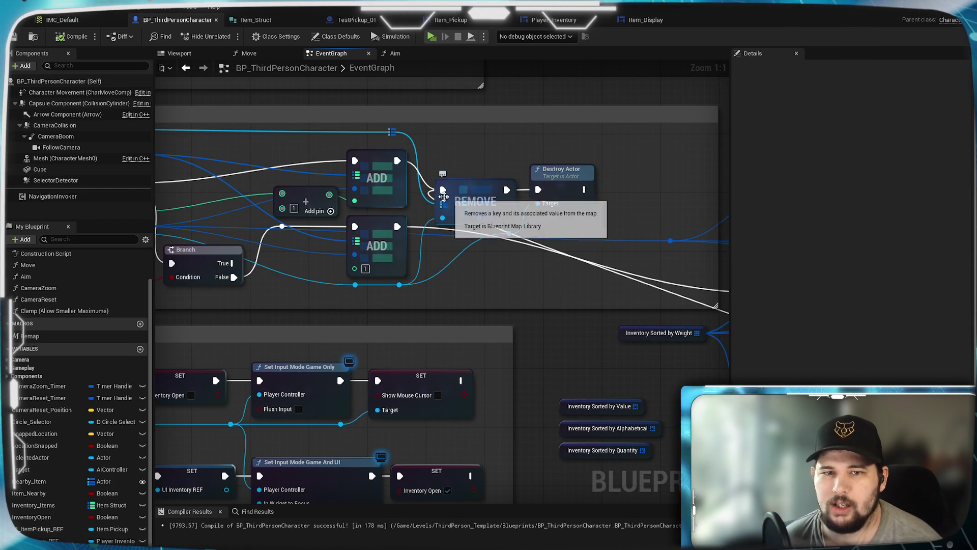
mouse_move(645, 199)
left_mouse_down()
mouse_move(598, 219)
mouse_move(444, 245)
mouse_move(627, 217)
mouse_move(442, 275)
mouse_move(348, 261)
left_mouse_up()
- Add a Print String node after Destroy Actor's execution output
mouse_move(286, 247)
left_mouse_down()
mouse_move(371, 242)
mouse_move(509, 138)
left_mouse_up()
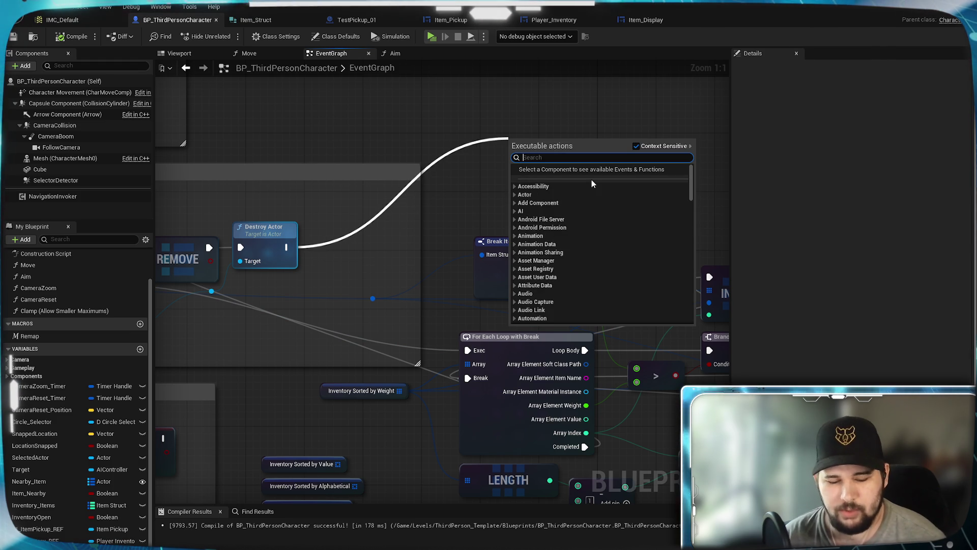
type("print")
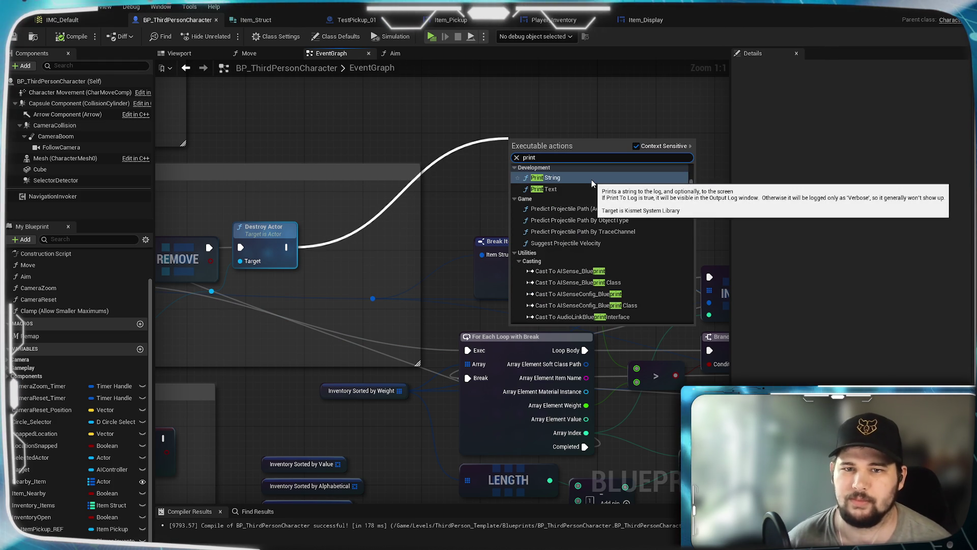
left_click(592, 179)
left_click_drag(397, 196, 606, 143)
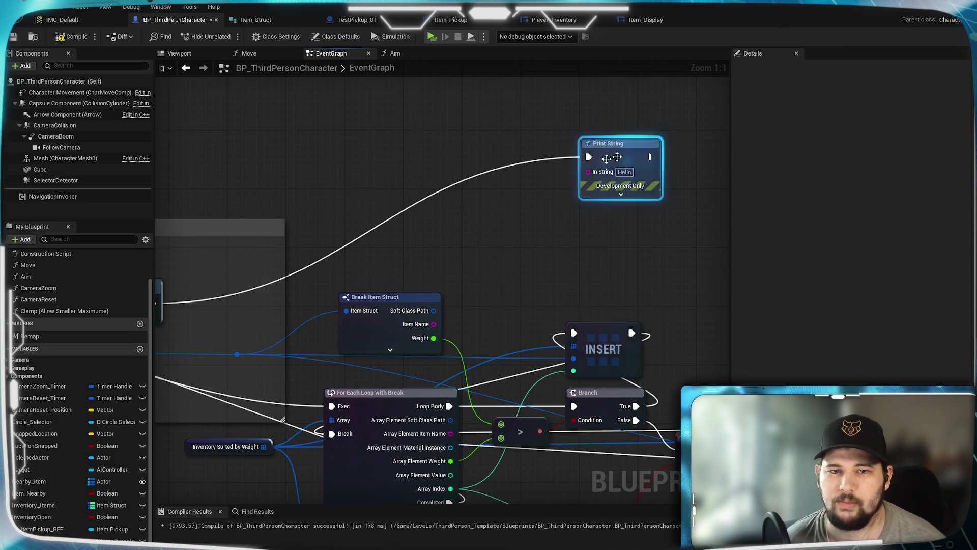
- Add a For Each Loop and split its Array Element pin into the Item Struct fields
left_click_drag(244, 239, 505, 108)
type("for each")
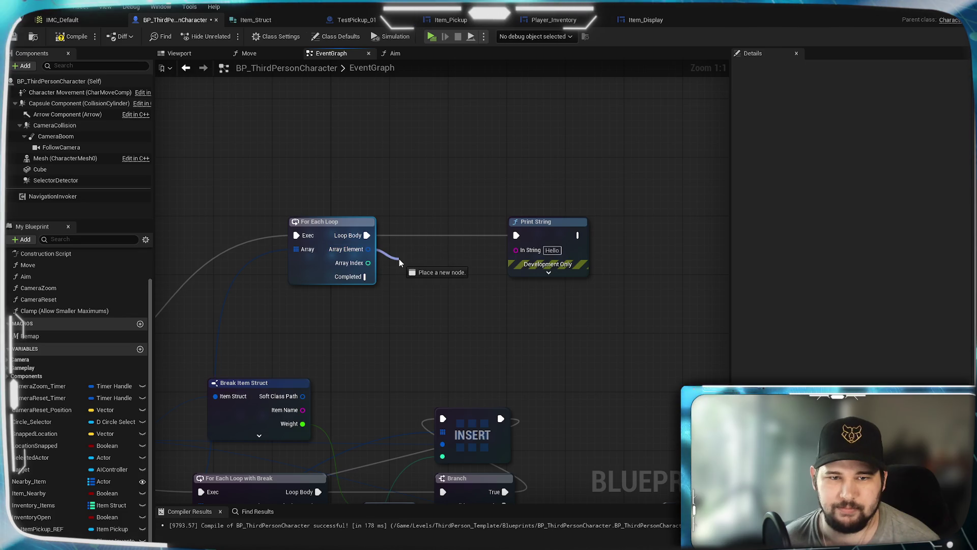
left_click_drag(399, 259, 401, 262)
type("gte")
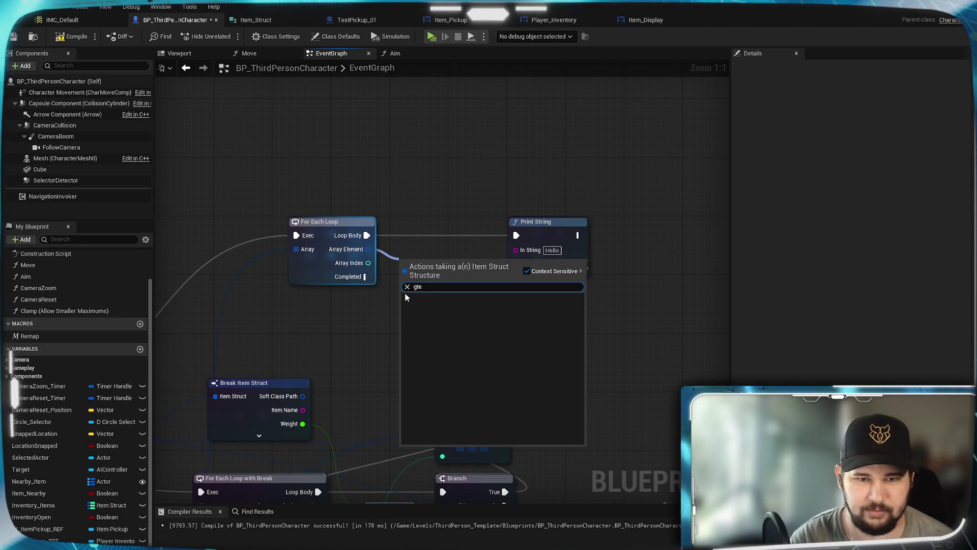
key("BackSpace")
type("et")
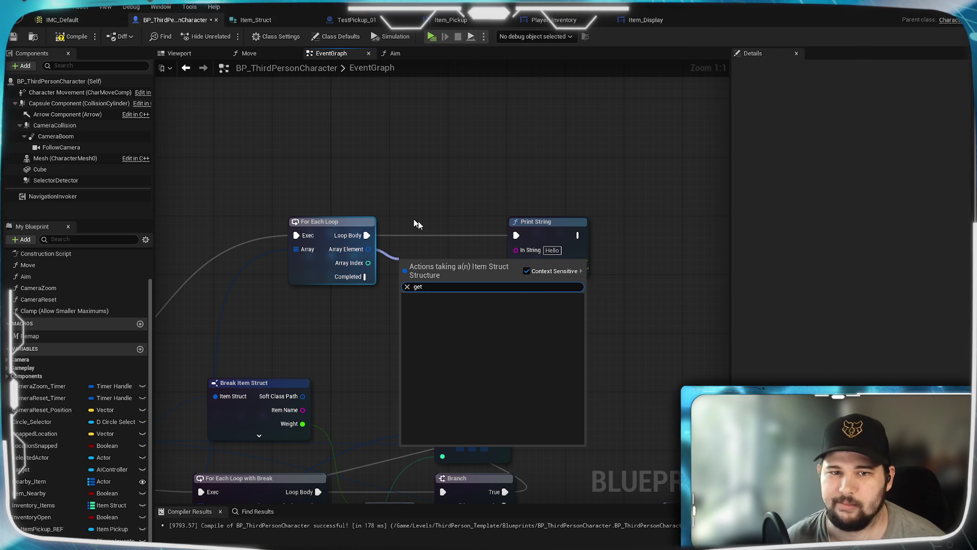
key("Escape")
right_click(345, 253)
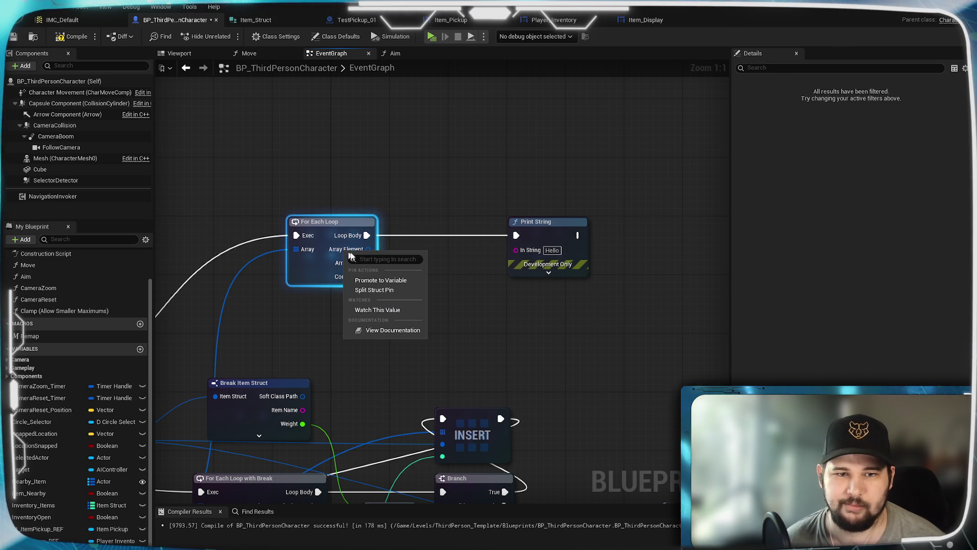
left_click(376, 289)
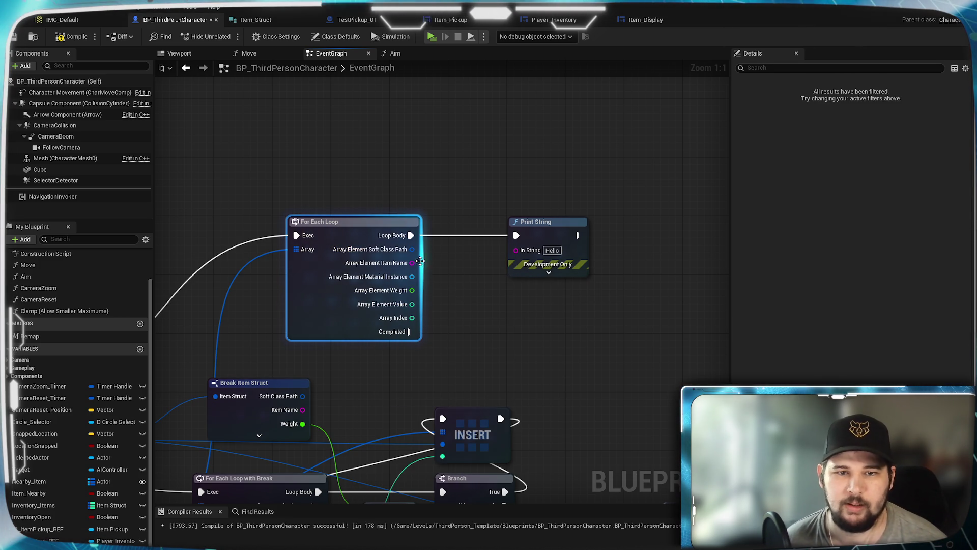
mouse_move(553, 237)
left_mouse_down()
mouse_move(671, 238)
mouse_move(559, 284)
left_mouse_up()
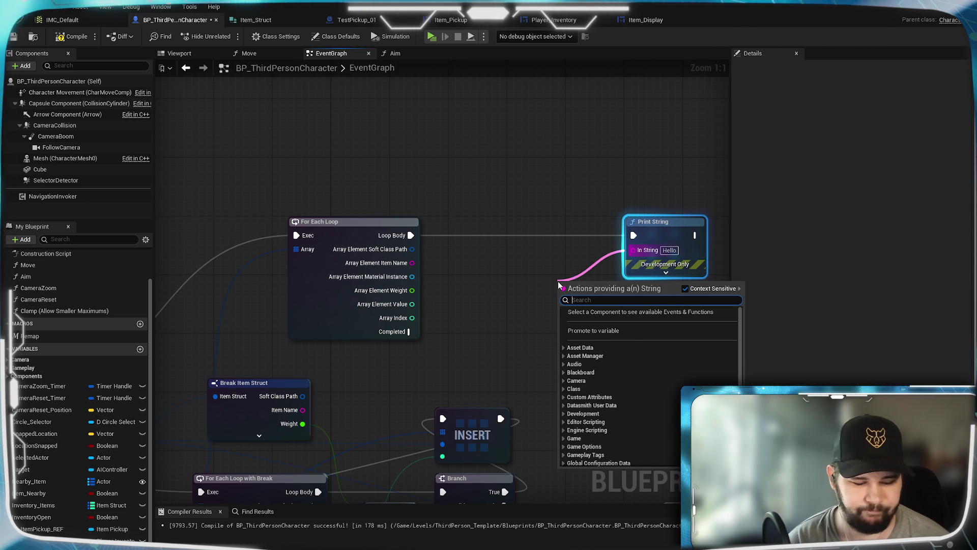
- Add an Append node beside Print String to build the debug message
type("w")
key("BackSpace")
type("append")
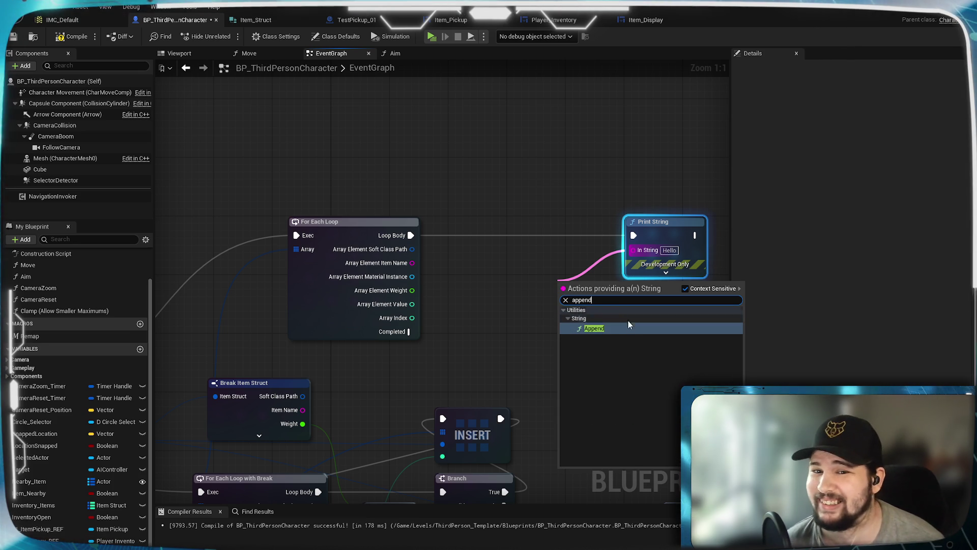
left_click(628, 328)
mouse_move(600, 277)
left_mouse_down()
mouse_move(569, 262)
mouse_move(572, 242)
left_mouse_up()
left_click(530, 358)
left_click_drag(527, 306, 475, 316)
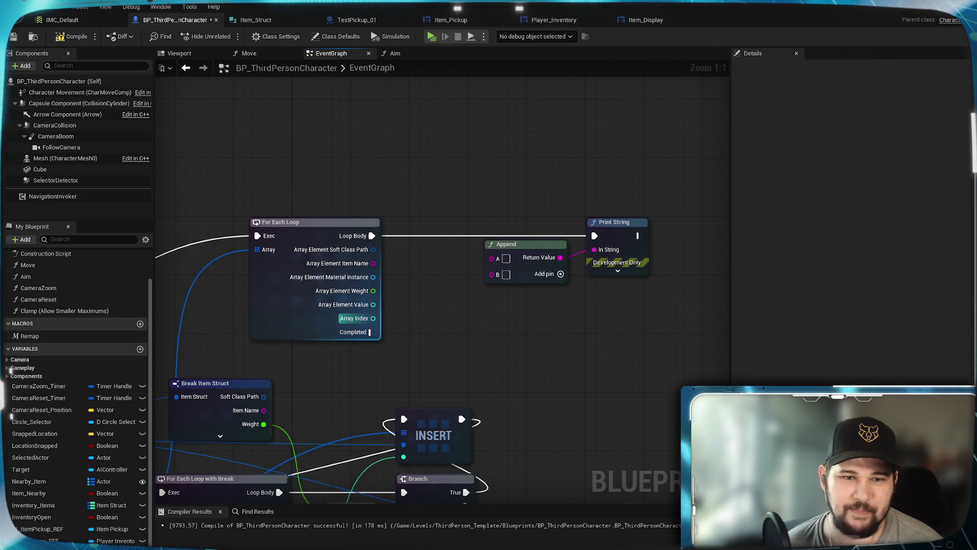
- Feed Append an 'Item' label, the Array Index, and the item name on input D
mouse_move(373, 318)
left_mouse_down()
mouse_move(498, 259)
mouse_move(517, 321)
left_mouse_up()
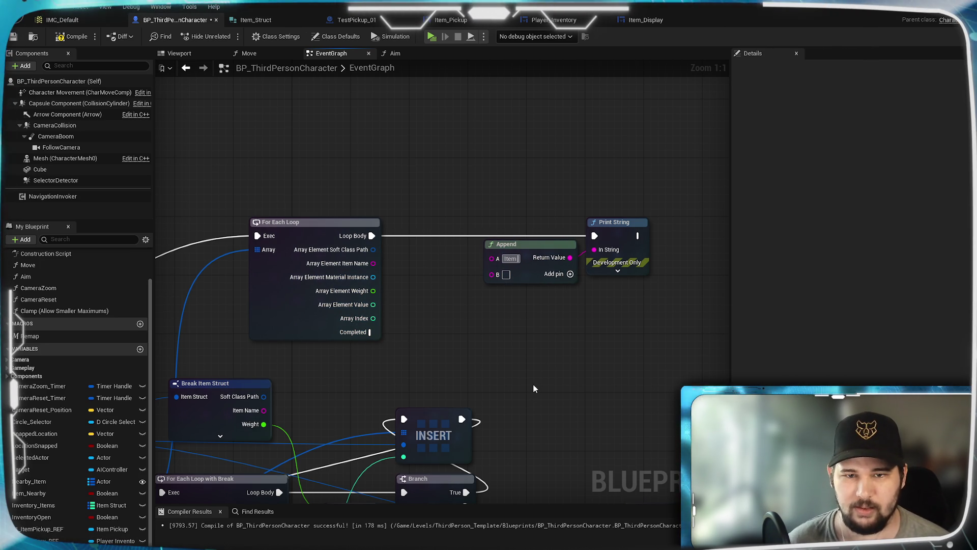
key("Return")
left_click_drag(373, 318, 498, 275)
left_click_drag(422, 225, 463, 272)
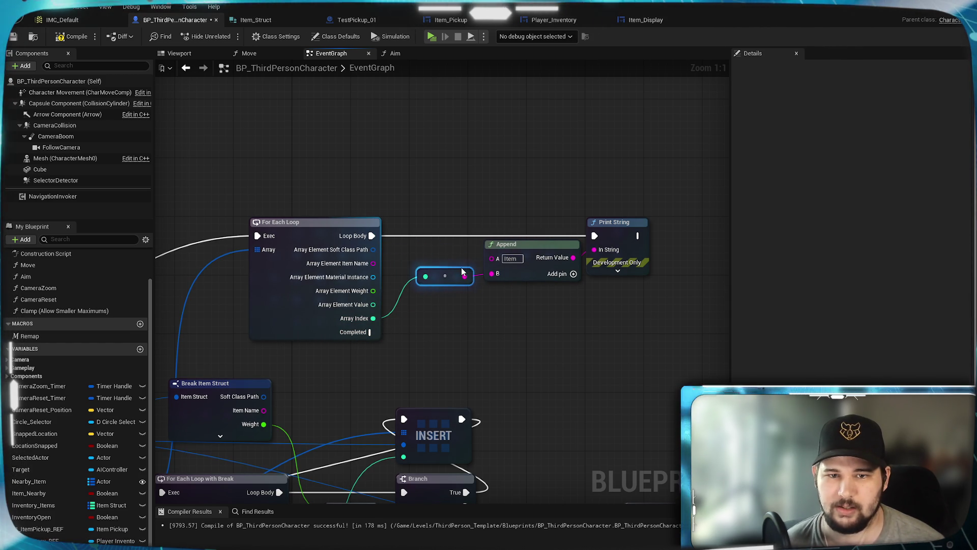
left_click(573, 274)
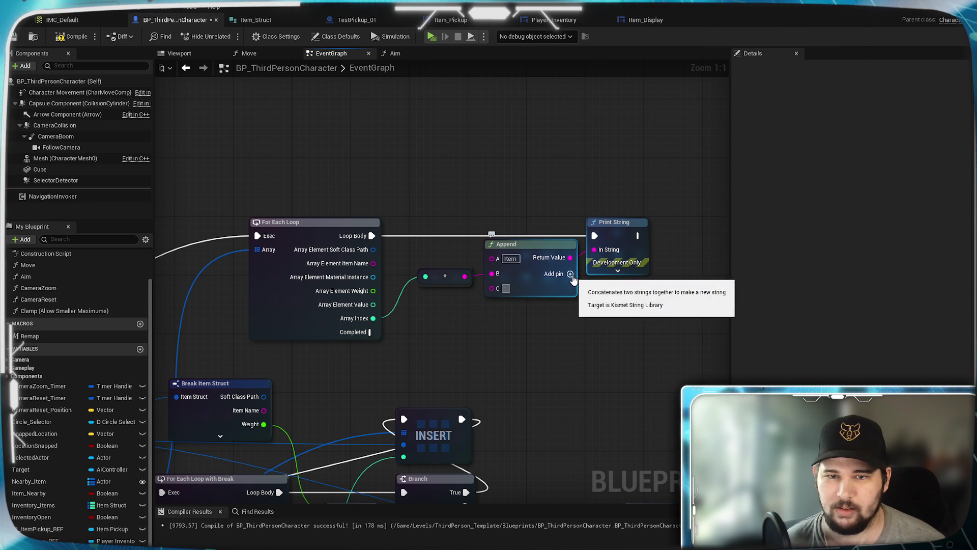
left_click(570, 274)
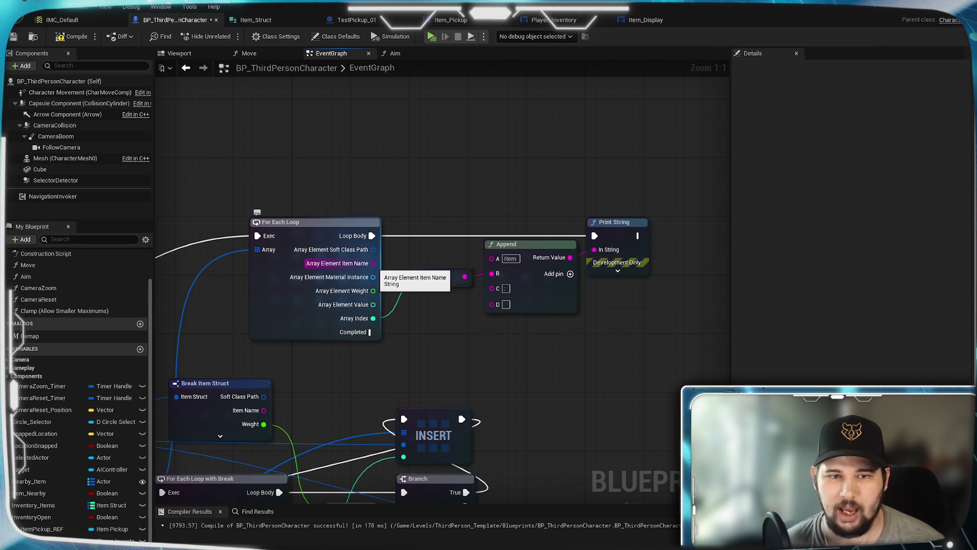
mouse_move(373, 263)
left_mouse_down()
mouse_move(457, 310)
mouse_move(494, 305)
left_mouse_up()
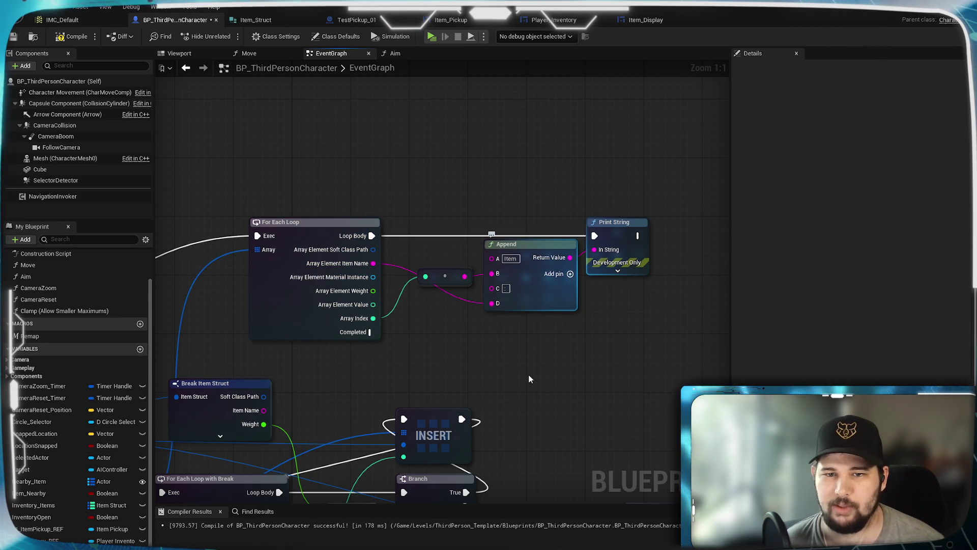
- Add a weight label and wire the item's weight into Append's F input
left_click(570, 274)
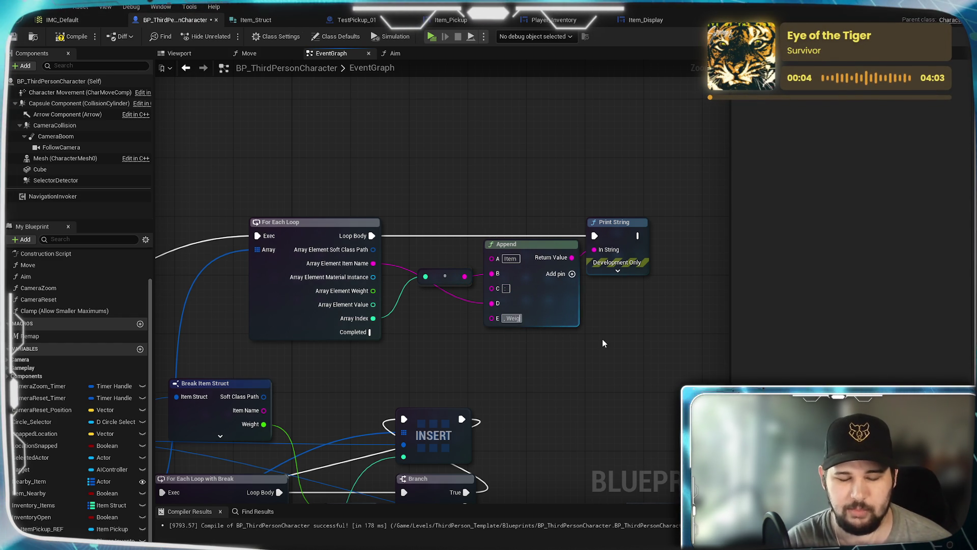
type("ght:")
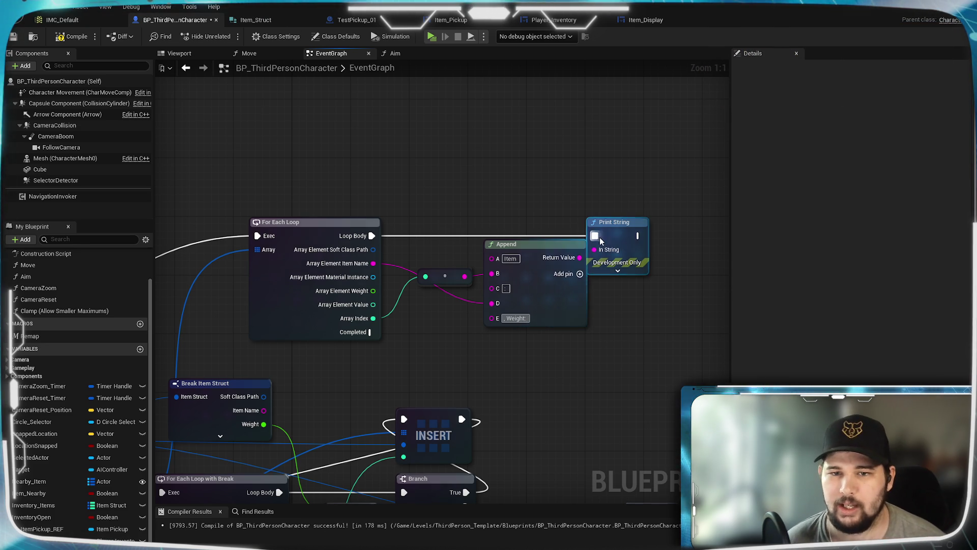
left_click(579, 274)
mouse_move(373, 291)
left_mouse_down()
mouse_move(552, 371)
mouse_move(491, 333)
left_mouse_up()
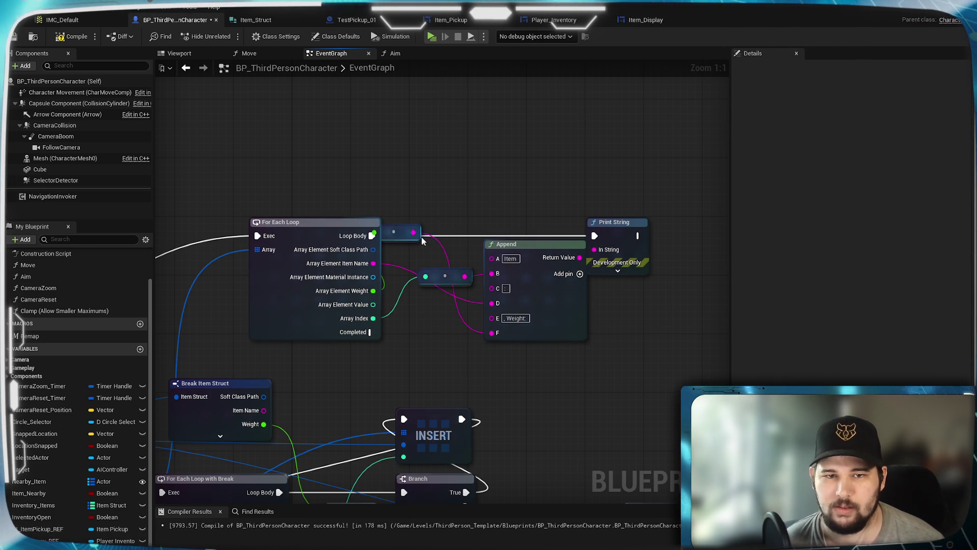
left_click_drag(404, 231, 445, 335)
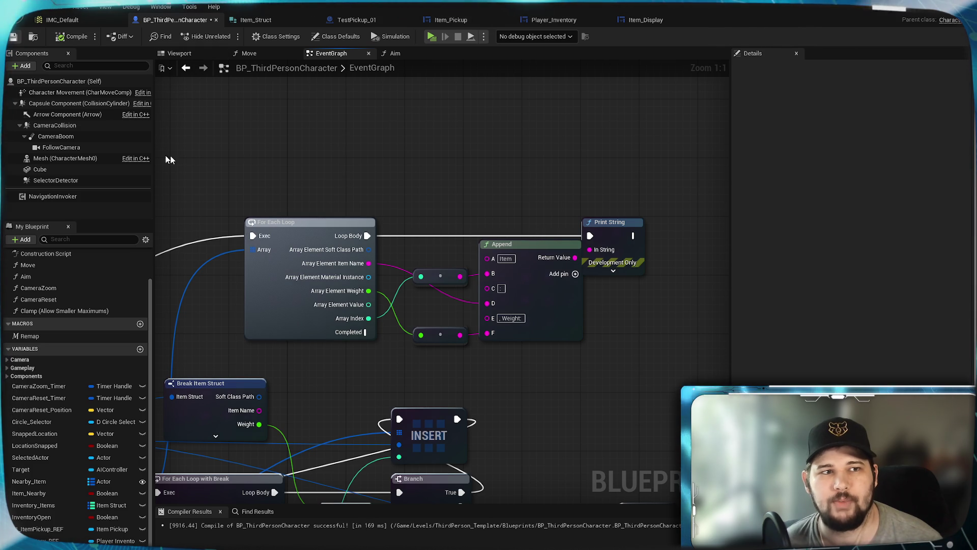
mouse_move(216, 374)
left_mouse_down()
mouse_move(251, 313)
mouse_move(430, 287)
left_mouse_up()
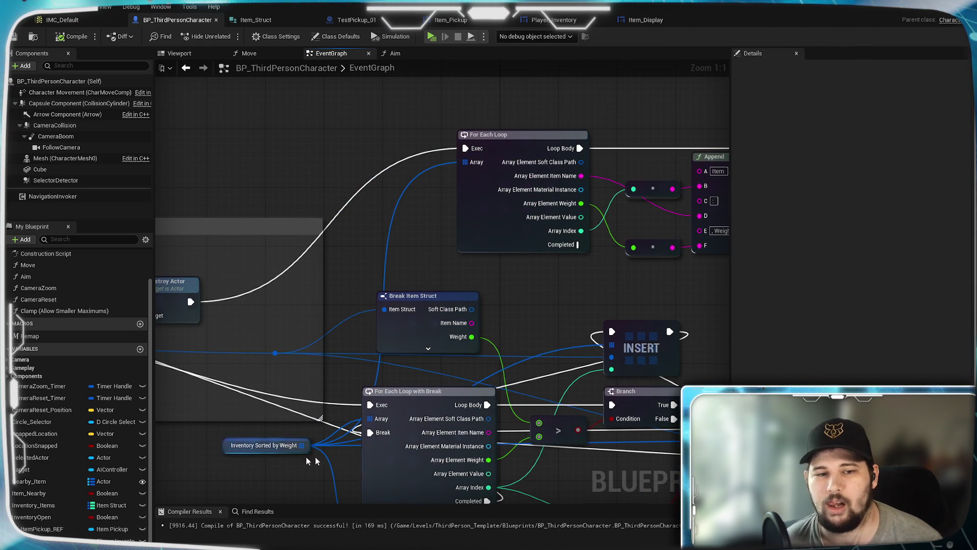
left_click_drag(552, 305, 503, 316)
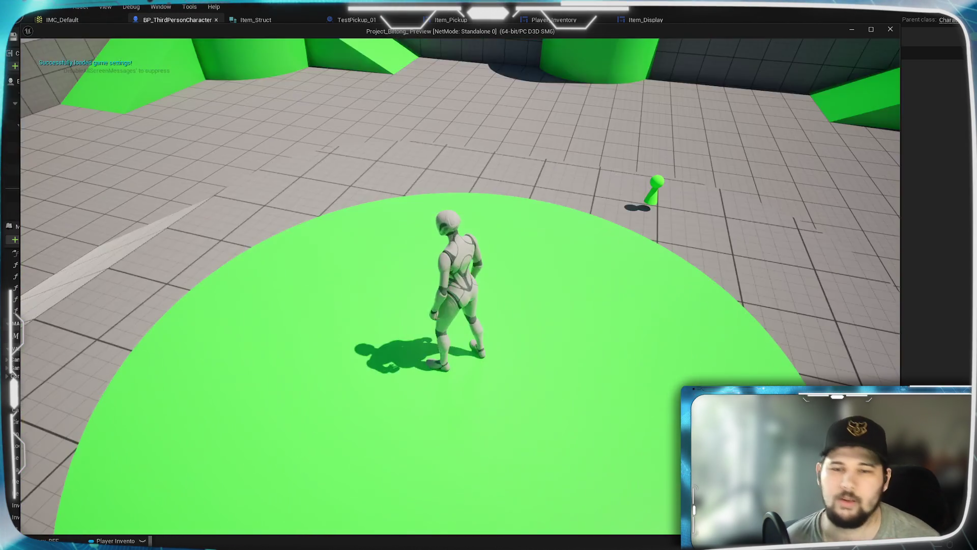
- In a play test, run to the test pickup and collect it. Then stop play and zoom out on the graph
key("w")
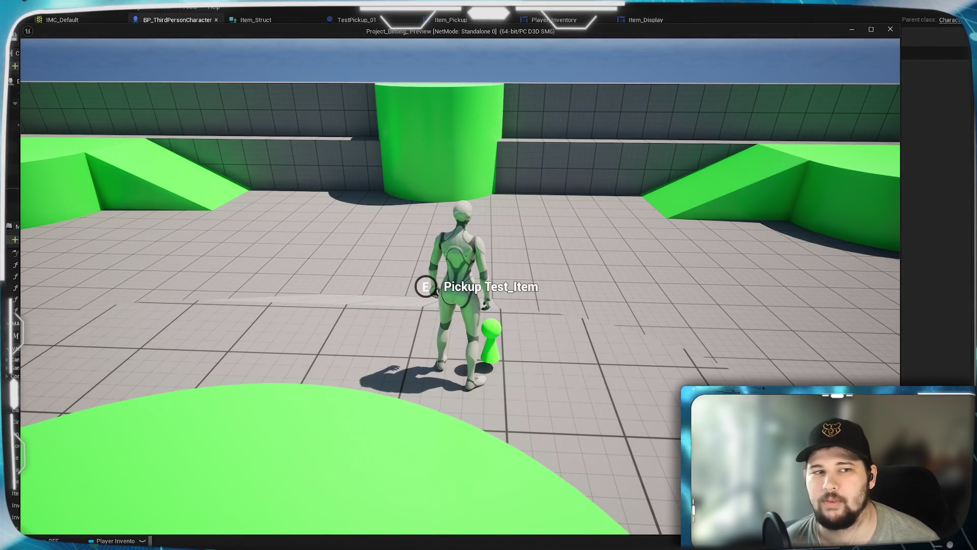
key("e")
key("a")
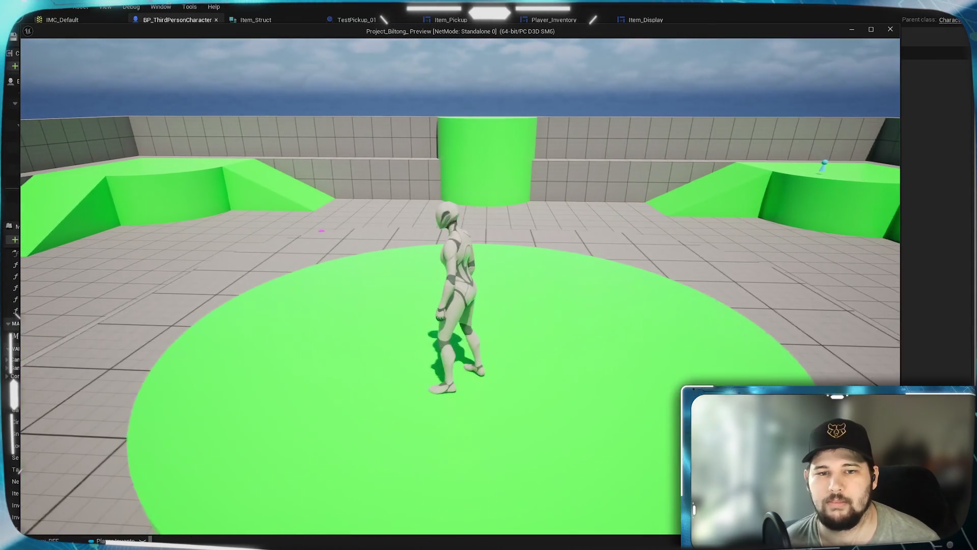
key("Escape")
scroll(463, 336, "down", 2)
mouse_move(412, 322)
left_mouse_down()
mouse_move(597, 265)
mouse_move(576, 330)
left_mouse_up()
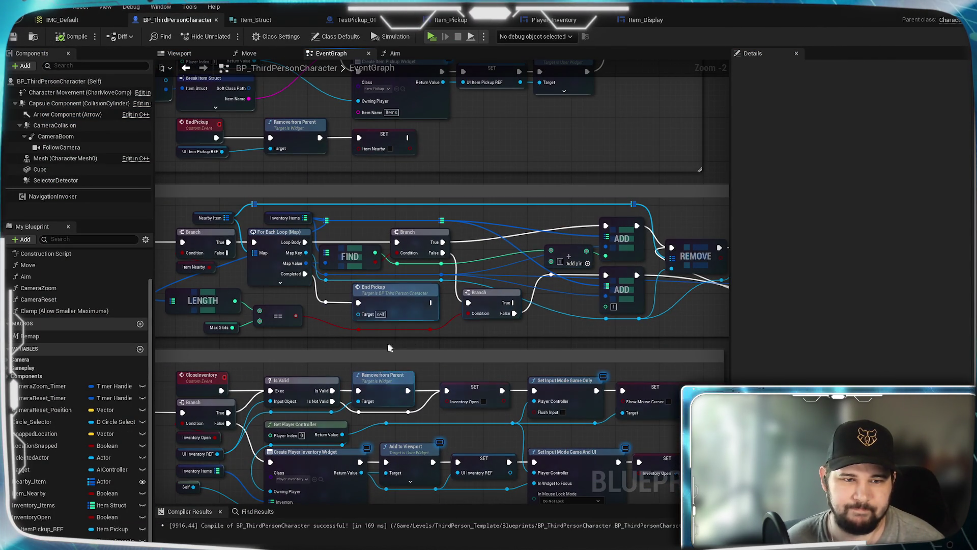
scroll(513, 304, "up", 2)
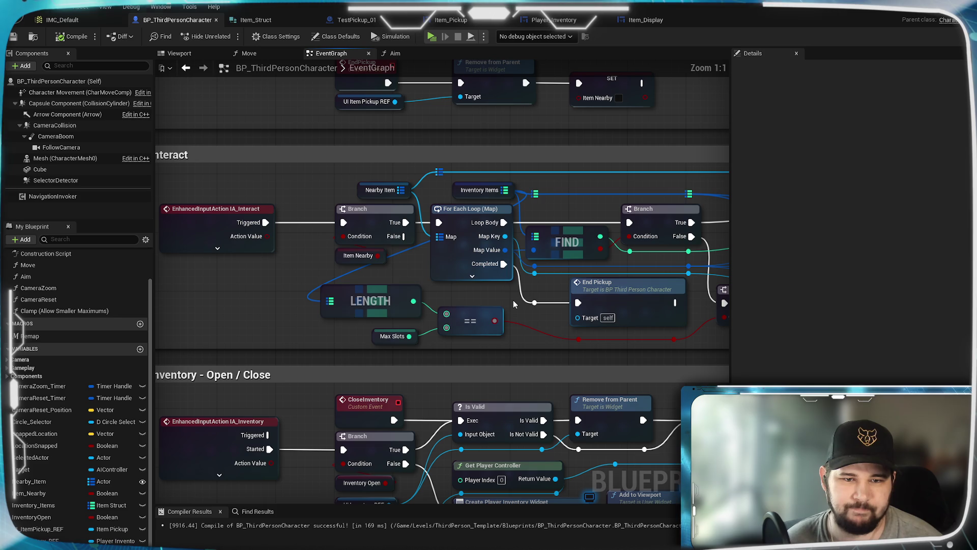
left_click(397, 342)
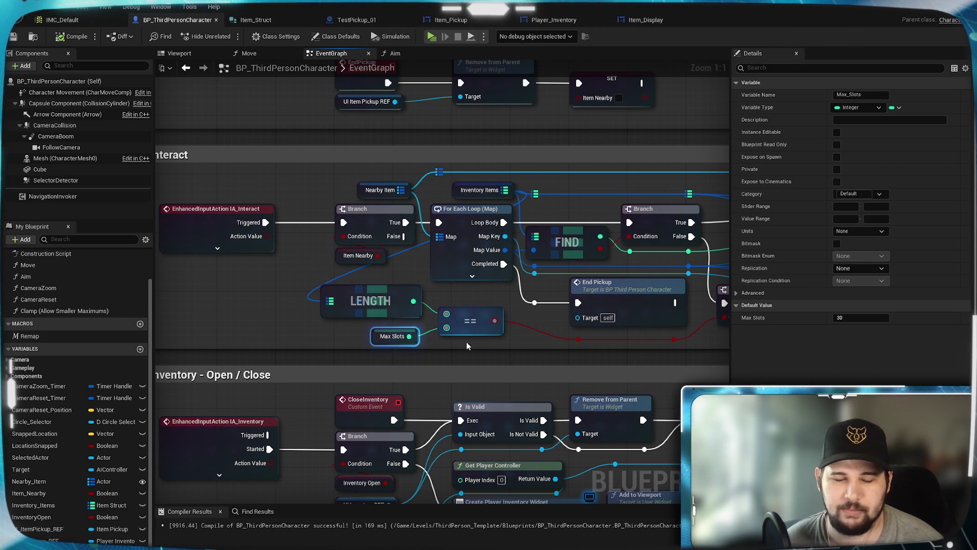
mouse_move(515, 347)
left_mouse_down()
mouse_move(324, 360)
mouse_move(354, 337)
left_mouse_up()
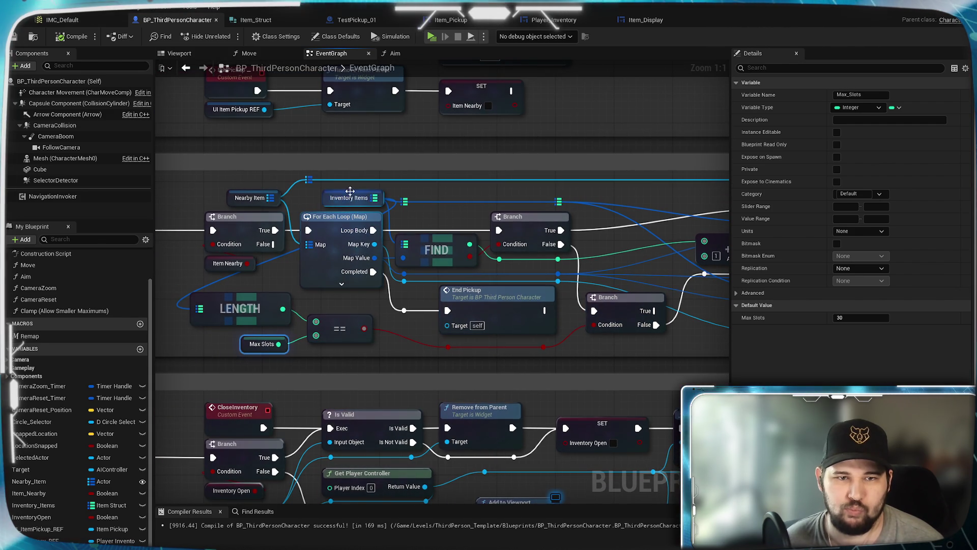
left_click(349, 205)
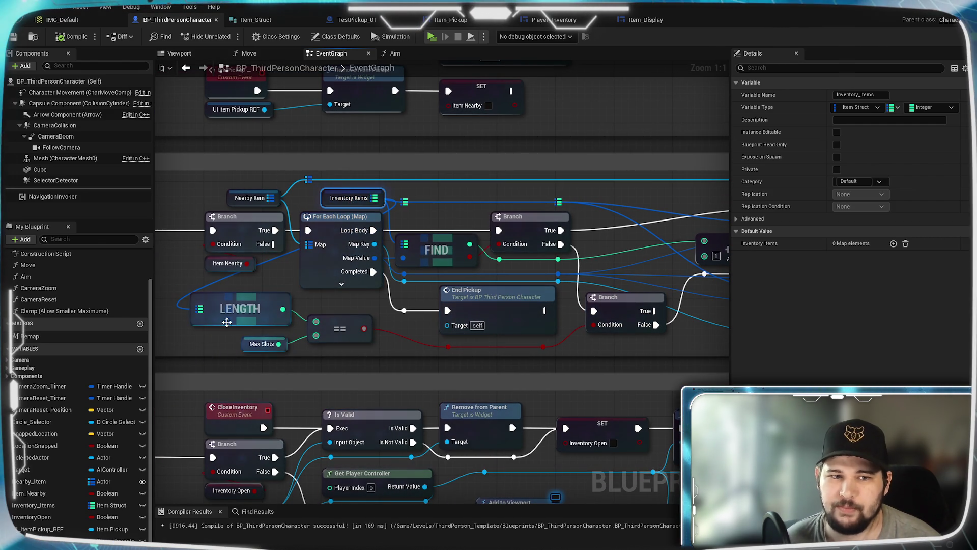
mouse_move(696, 309)
left_mouse_down()
mouse_move(416, 300)
mouse_move(682, 332)
mouse_move(313, 326)
mouse_move(353, 311)
left_mouse_up()
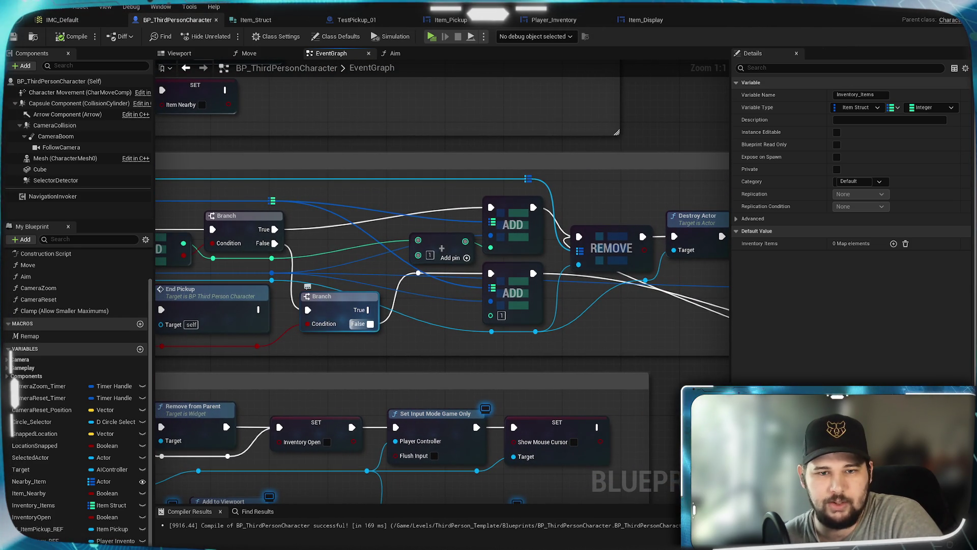
mouse_move(382, 350)
left_mouse_down()
mouse_move(636, 340)
mouse_move(372, 372)
mouse_move(661, 346)
mouse_move(341, 349)
left_mouse_up()
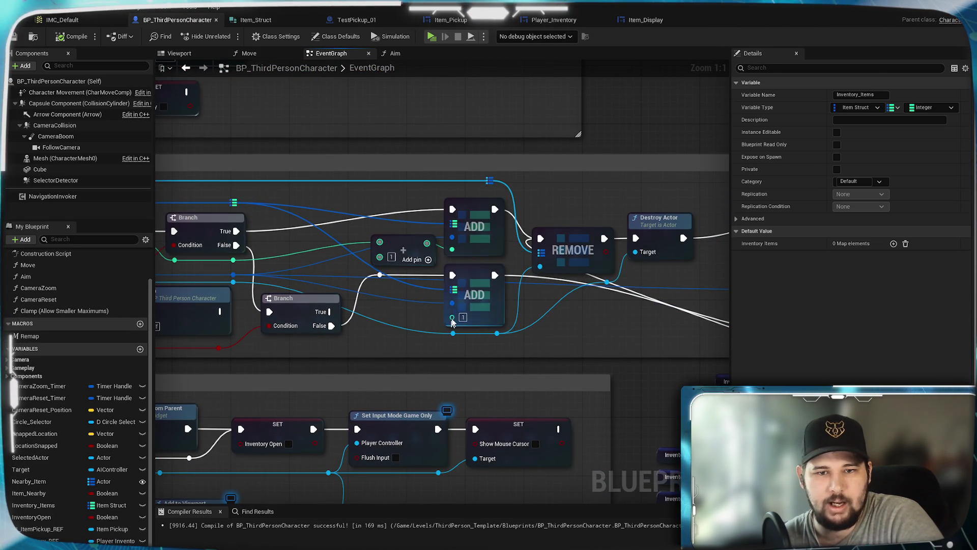
mouse_move(418, 317)
left_mouse_down()
mouse_move(694, 316)
mouse_move(663, 315)
mouse_move(304, 208)
left_mouse_up()
- Inspect the Inventory Sorted by Weight getter and pan around the weight-sorting loop
mouse_move(686, 331)
left_mouse_down()
mouse_move(523, 329)
mouse_move(373, 295)
left_mouse_up()
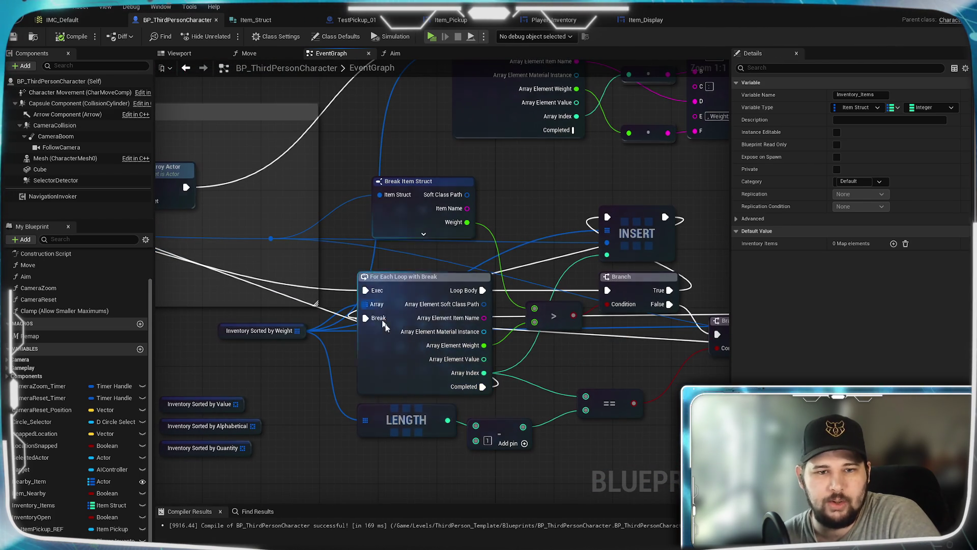
mouse_move(613, 349)
left_mouse_down()
mouse_move(492, 349)
mouse_move(381, 330)
mouse_move(579, 319)
left_mouse_up()
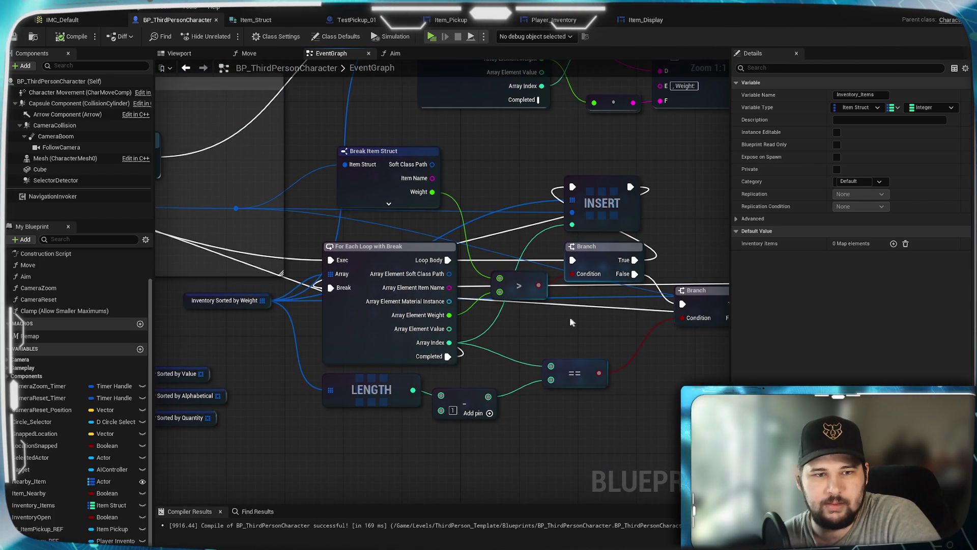
left_click(237, 313)
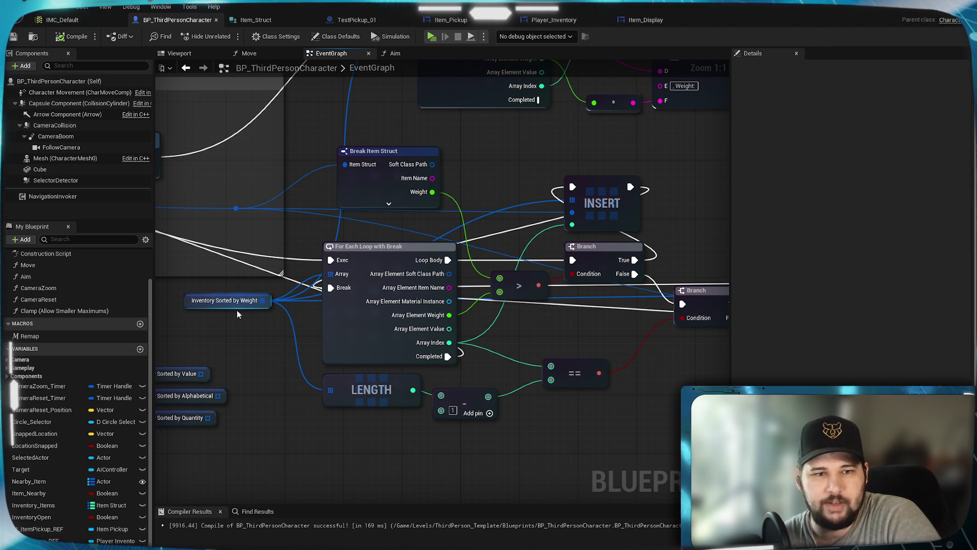
left_click(236, 301)
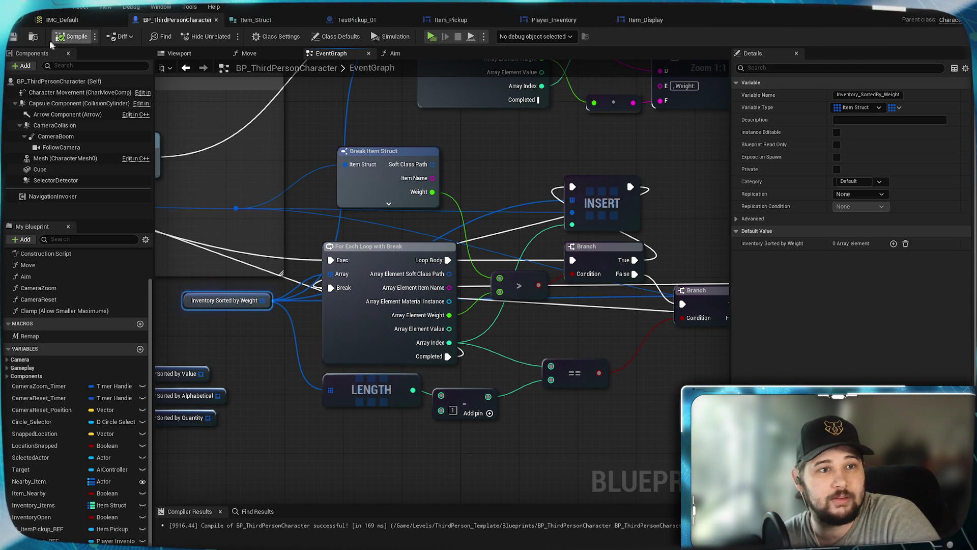
left_click_drag(523, 338, 456, 358)
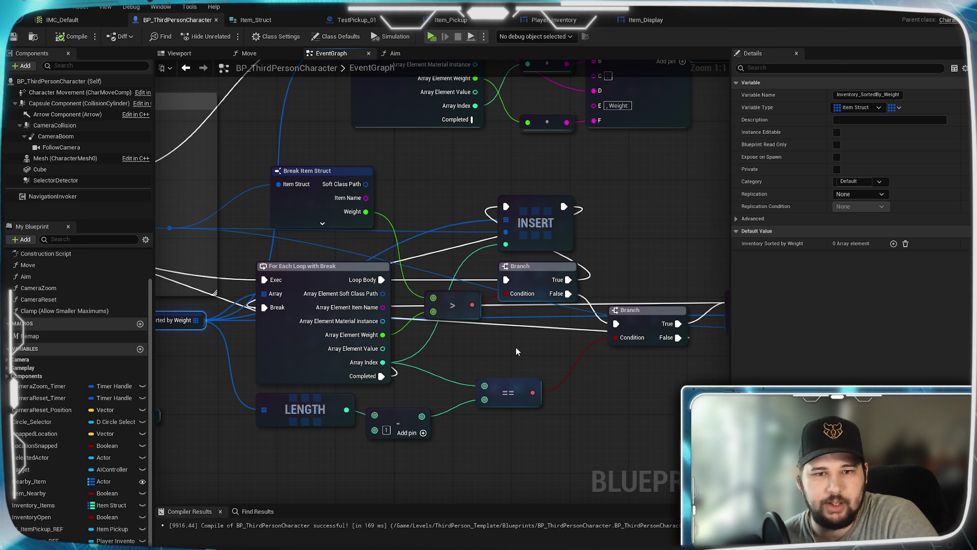
left_click_drag(490, 349, 587, 320)
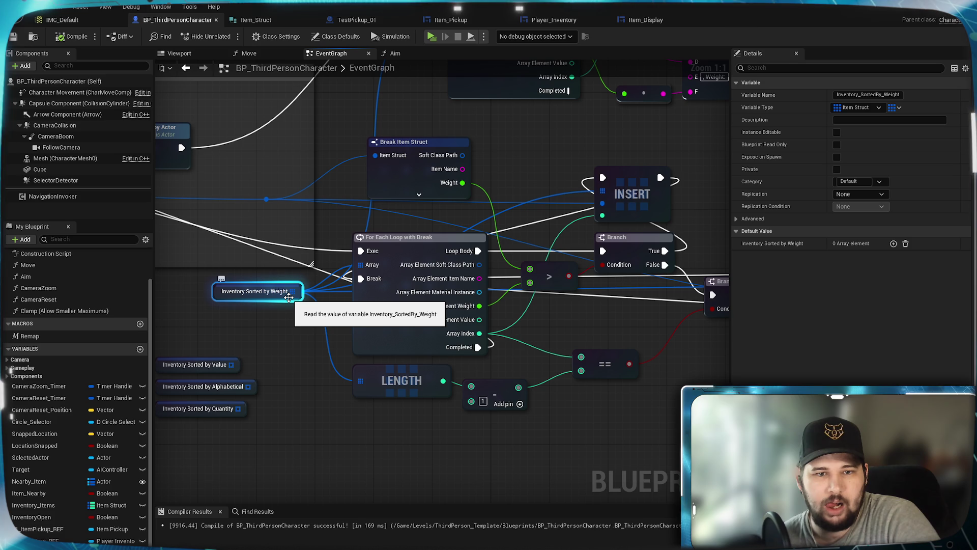
mouse_move(302, 320)
left_mouse_down()
mouse_move(721, 269)
mouse_move(554, 302)
left_mouse_up()
- Marquee-select the For Each Loop, Insert, Branch and Length nodes and shift them right
mouse_move(490, 328)
left_mouse_down()
mouse_move(168, 290)
mouse_move(222, 292)
left_mouse_up()
left_click_drag(680, 405, 258, 166)
mouse_move(282, 250)
left_mouse_down()
mouse_move(451, 247)
mouse_move(471, 261)
mouse_move(451, 256)
left_mouse_up()
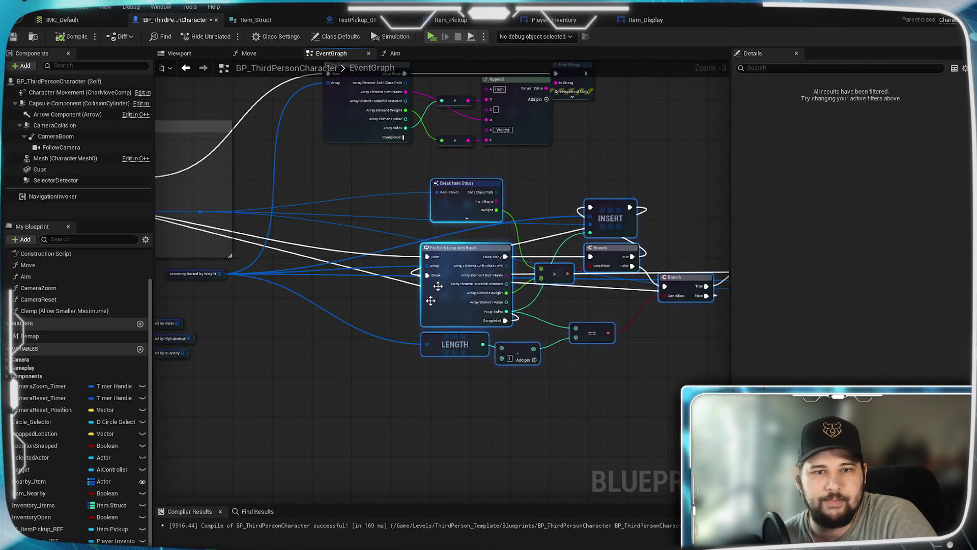
left_click(349, 366)
scroll(335, 317, "up", 2)
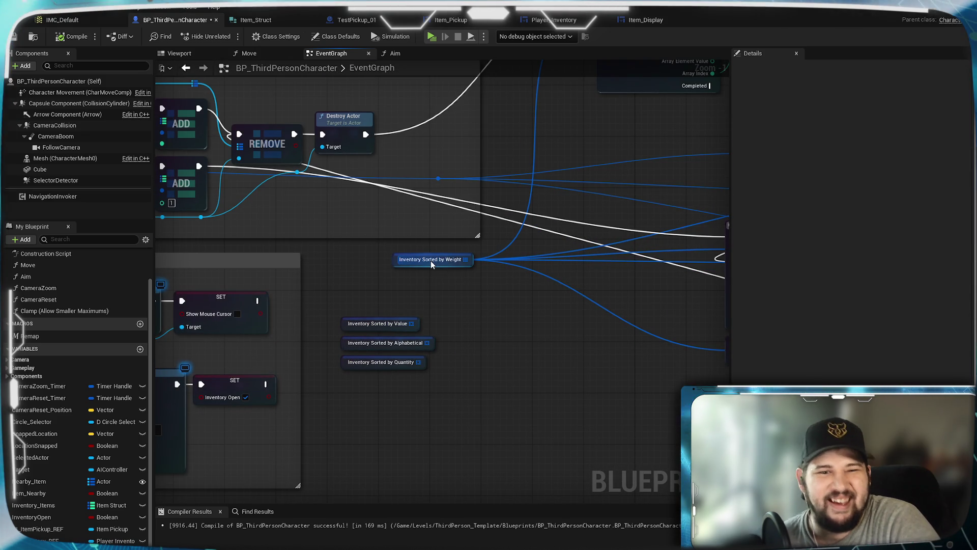
- Add an Is Empty check on the Inventory Sorted by Weight array
left_click_drag(422, 266, 399, 273)
left_click(493, 356)
mouse_move(493, 357)
left_mouse_down()
mouse_move(312, 356)
mouse_move(399, 368)
left_mouse_up()
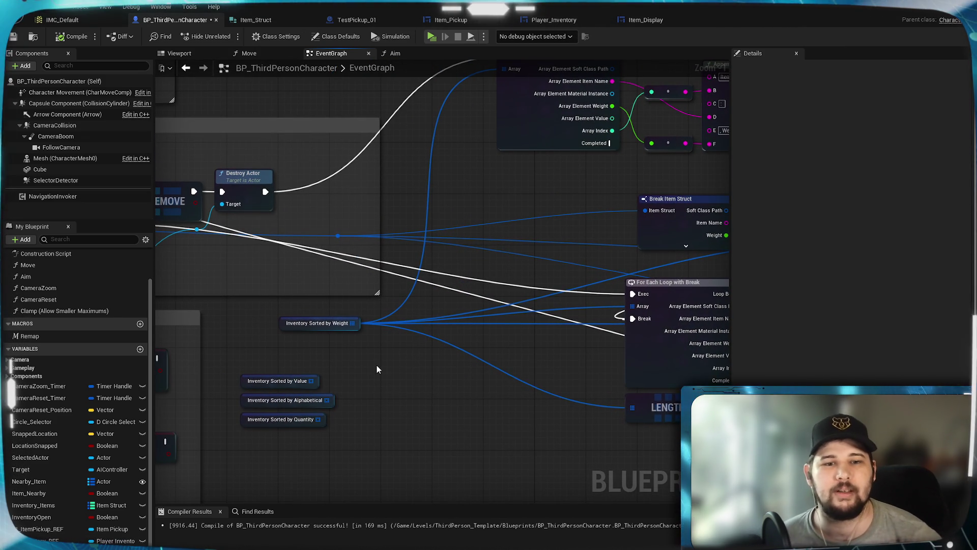
left_click_drag(352, 323, 390, 352)
type("is empty")
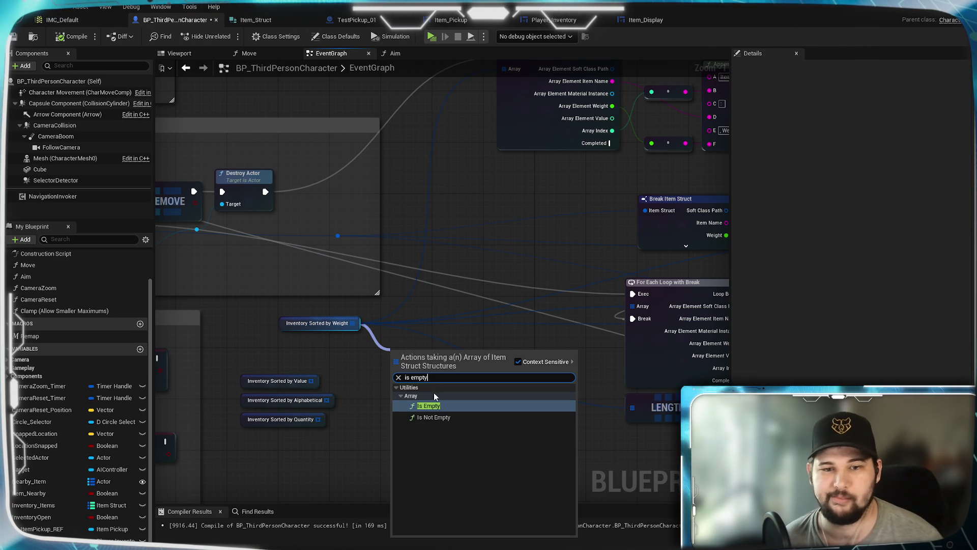
left_click(433, 406)
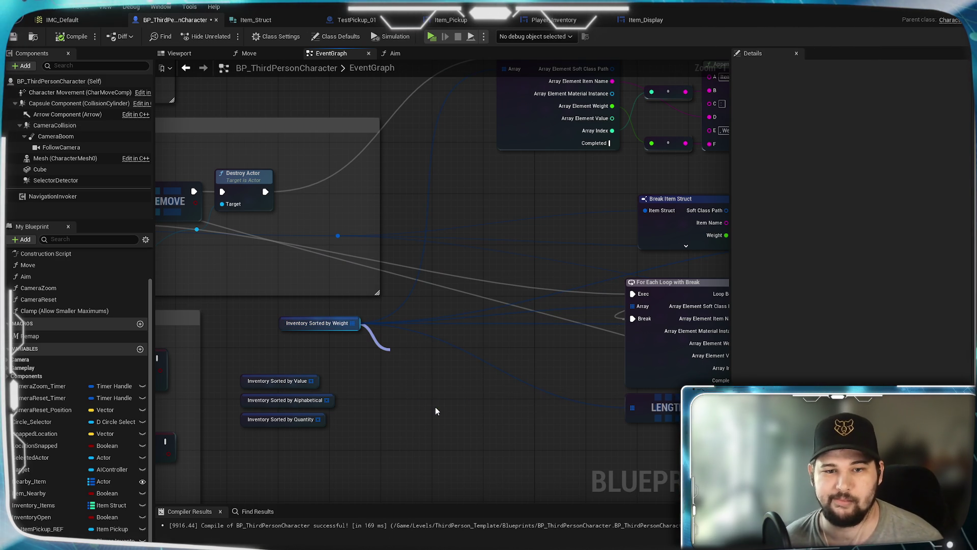
mouse_move(427, 346)
left_mouse_down()
mouse_move(414, 340)
mouse_move(494, 315)
left_mouse_up()
- Place a Branch on the Is Empty result and wire its False output into the loop. Connect the preceding exec into the Branch
key("Escape")
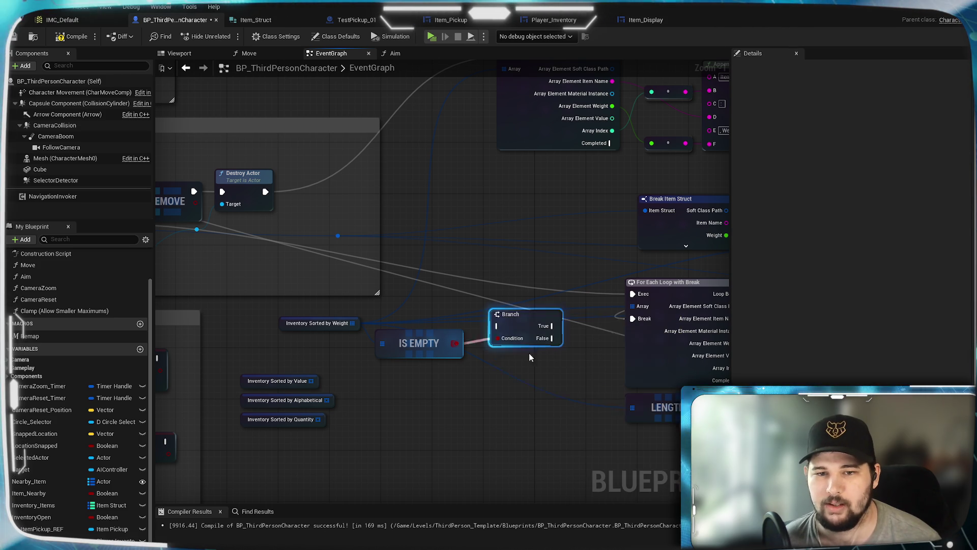
left_click(491, 306)
scroll(513, 355, "up", 2)
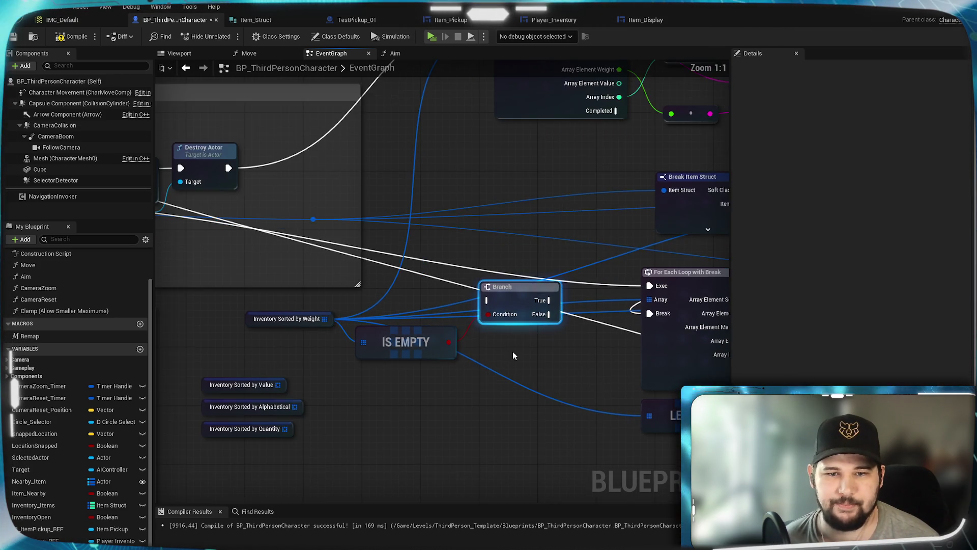
left_click_drag(486, 334, 595, 308)
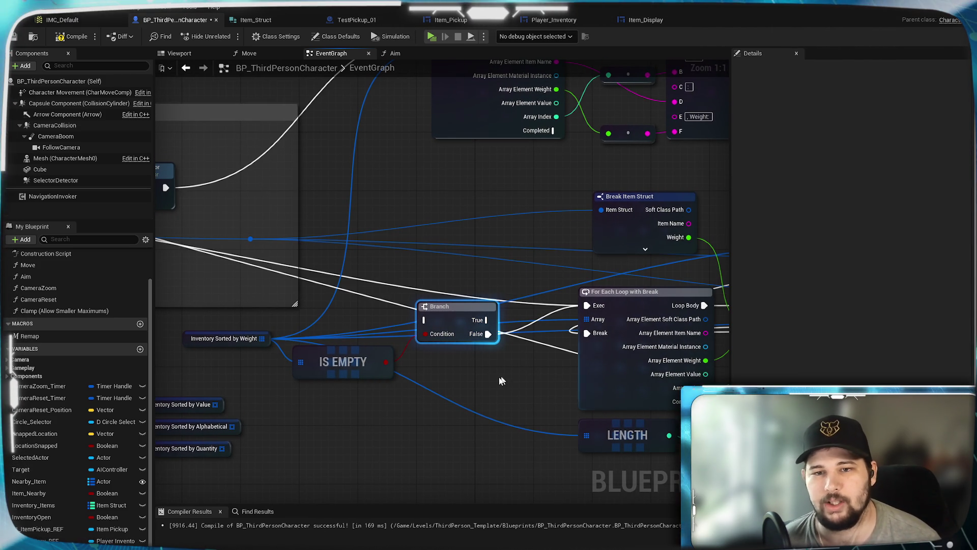
left_click_drag(521, 375, 543, 383)
left_click_drag(441, 310, 591, 311)
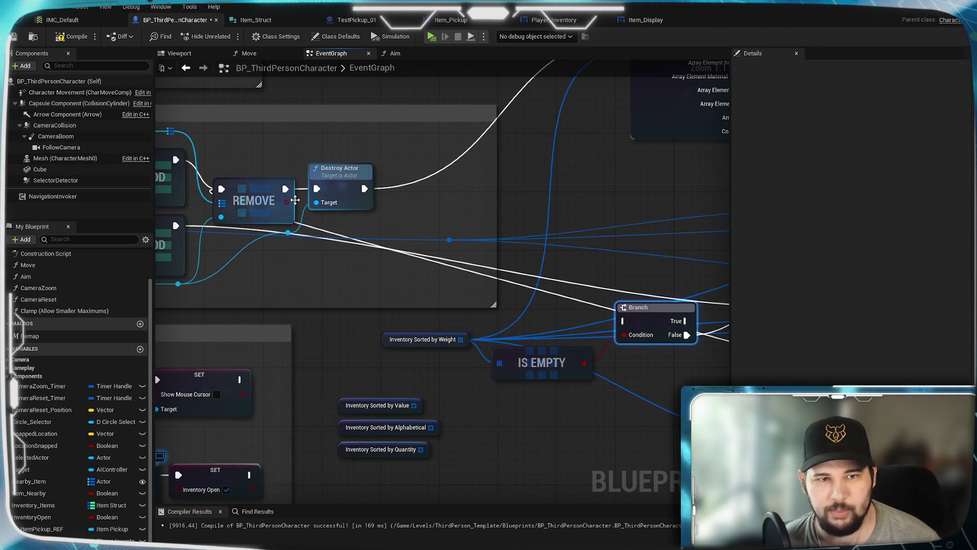
left_click_drag(176, 225, 624, 322)
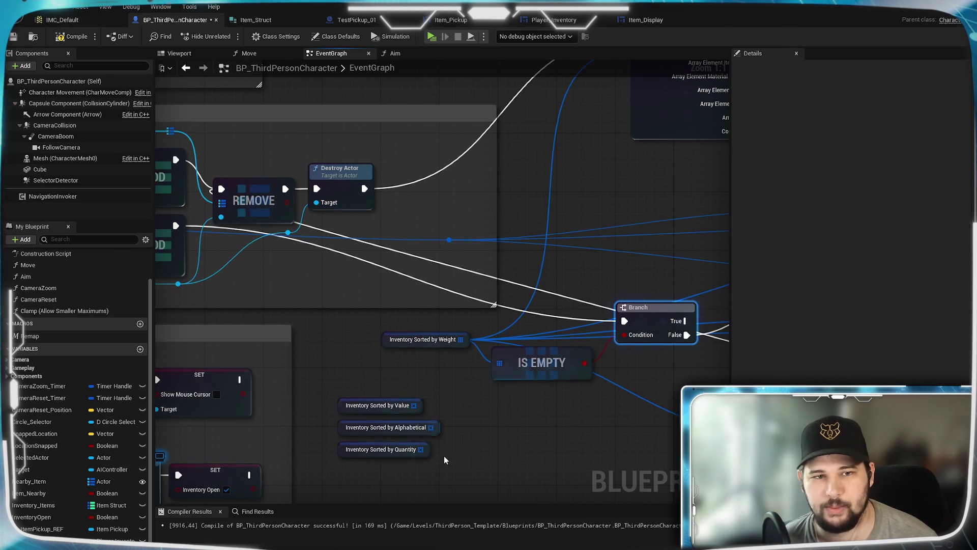
left_click_drag(598, 458, 416, 416)
mouse_move(508, 375)
left_mouse_down()
mouse_move(233, 293)
mouse_move(70, 354)
left_mouse_up()
left_click_drag(306, 316, 710, 344)
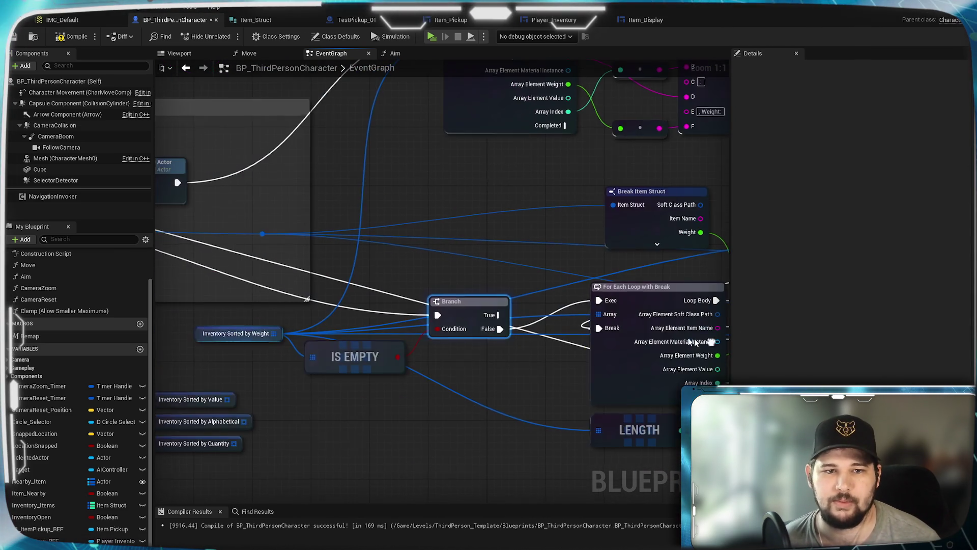
left_click_drag(273, 335, 558, 268)
type("add")
left_click(555, 326)
left_click_drag(497, 314, 538, 263)
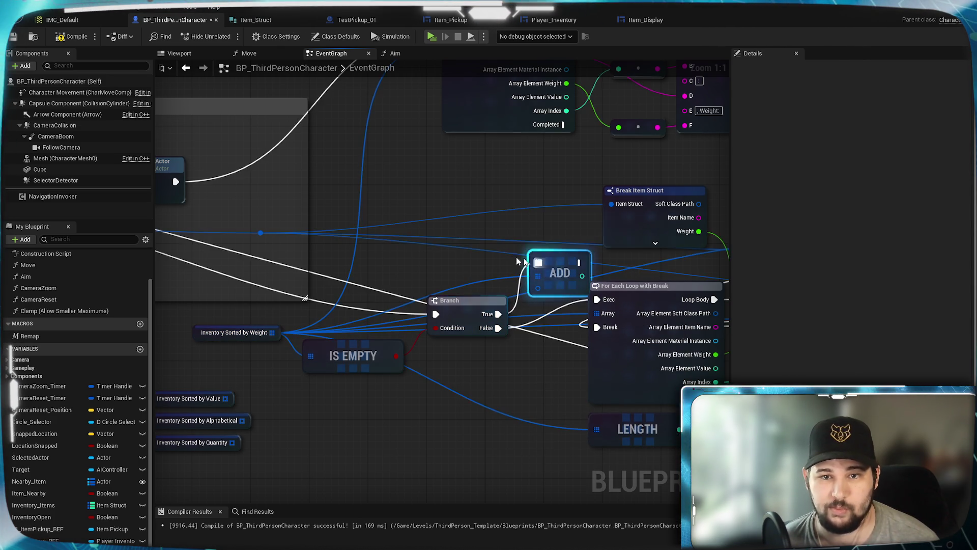
mouse_move(593, 286)
left_mouse_down()
mouse_move(255, 251)
mouse_move(248, 236)
mouse_move(326, 244)
mouse_move(266, 209)
mouse_move(312, 289)
mouse_move(298, 287)
left_mouse_up()
mouse_move(485, 279)
left_mouse_down()
mouse_move(476, 272)
mouse_move(694, 291)
left_mouse_up()
mouse_move(343, 293)
left_mouse_down()
mouse_move(471, 299)
mouse_move(249, 268)
left_mouse_up()
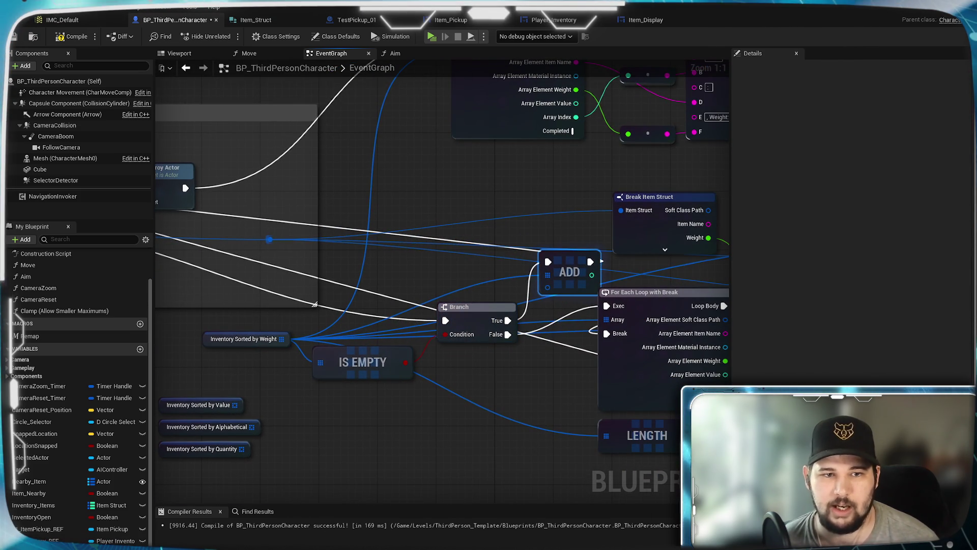
scroll(467, 417, "down", 1)
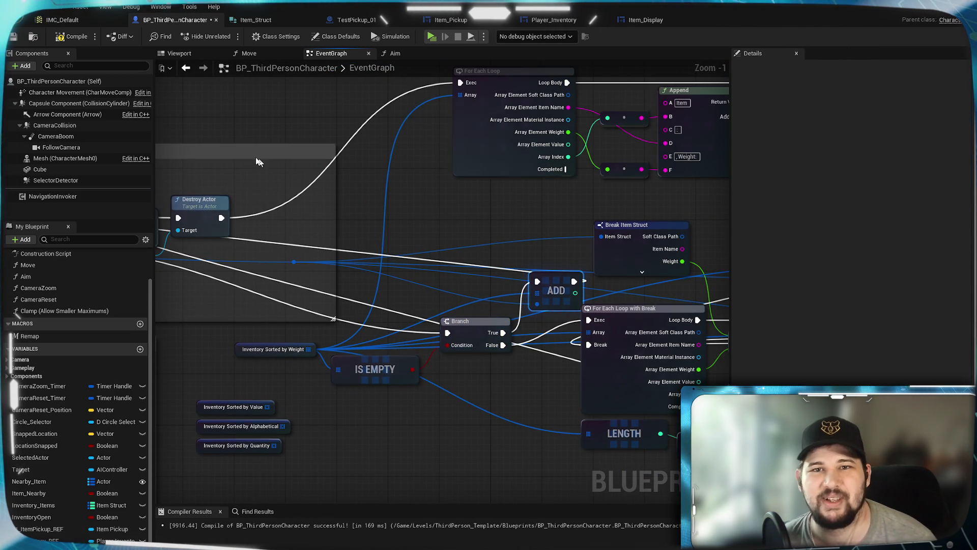
left_click(13, 38)
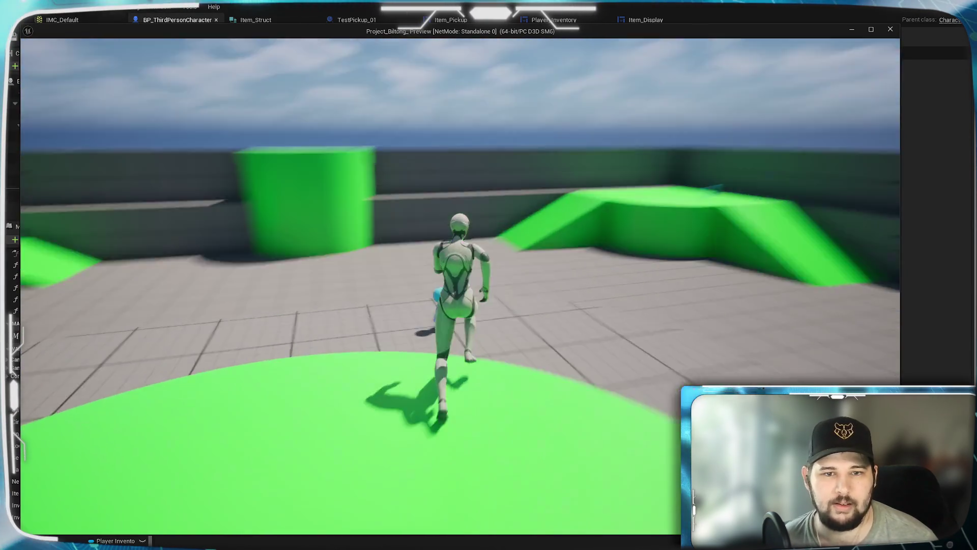
- Collect the blue and green pickups, checking the inventory slots along the way
key("e")
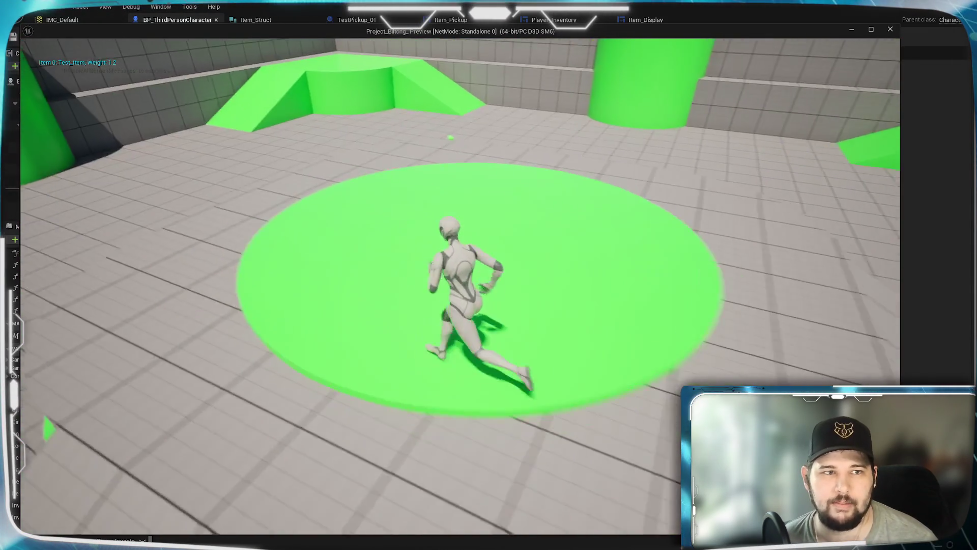
key("w")
key("w")
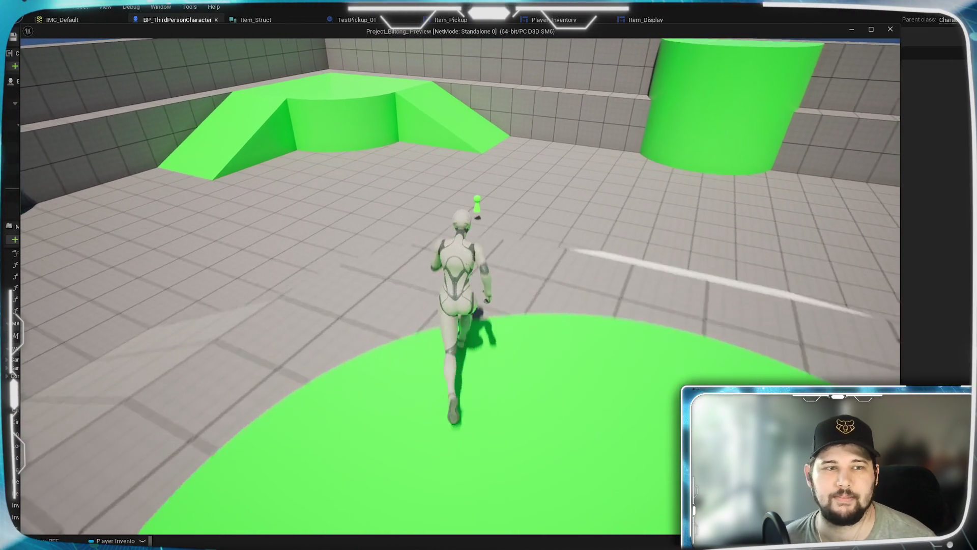
key("e")
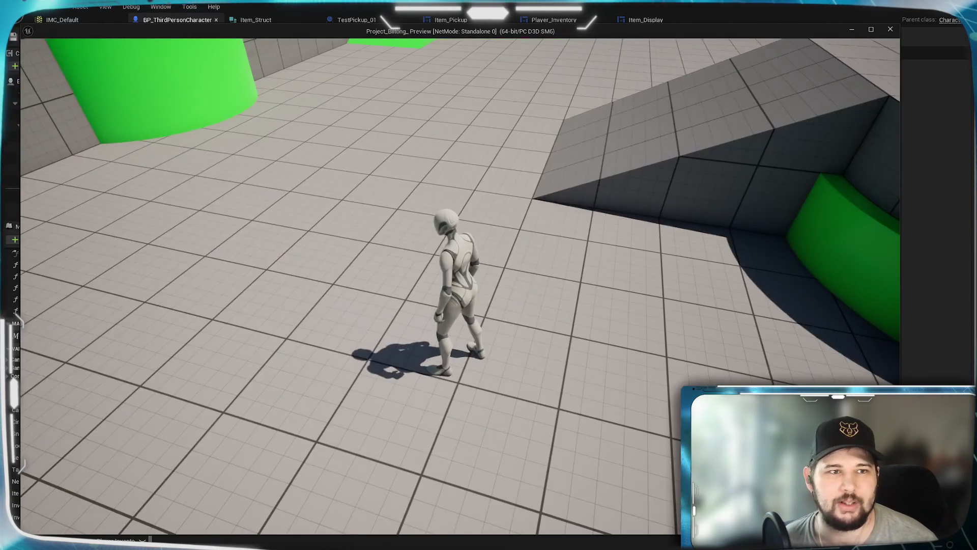
key("i")
key("i")
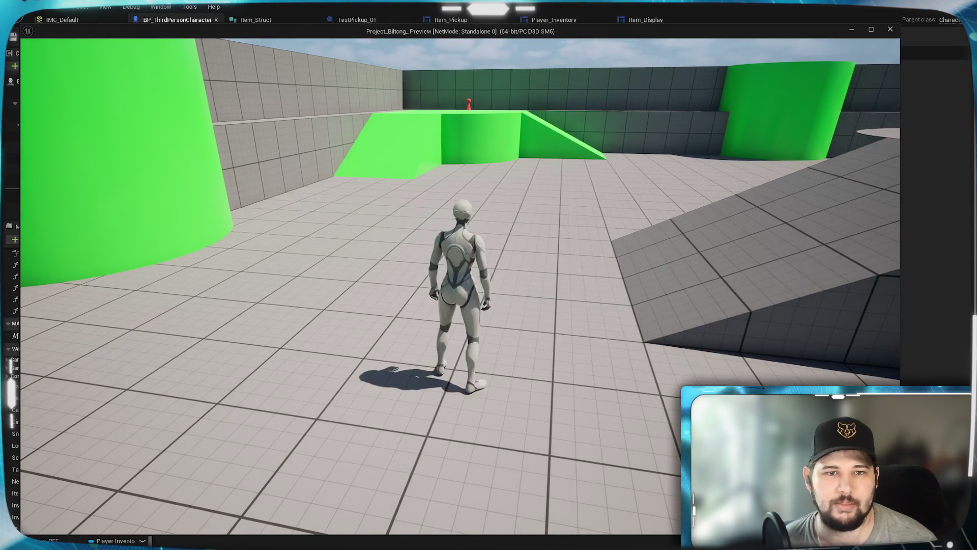
key("w")
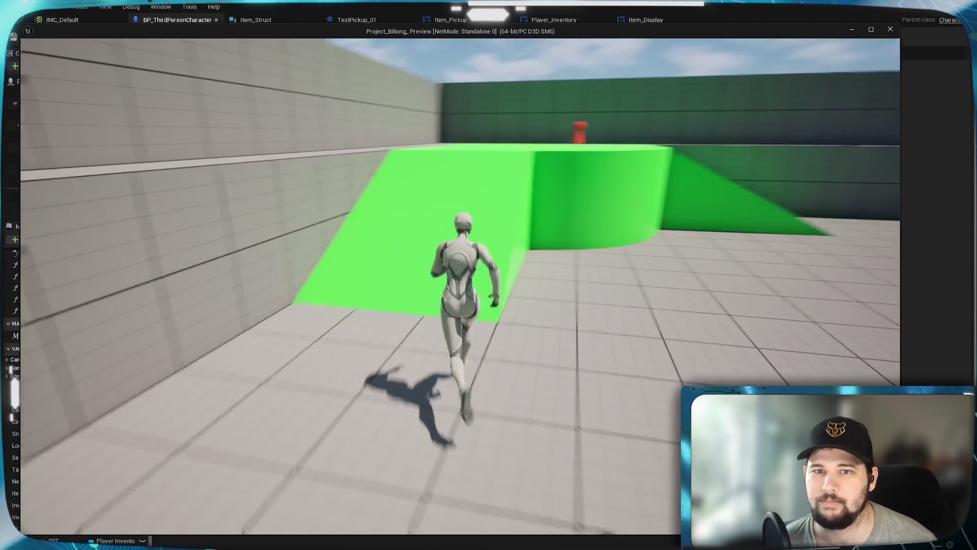
- Collect the red pickup, sort the three items by Weight (5.0, 1.2, 0.4 kg), and stop play
key("e")
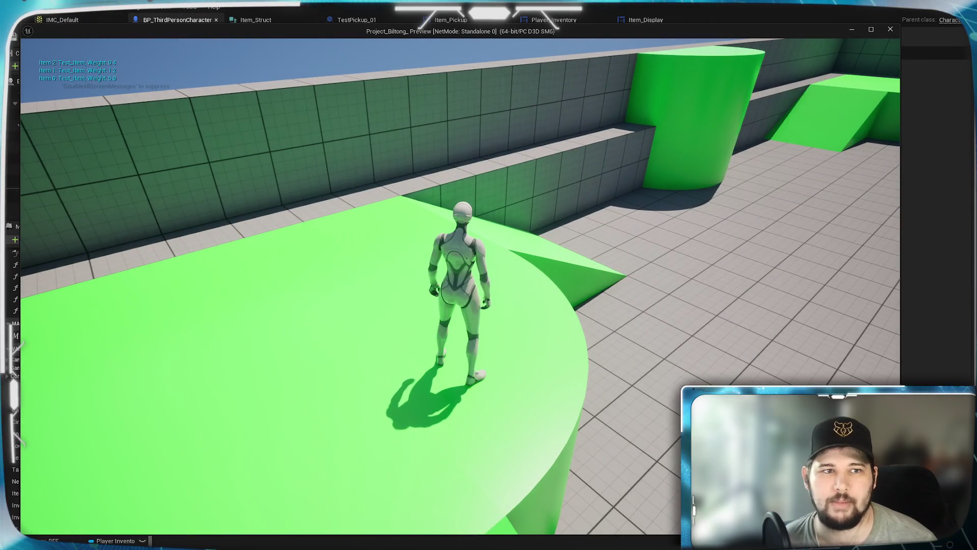
key("i")
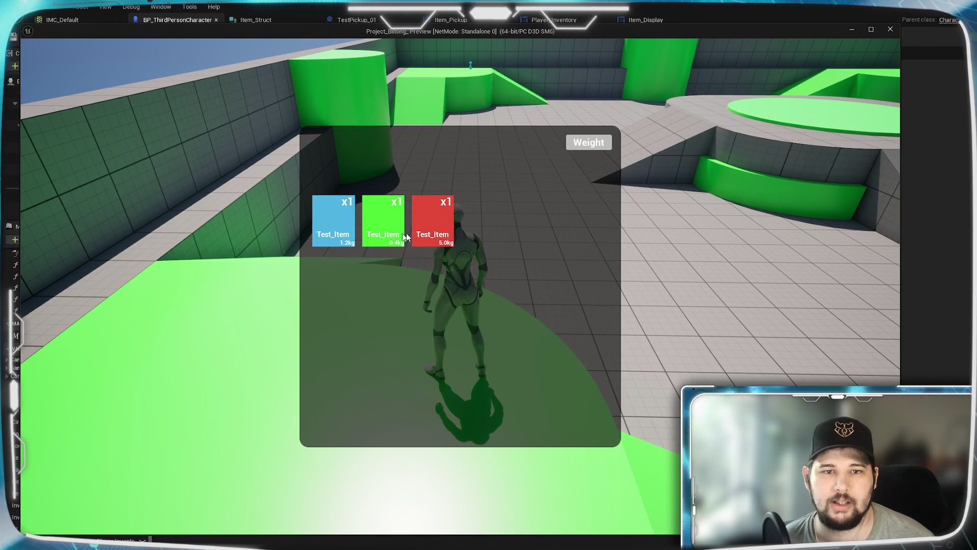
left_click(585, 146)
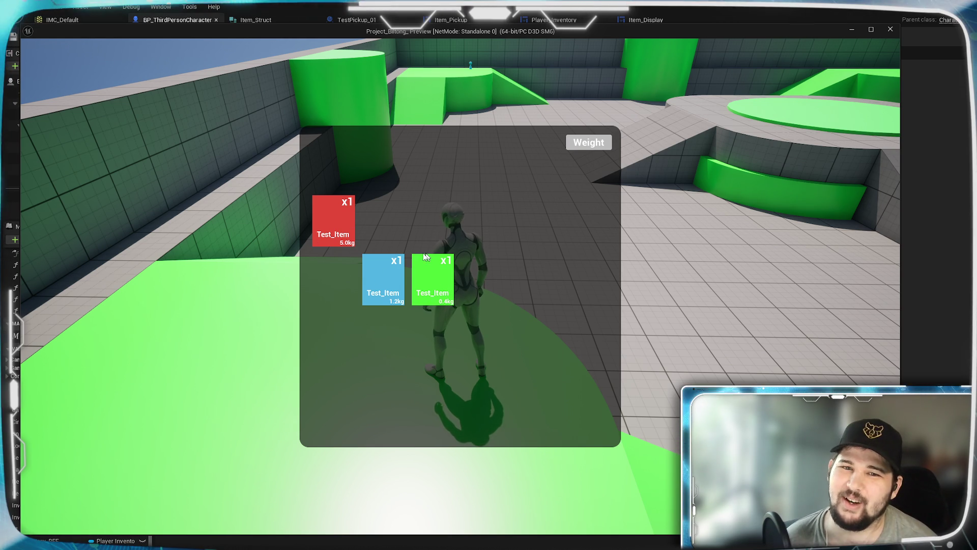
key("Escape")
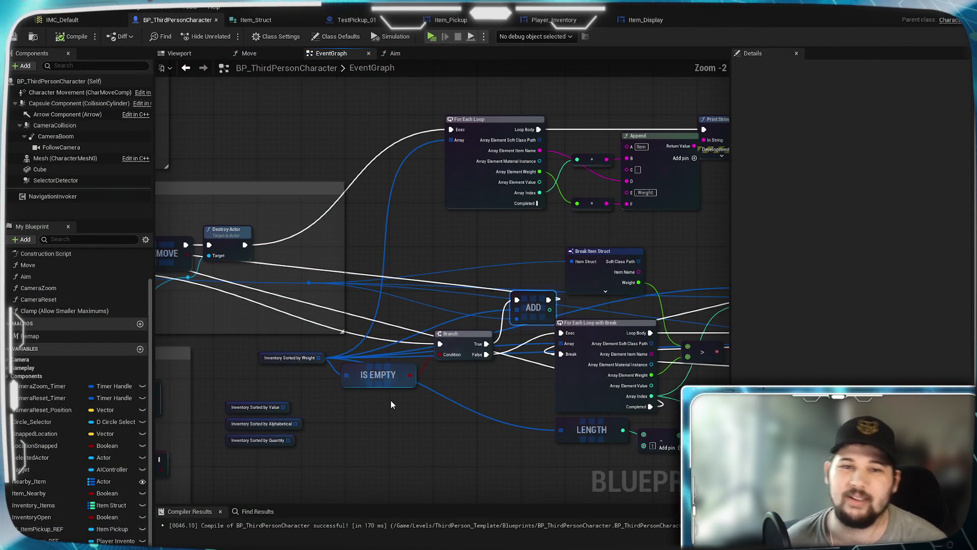
- Nudge the ADD node down-left, check Inventory Sorted by Weight, then open Item_Display's graph
left_click_drag(542, 298, 530, 305)
scroll(530, 304, "up", 2)
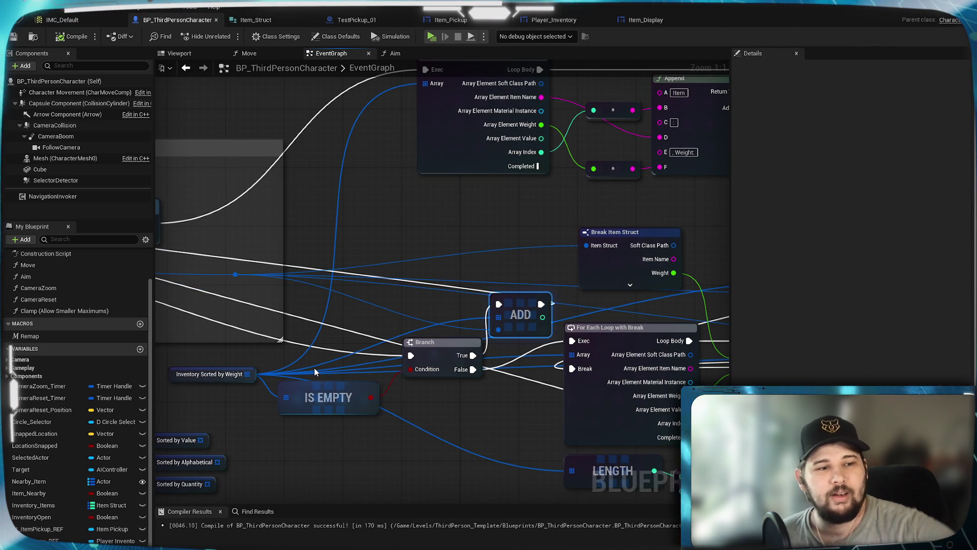
scroll(474, 418, "down", 2)
scroll(469, 425, "up", 2)
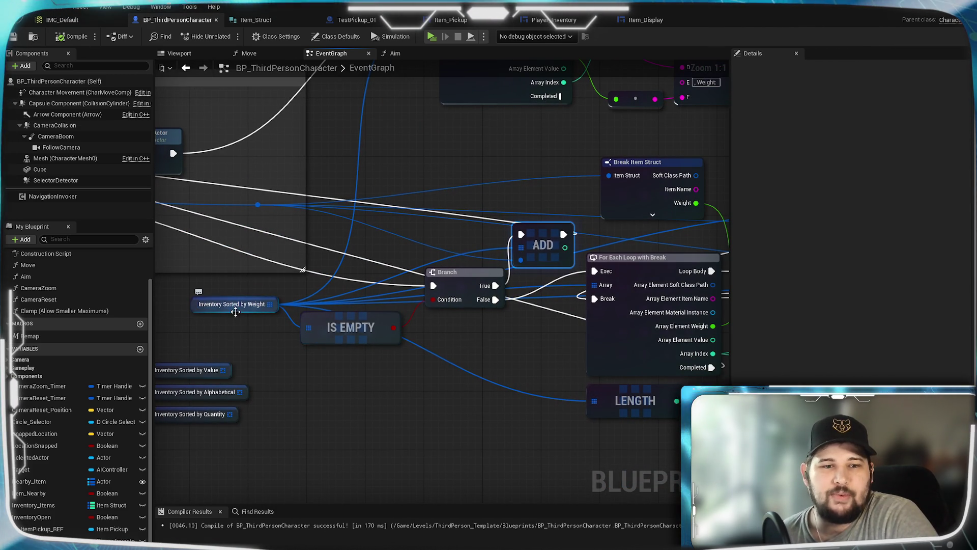
left_click(240, 305)
left_click(350, 396)
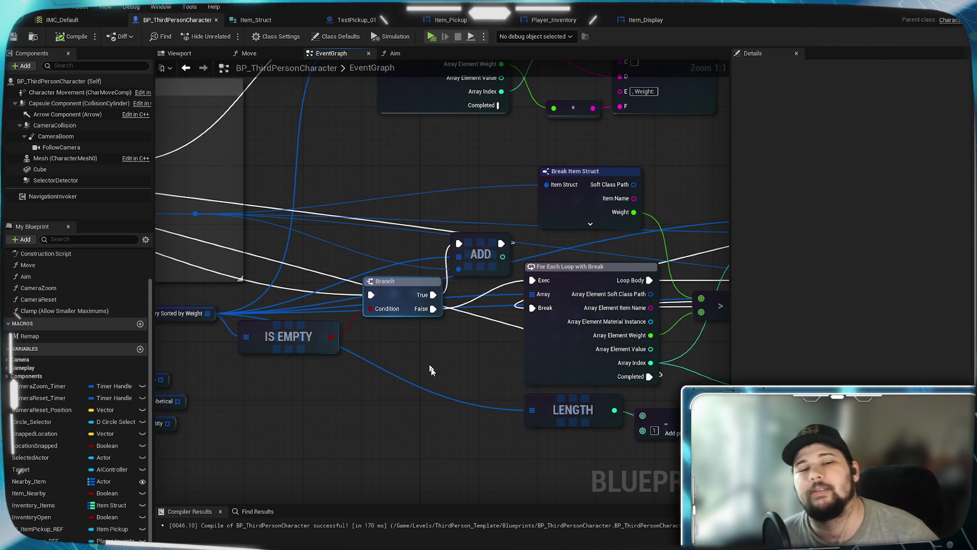
mouse_move(429, 367)
left_mouse_down()
mouse_move(339, 390)
mouse_move(433, 346)
left_mouse_up()
left_click(648, 20)
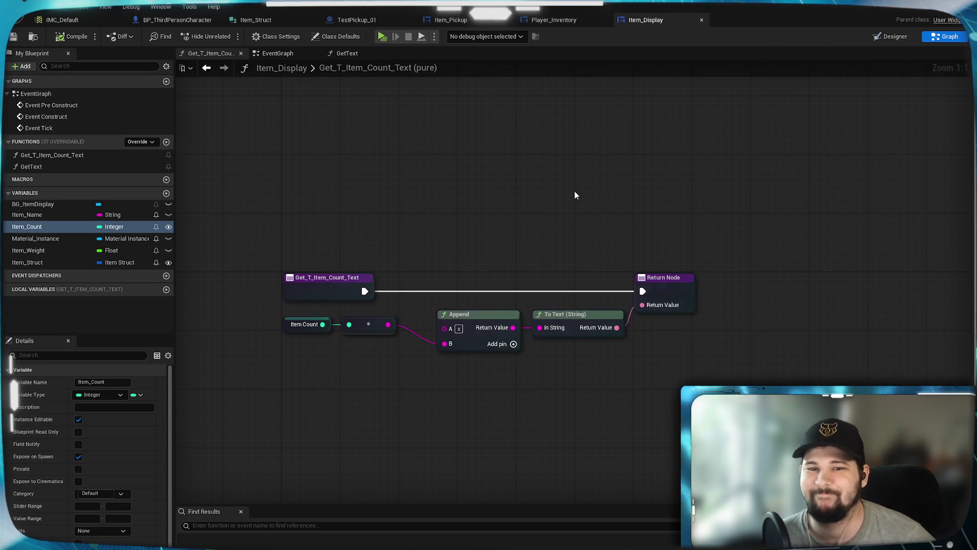
- In Player_Inventory, wire Floor's Return Value into Set Row's In Row pin and save
left_click(539, 18)
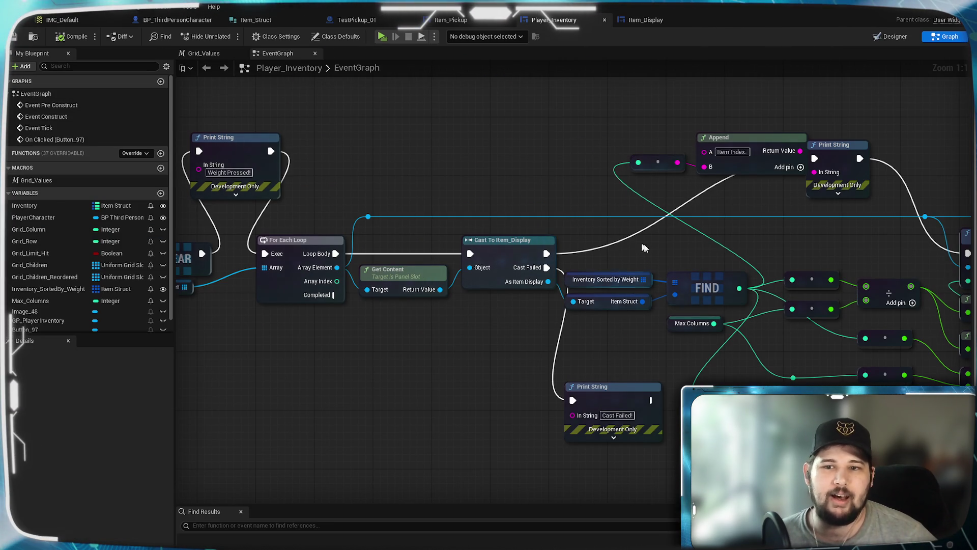
left_click_drag(563, 323, 275, 303)
left_click_drag(517, 331, 445, 362)
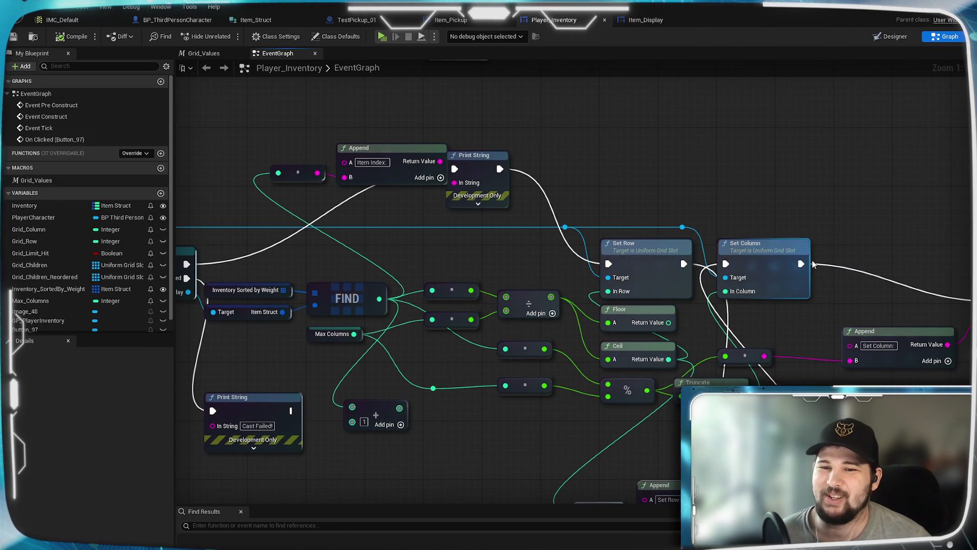
left_click_drag(757, 252, 758, 198)
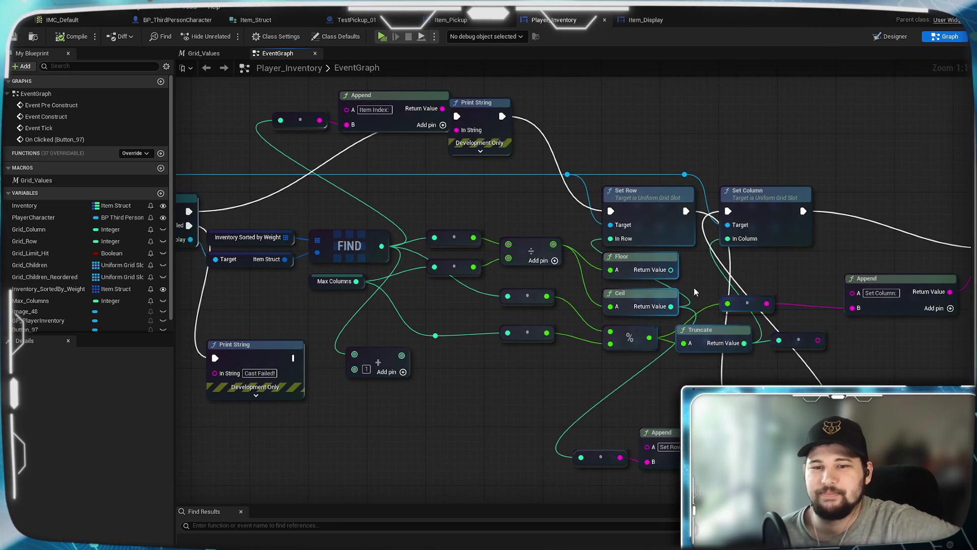
left_click_drag(693, 288, 735, 312)
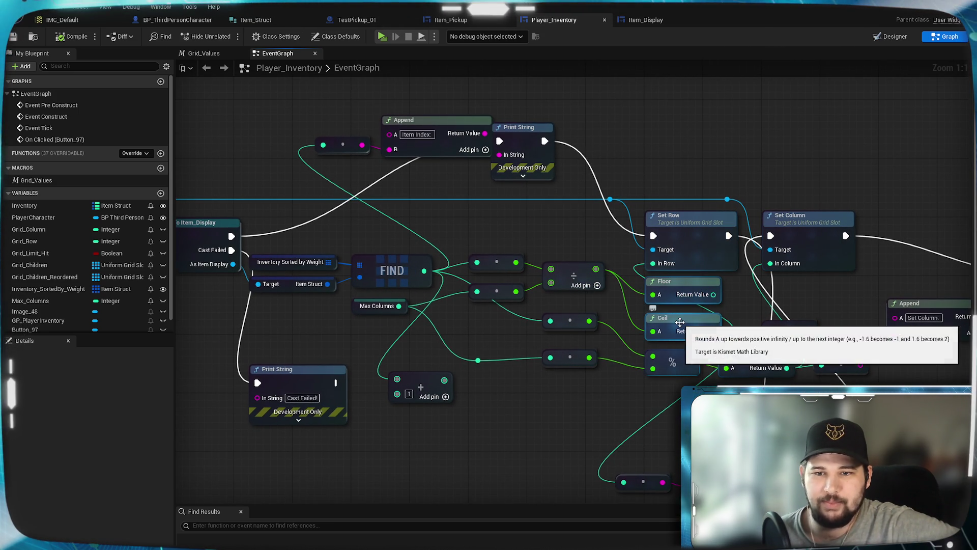
left_click_drag(713, 294, 662, 267)
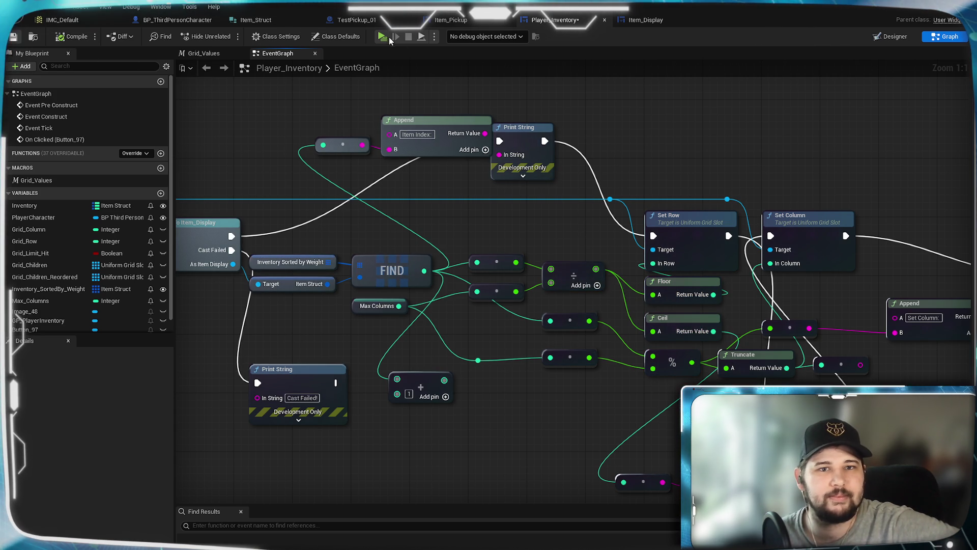
key("ctrl+s")
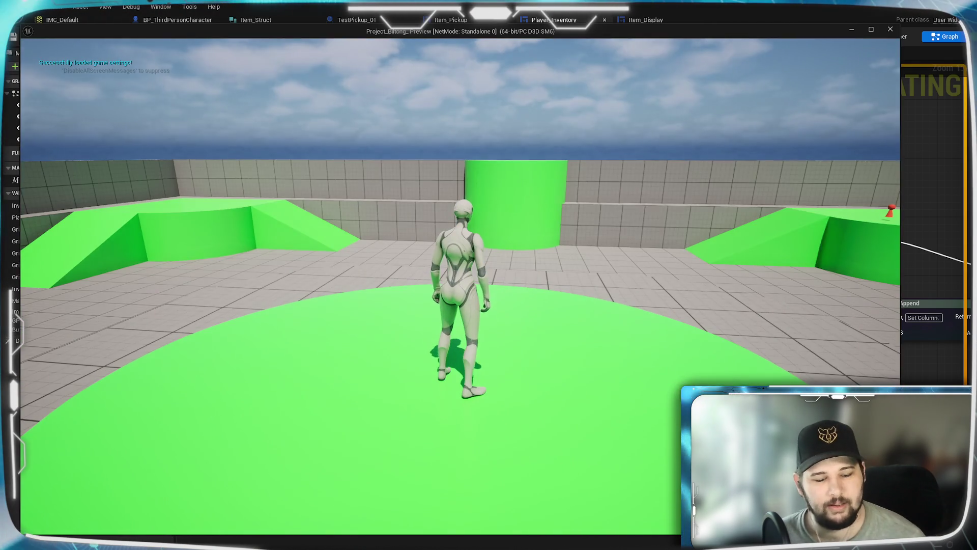
- In a play test, run forward and collect the green and red pickups
key("w")
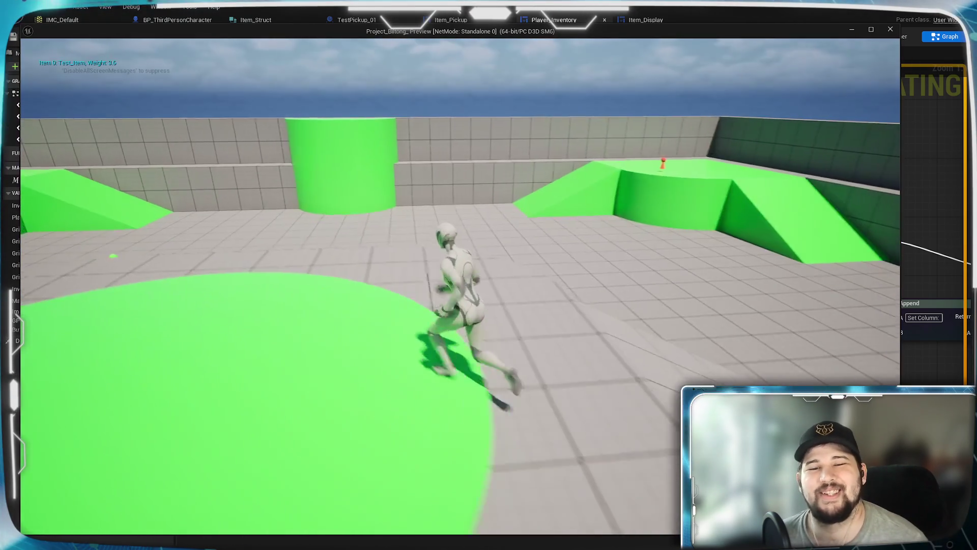
key("w")
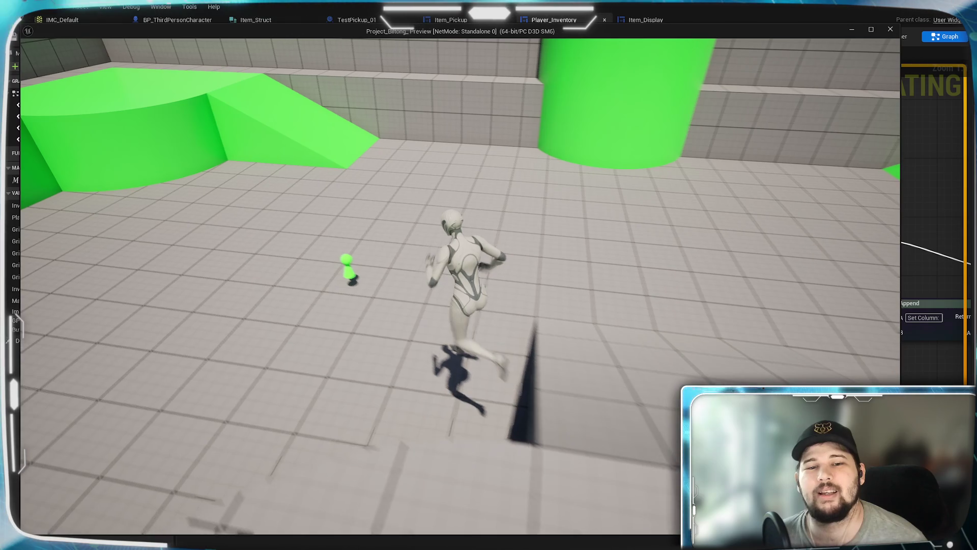
key("w")
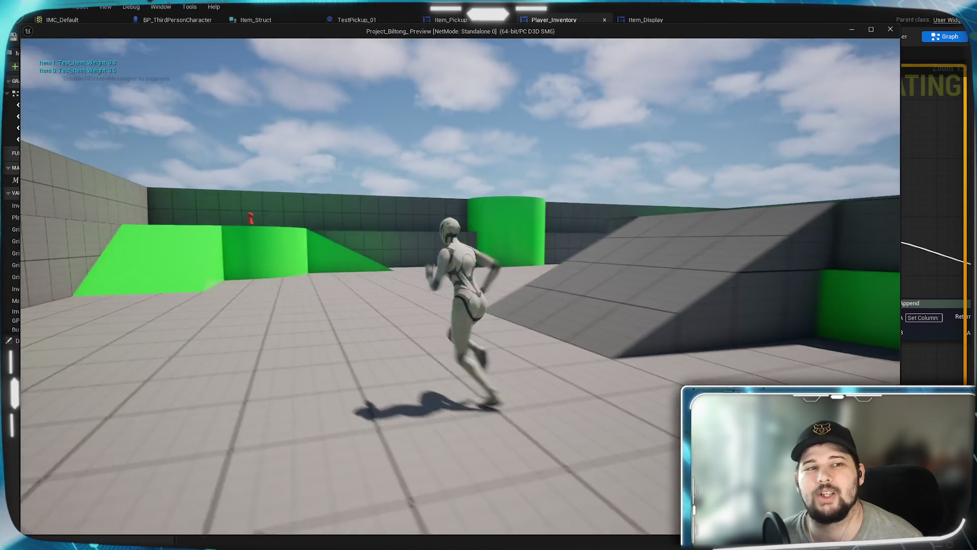
key("w")
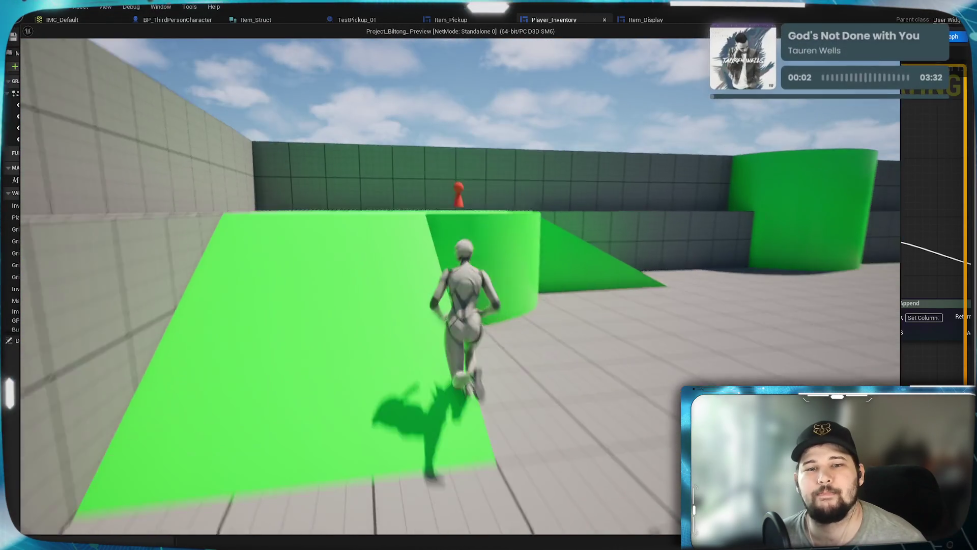
key("w")
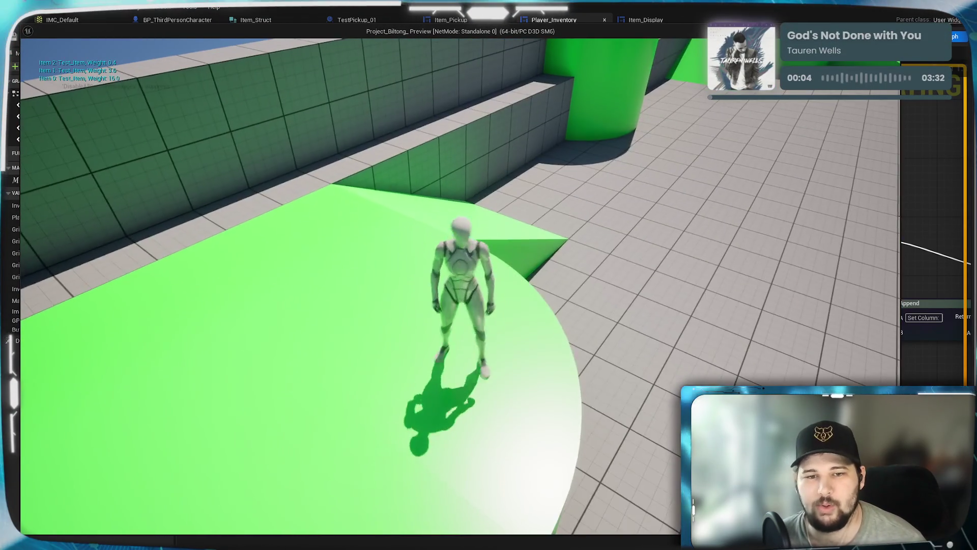
- Collect the last platform pickup, then Weight-sort the four items: 16.0, 3.6, 0.4 kg, 1.2 kg outside
key("w")
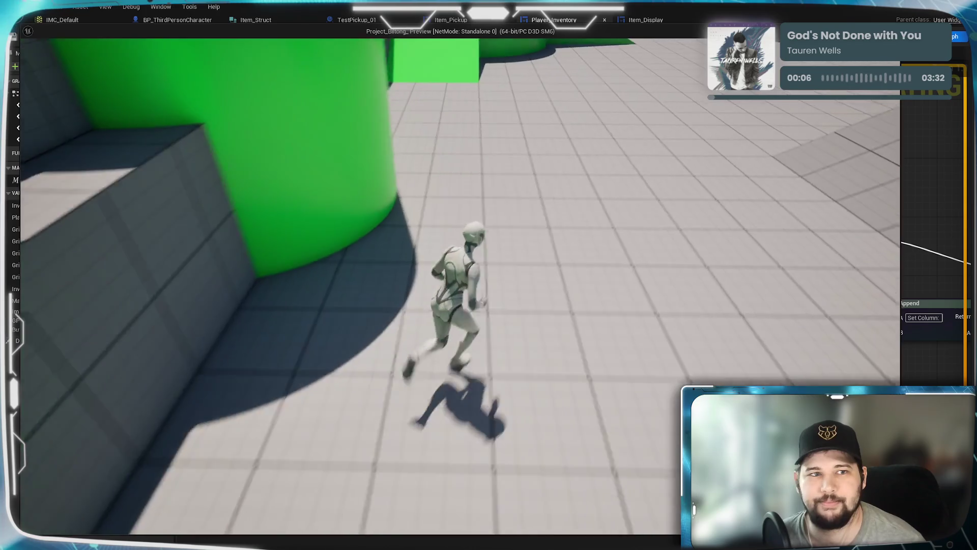
key("w")
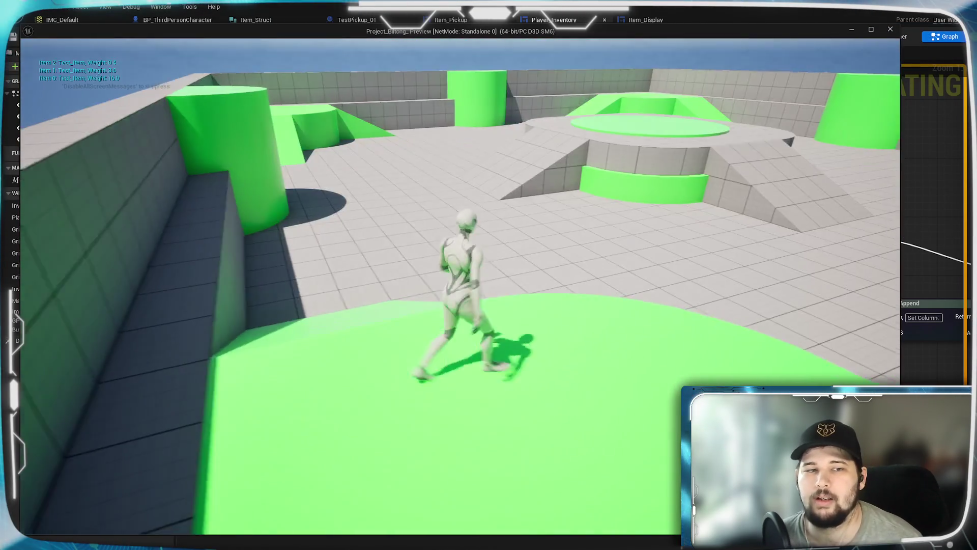
key("i")
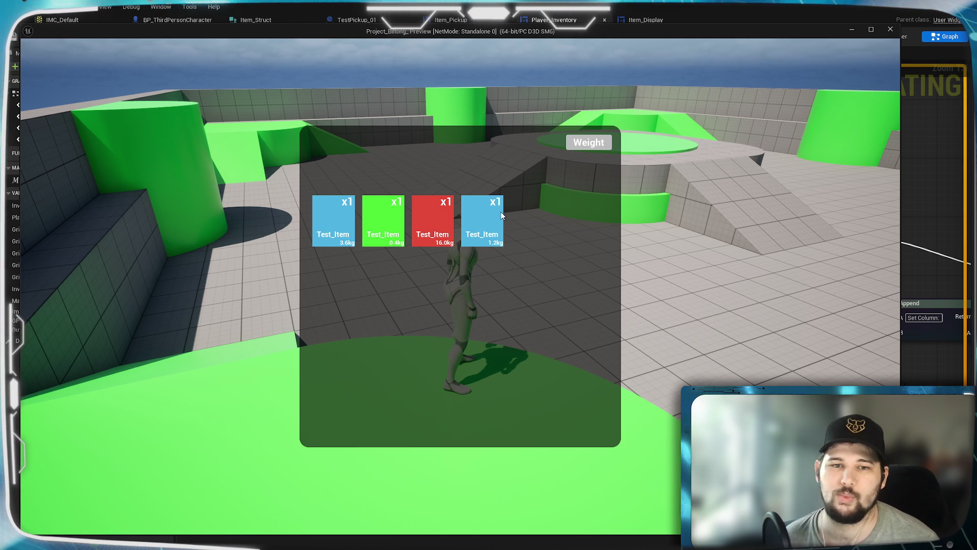
left_click(587, 145)
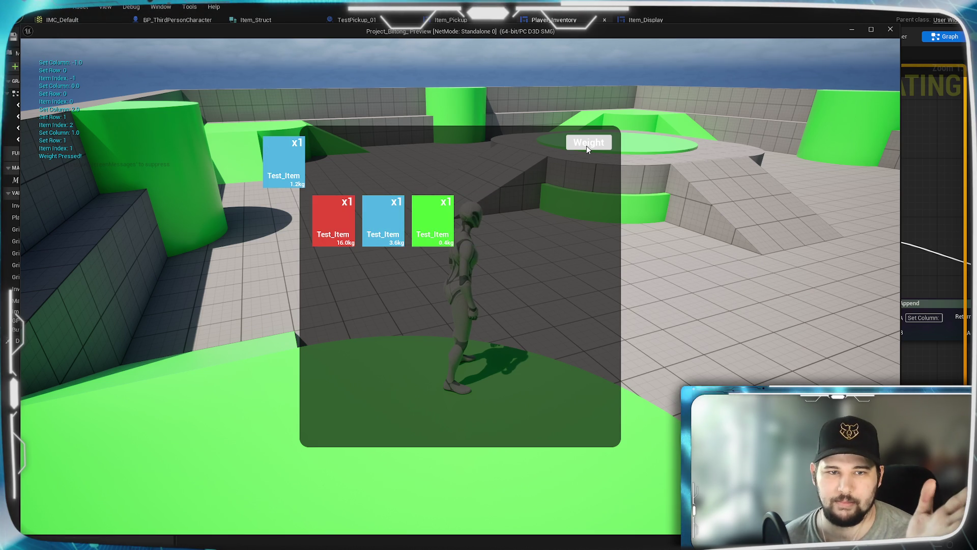
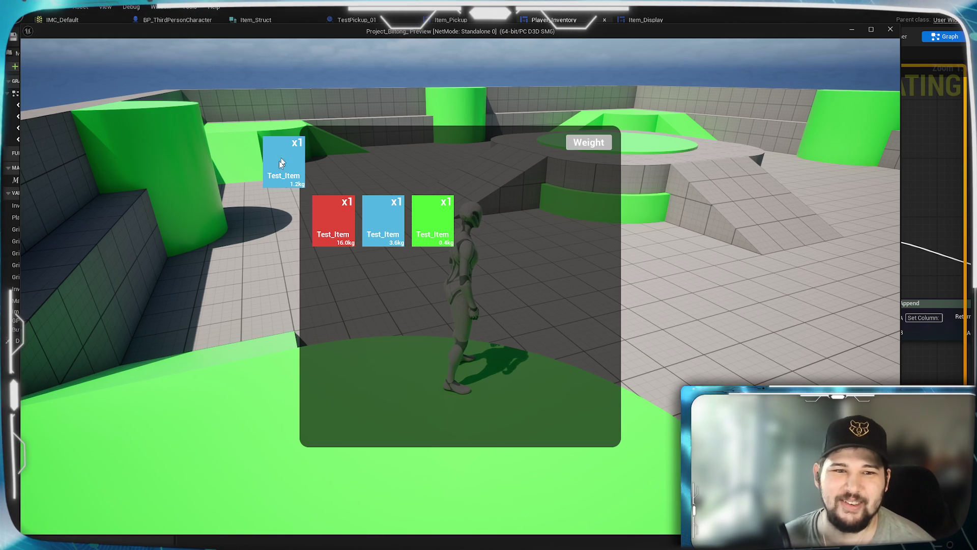
- Close the preview, review the Player_Inventory grid and sorting nodes, save all, and launch a standalone game
key("Escape")
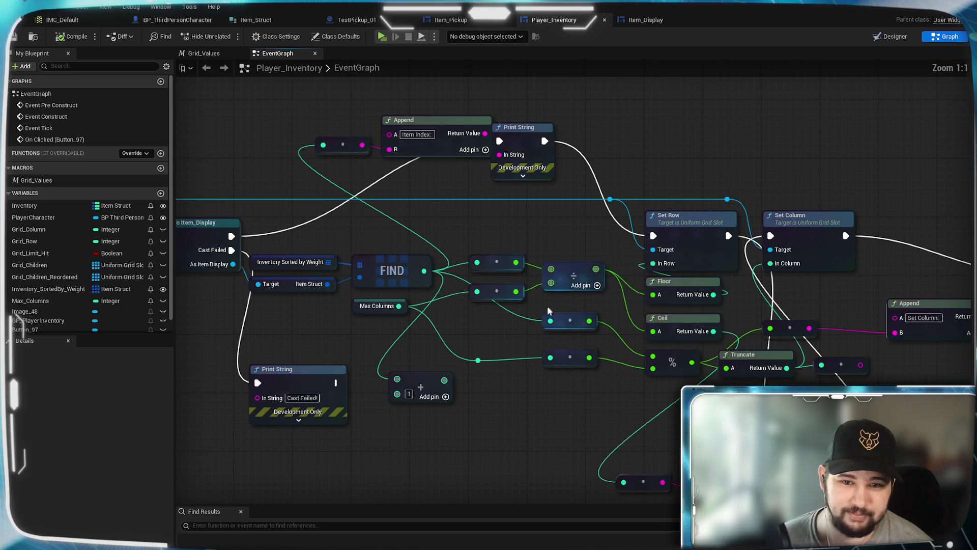
left_click_drag(551, 305, 499, 312)
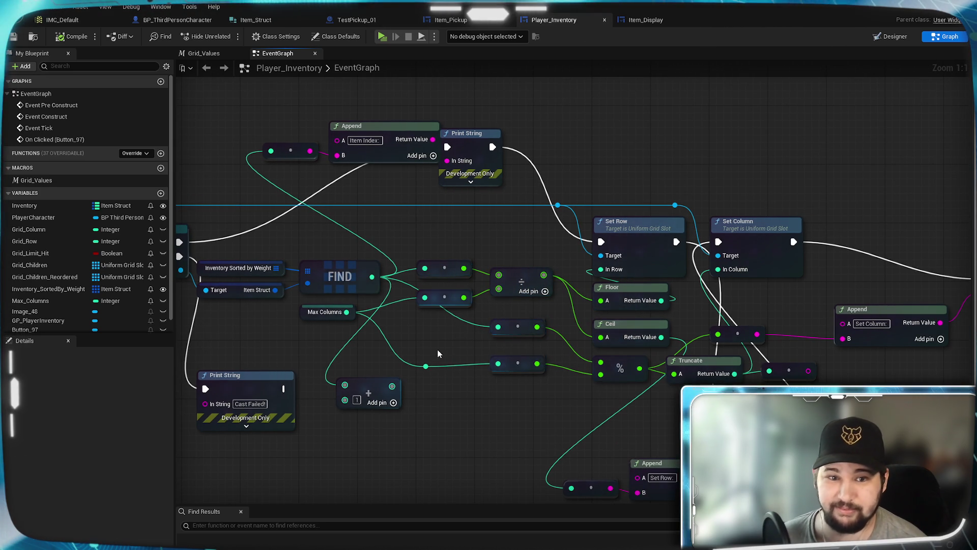
left_click_drag(437, 349, 627, 344)
left_click_drag(620, 336, 479, 345)
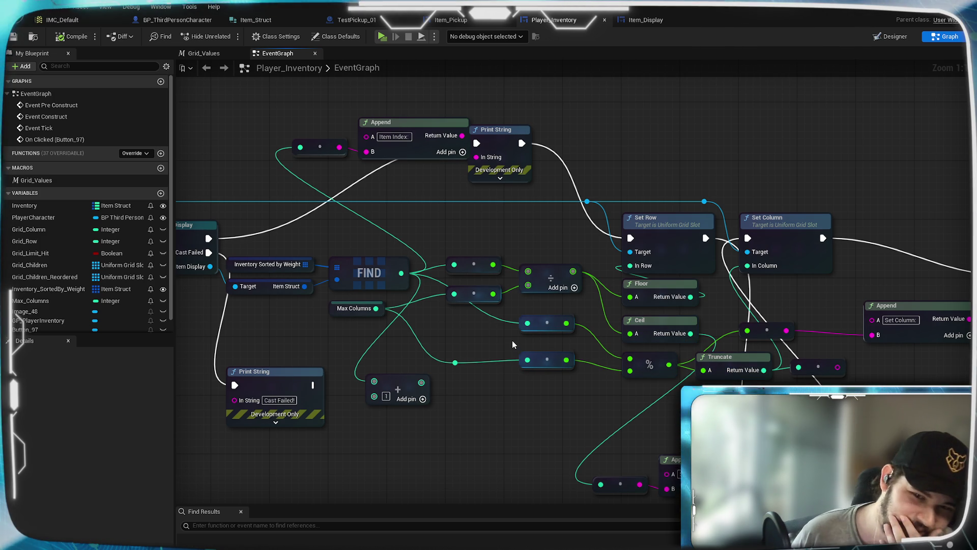
left_click_drag(453, 330, 741, 322)
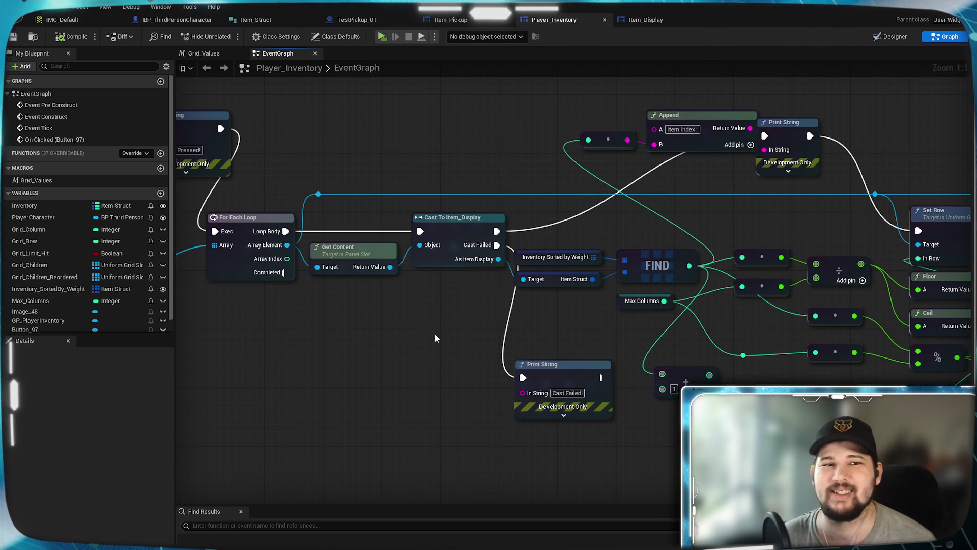
key("ctrl+s")
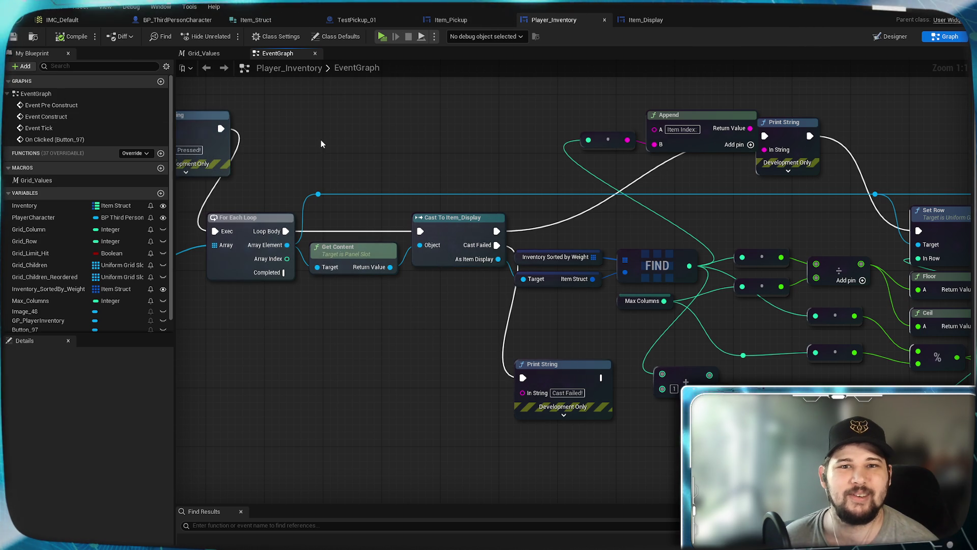
key("alt+p")
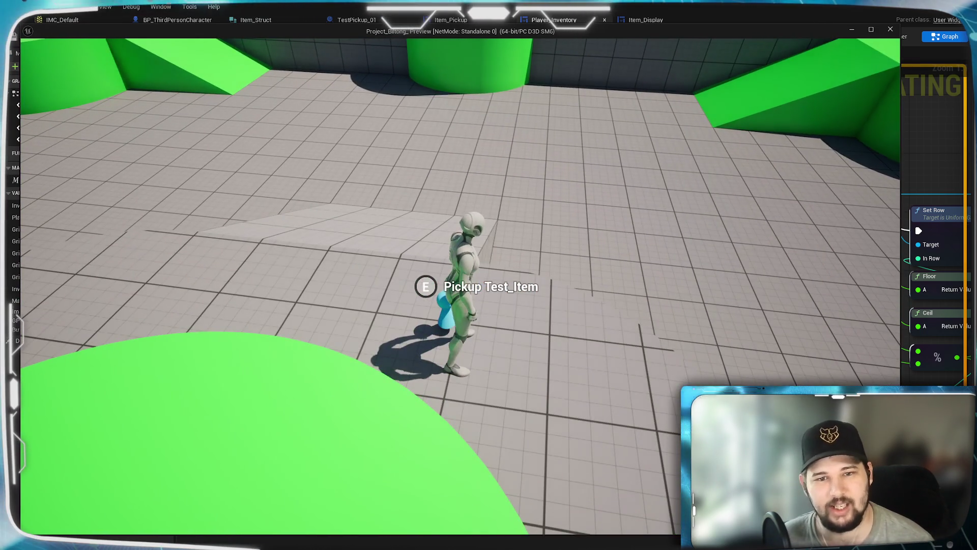
- Set the character's Print String duration to 10.0 seconds, recompile and save, then relaunch play
key("w")
key("Escape")
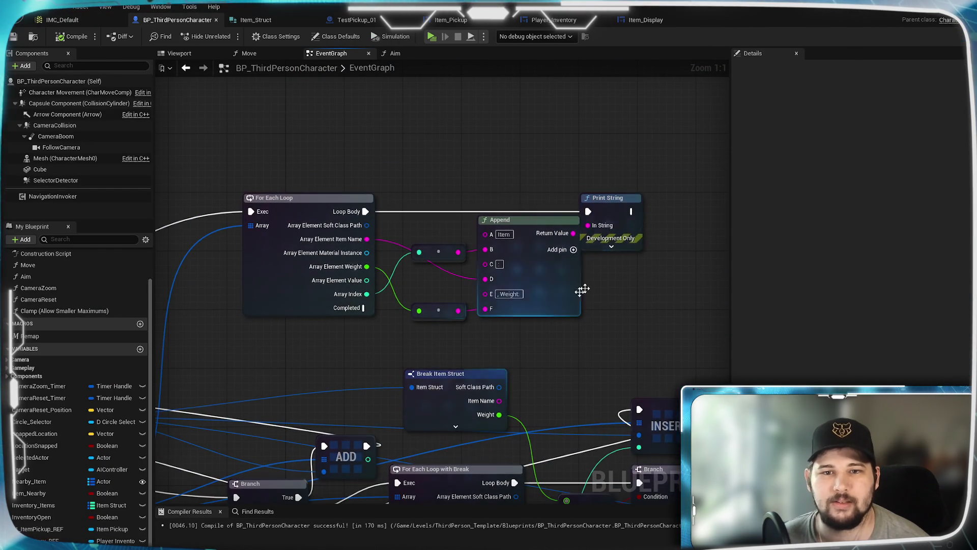
left_click(639, 229)
left_click(641, 246)
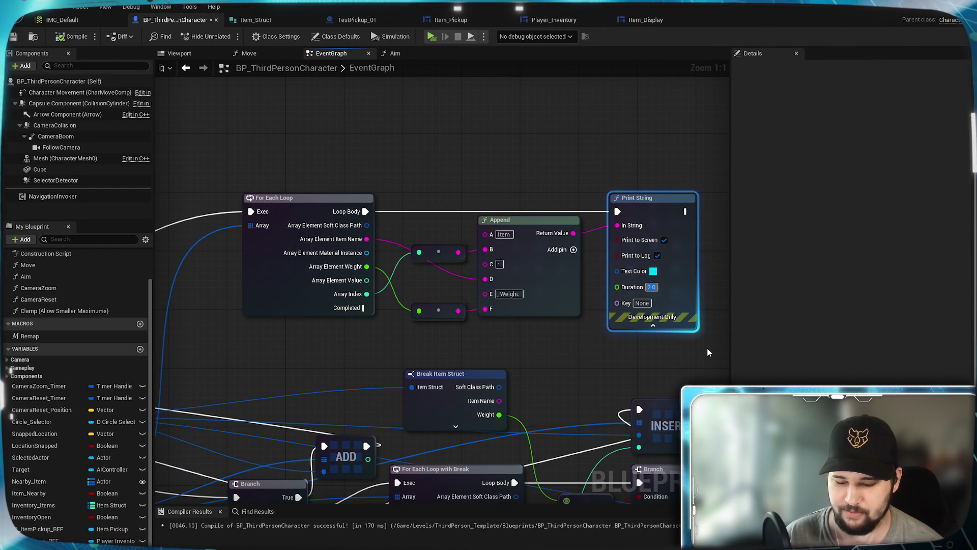
left_click(652, 365)
left_click(13, 38)
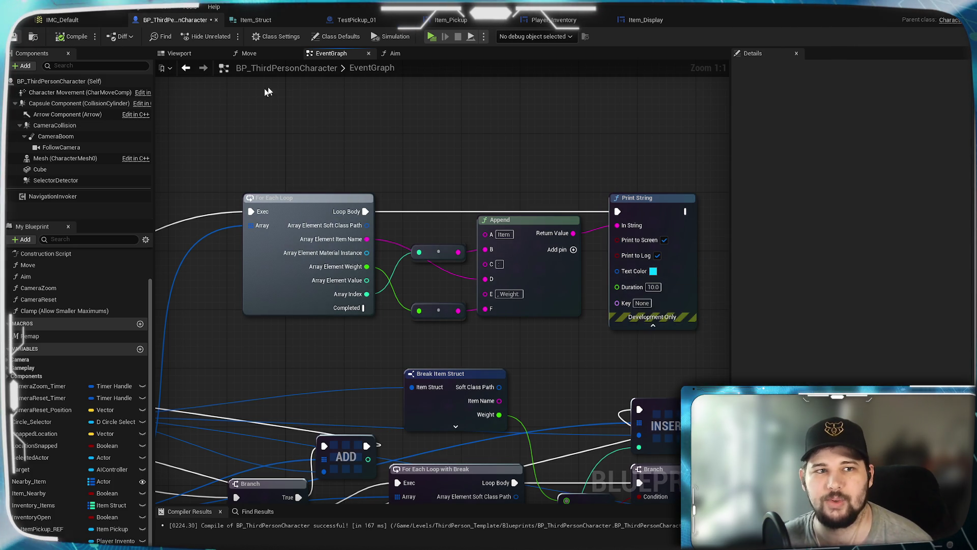
key("alt+p")
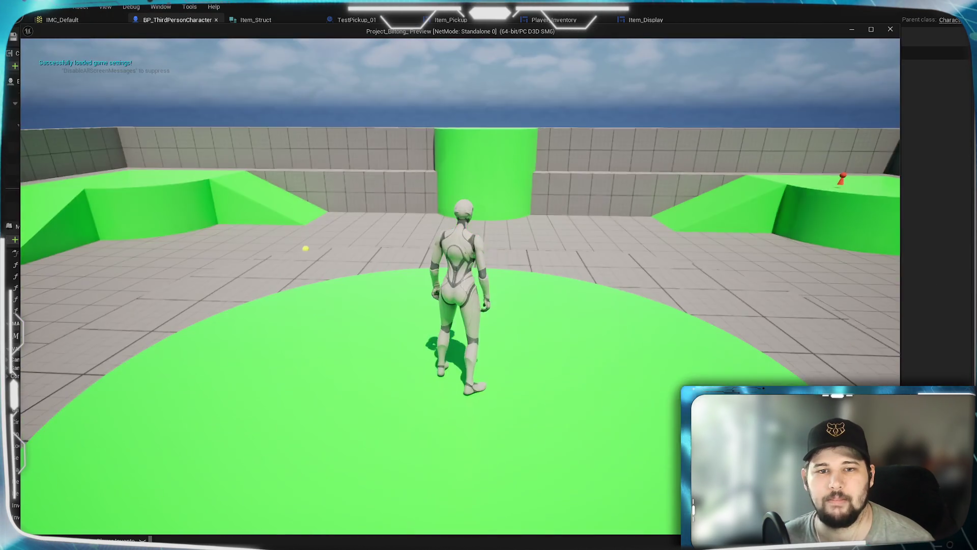
- Collect the nearby, yellow and red test pickups in the level
key("e")
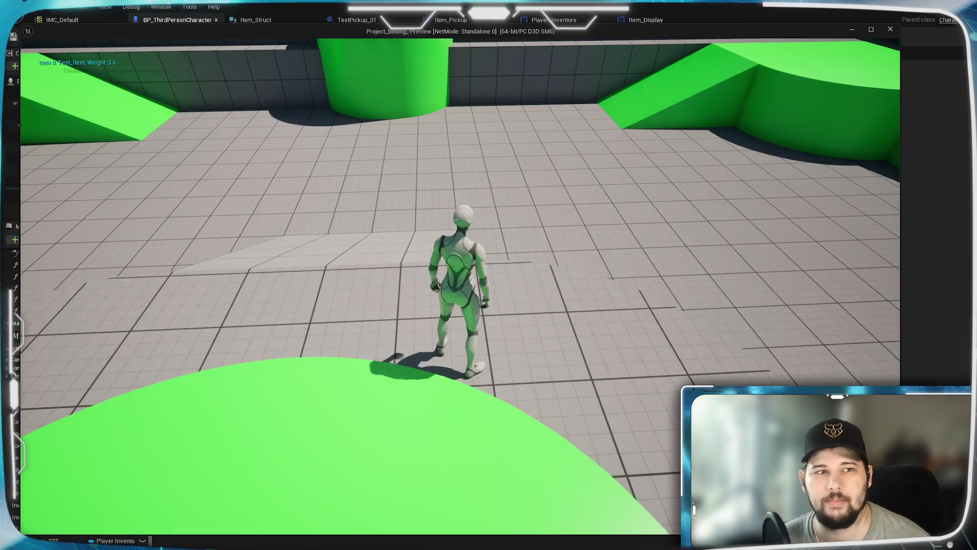
key("w")
key("w")
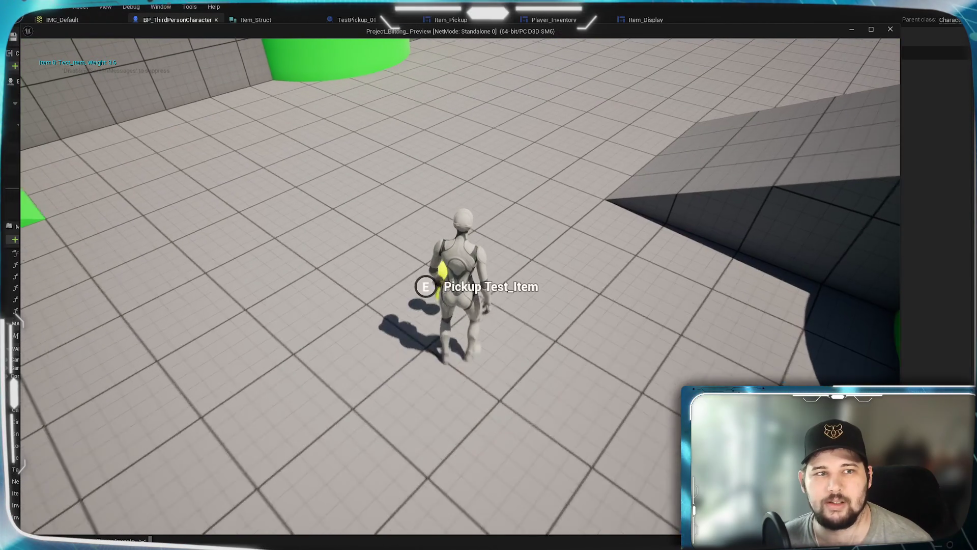
key("e")
key("w")
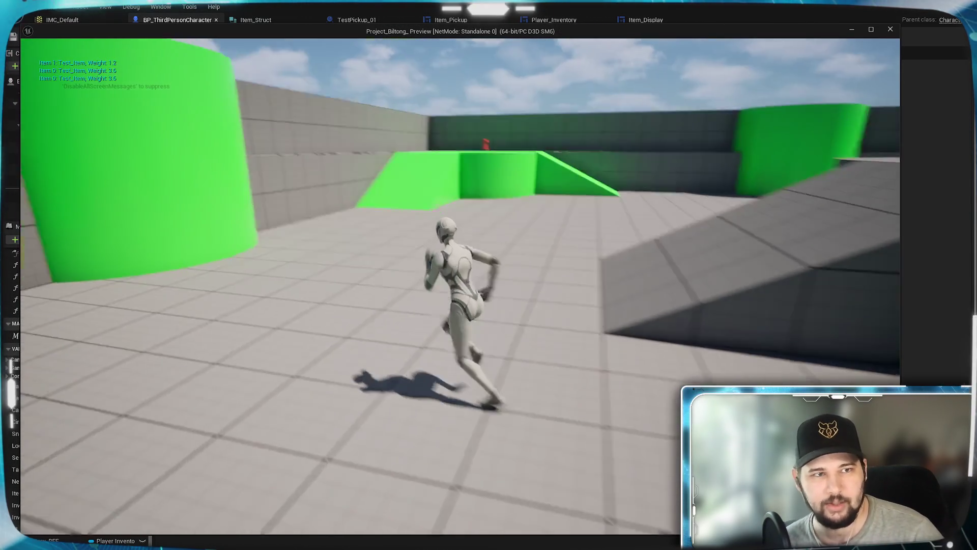
key("w")
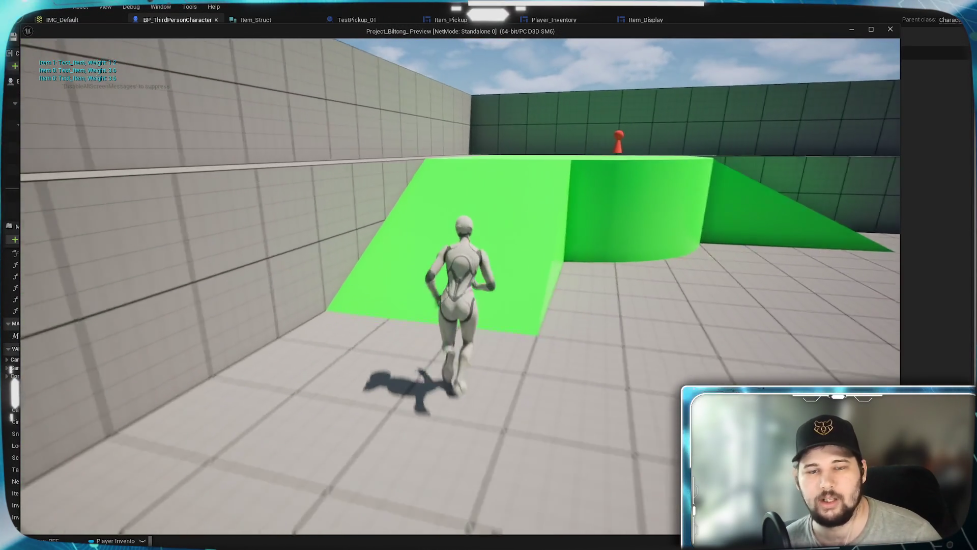
key("e")
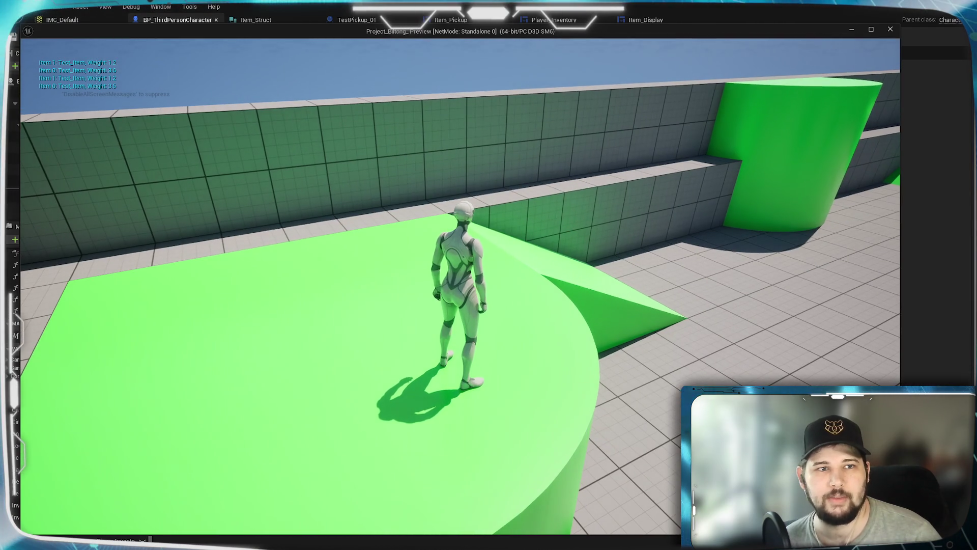
- Open the inventory, sort the three items by Weight, and stop the play session
mouse_move(489, 275)
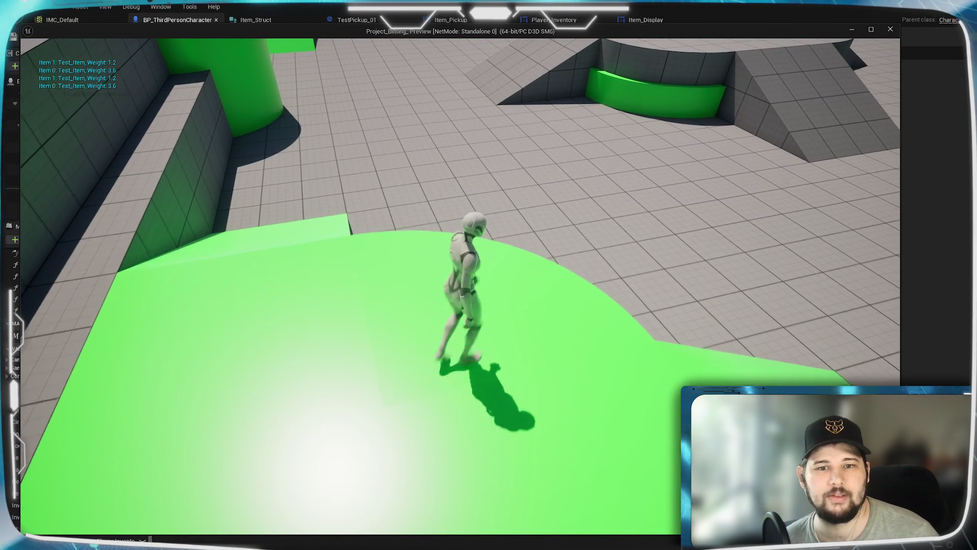
key("i")
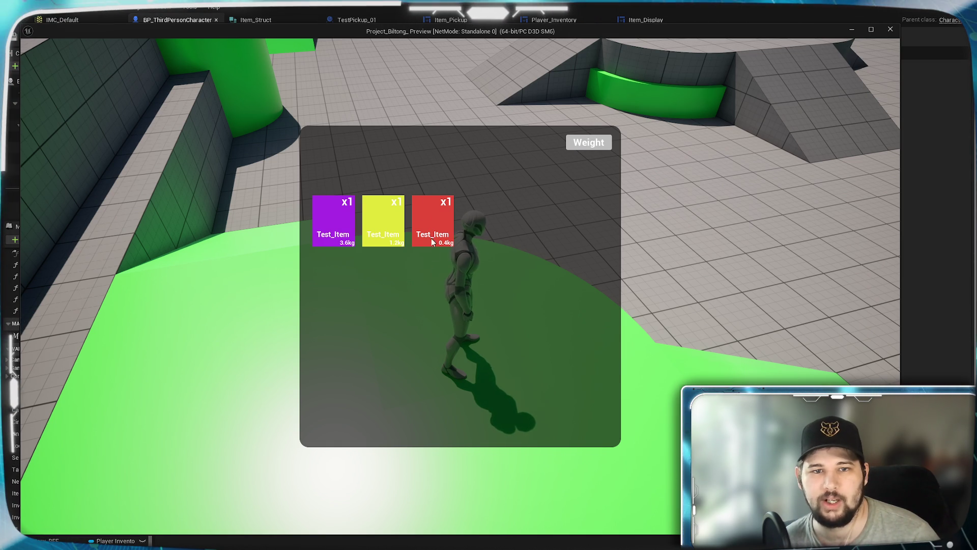
left_click(596, 147)
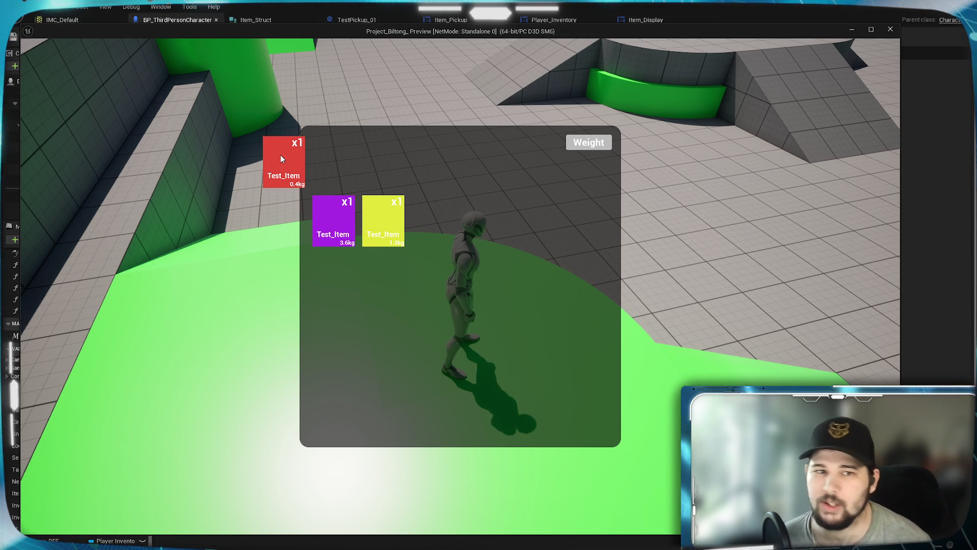
key("Escape")
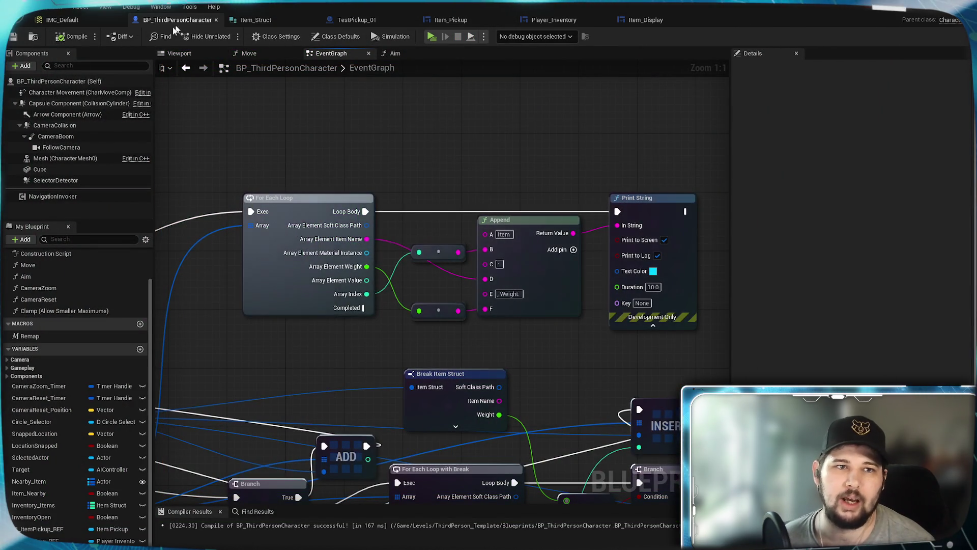
- Remove the extra execution wire into the second Branch, then compile, save and relaunch play
scroll(377, 285, "down", 3)
left_click_drag(420, 245, 360, 133)
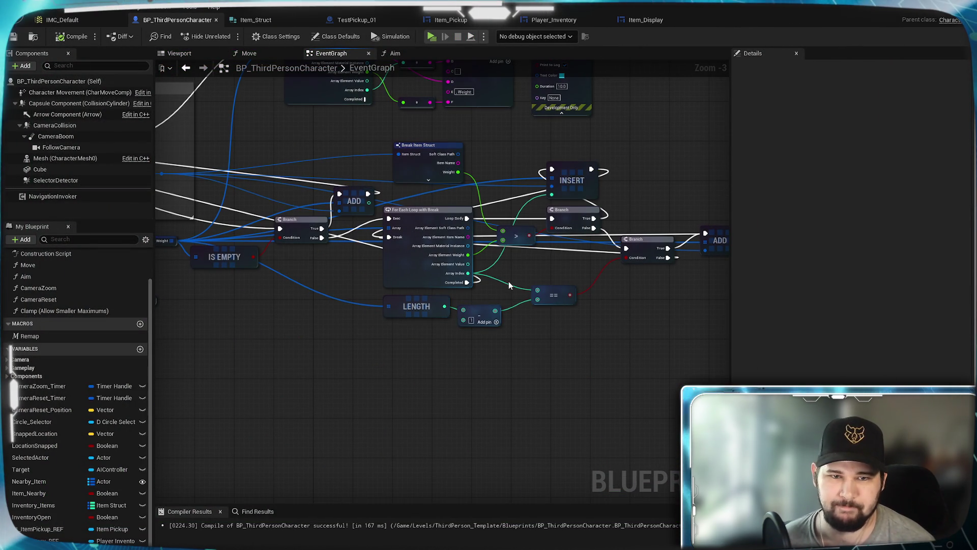
scroll(509, 285, "up", 3)
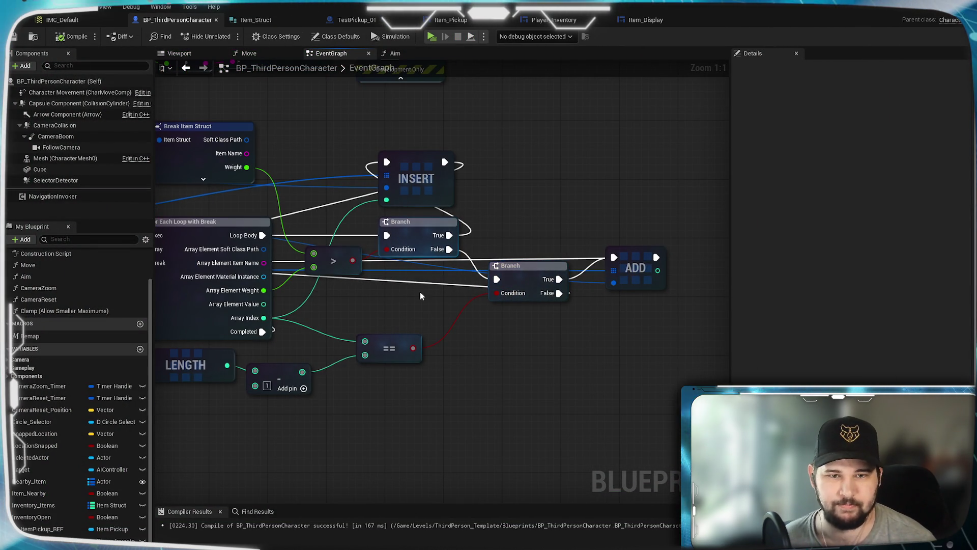
left_click(431, 284, "alt")
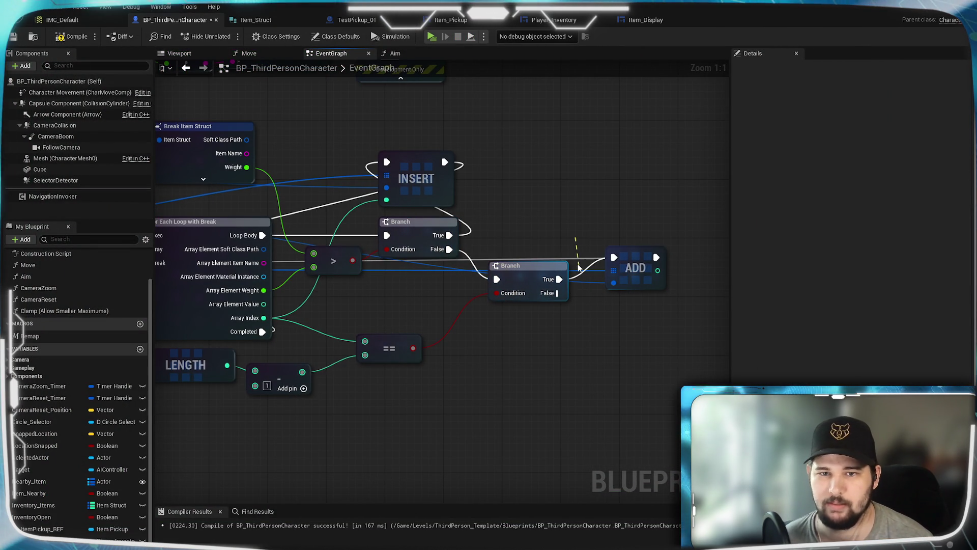
left_click(14, 37)
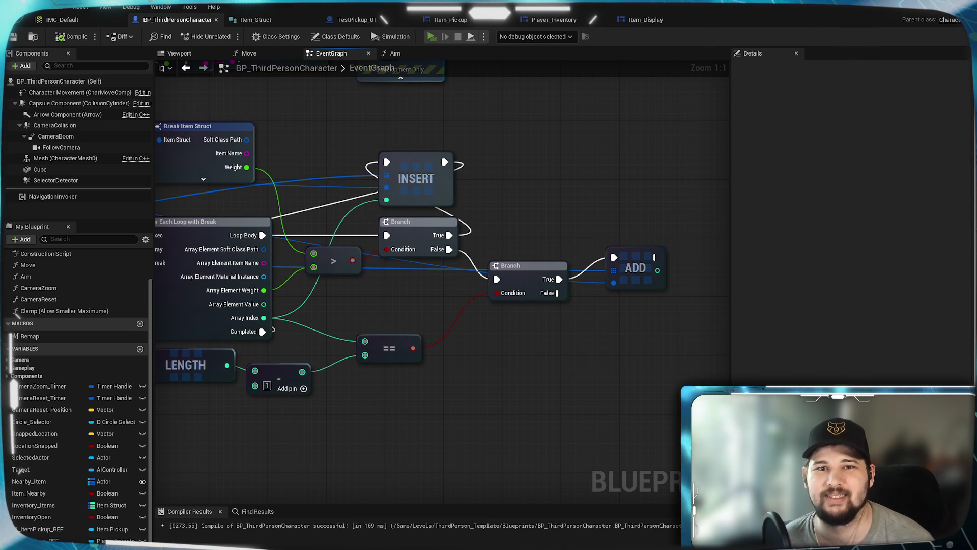
left_click(431, 37)
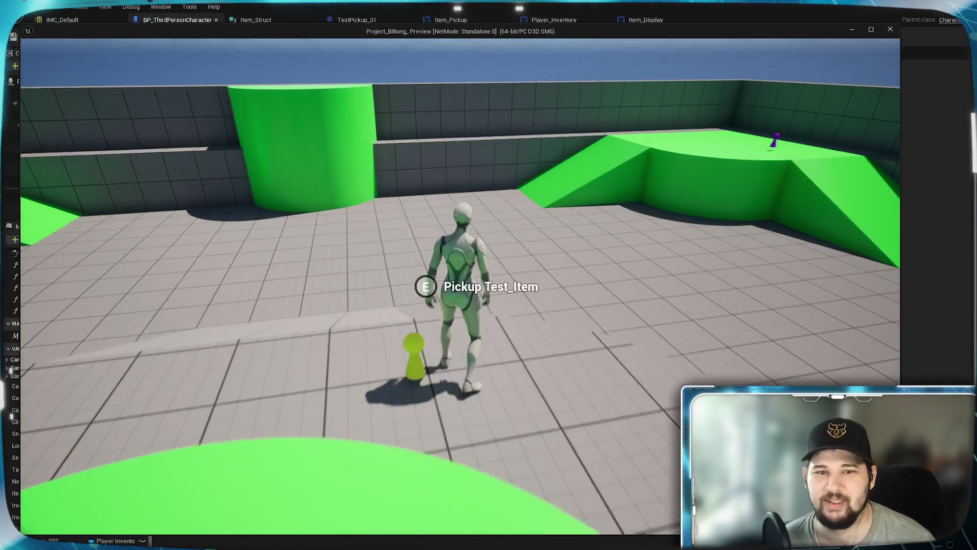
- Collect the nearby test pickup, then run to the blue pickup and try collecting it
key("e")
key("w")
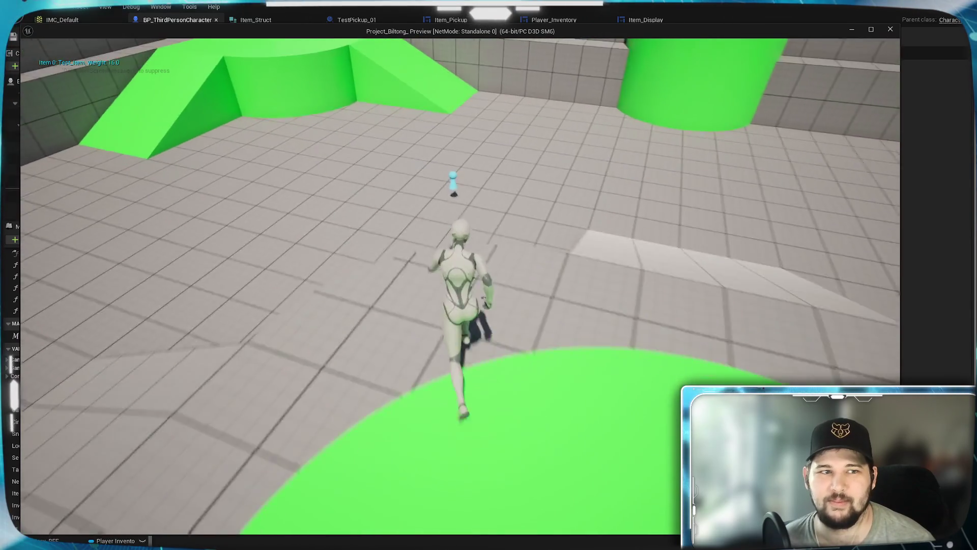
key("w")
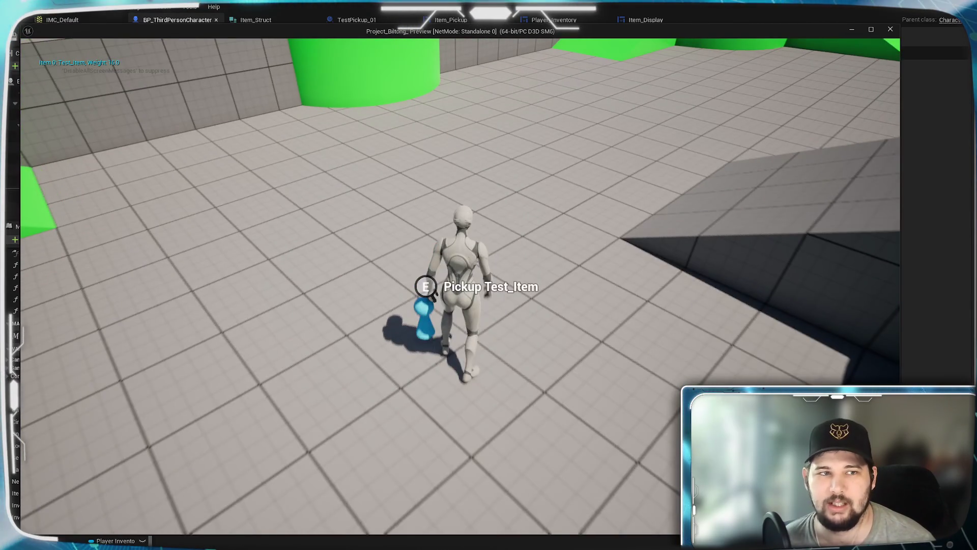
key("e")
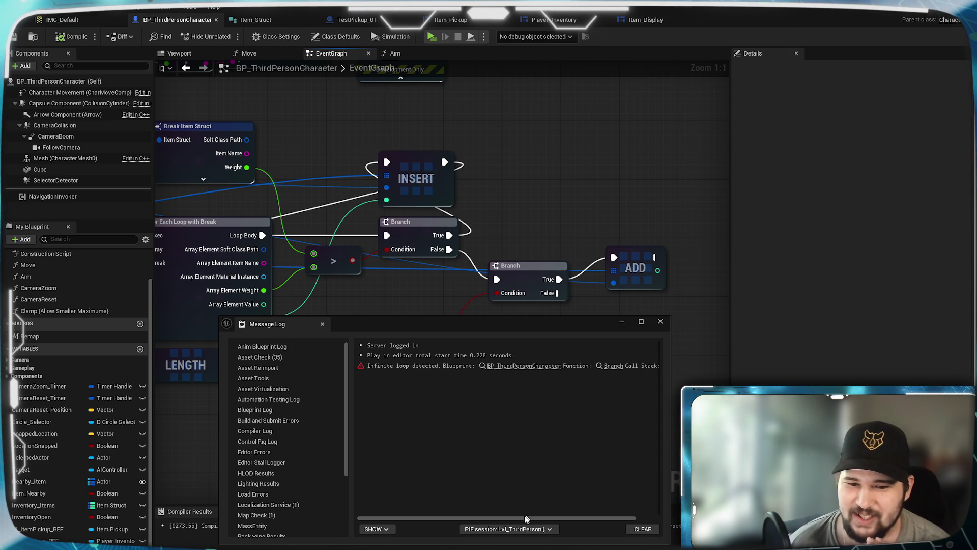
- Select the infinite-loop error in the Message Log and jump to the flagged Branch node
left_click_drag(524, 518, 616, 518)
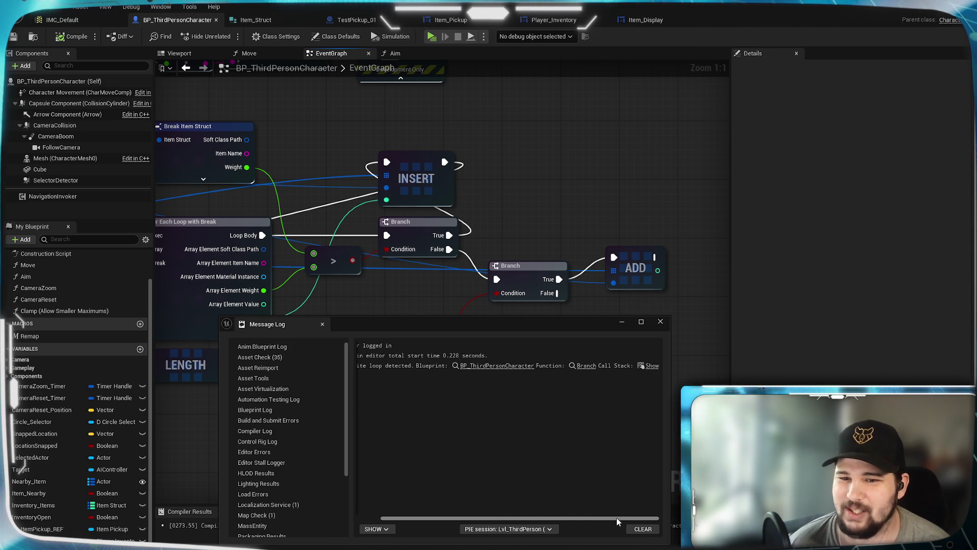
left_click(392, 367)
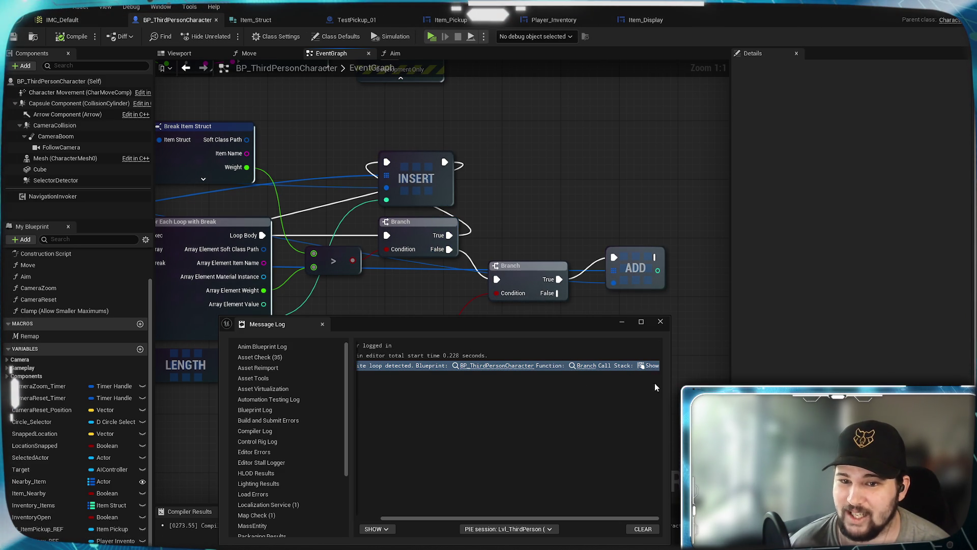
mouse_move(651, 372)
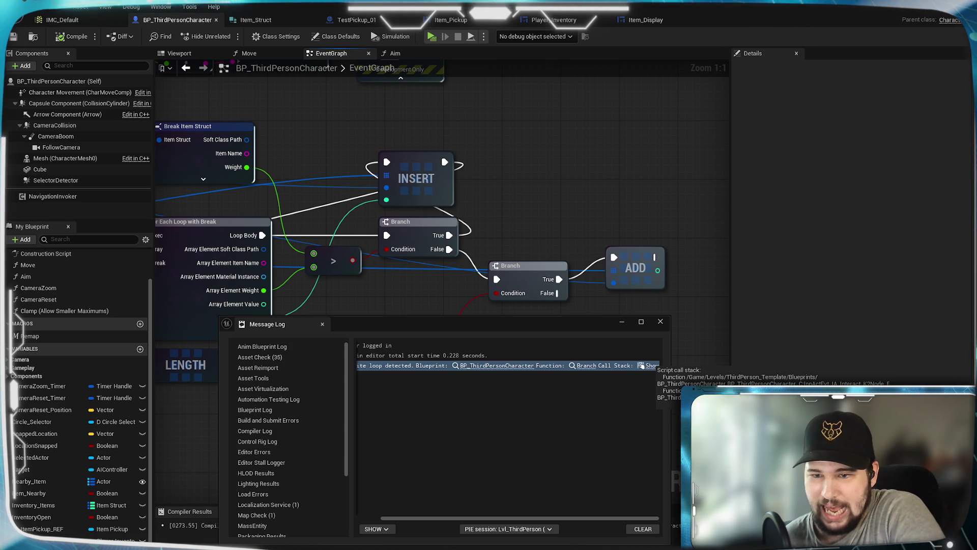
left_click(495, 366)
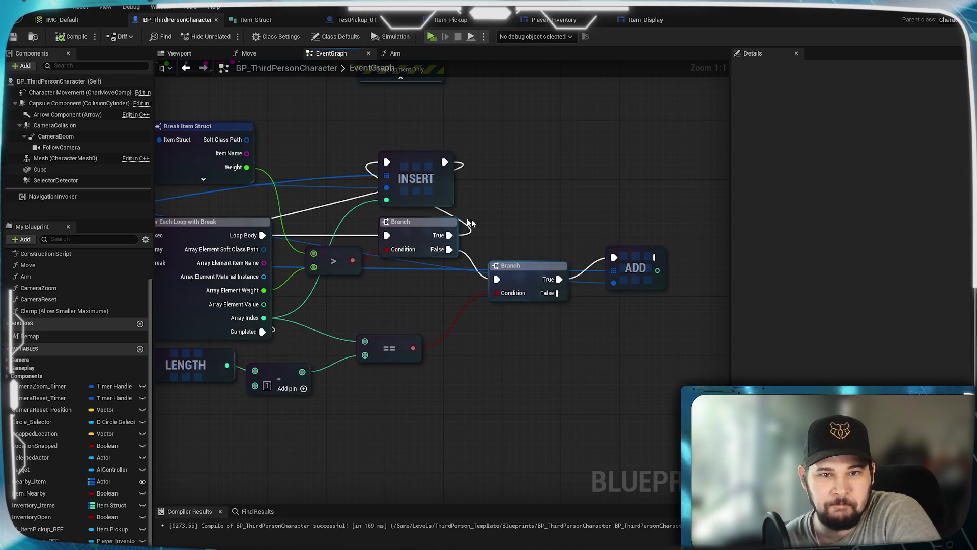
mouse_move(636, 275)
left_mouse_down()
mouse_move(637, 329)
mouse_move(627, 308)
mouse_move(622, 327)
left_mouse_up()
left_click_drag(604, 377, 723, 379)
mouse_move(382, 449)
left_mouse_down()
mouse_move(426, 428)
mouse_move(544, 404)
mouse_move(352, 435)
mouse_move(190, 419)
left_mouse_up()
left_click_drag(603, 306, 603, 260)
left_click(589, 337)
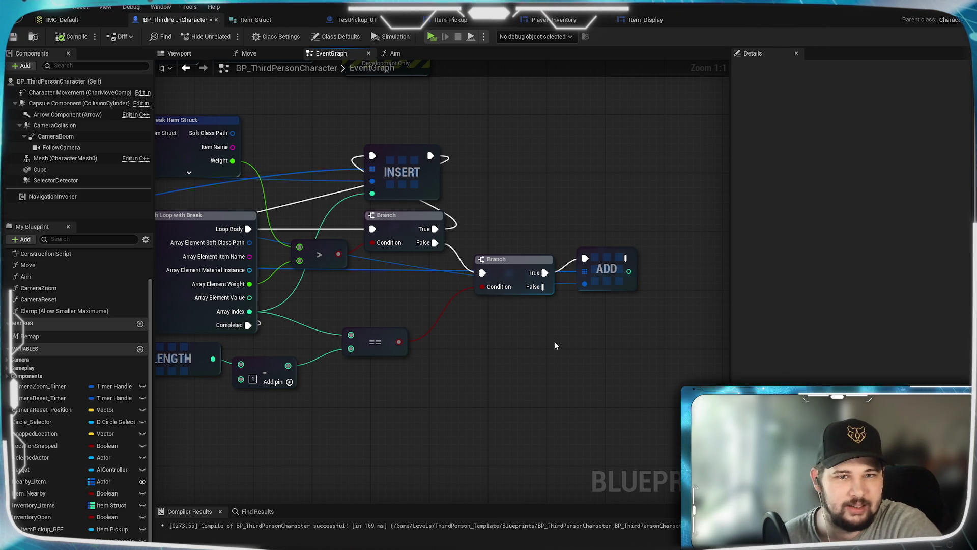
mouse_move(420, 340)
left_mouse_down()
mouse_move(672, 304)
mouse_move(523, 305)
left_mouse_up()
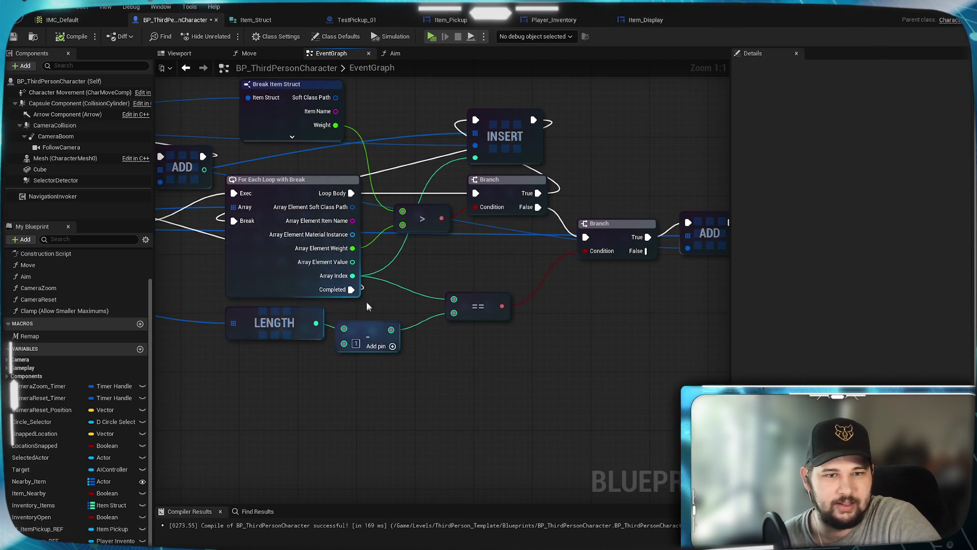
mouse_move(536, 267)
left_mouse_down()
mouse_move(415, 285)
mouse_move(560, 316)
left_mouse_up()
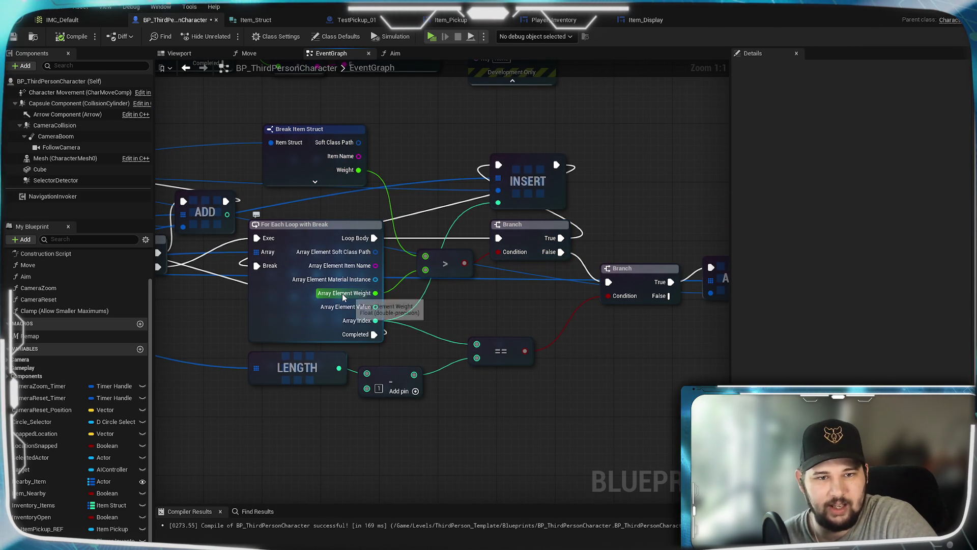
left_click_drag(488, 240, 390, 270)
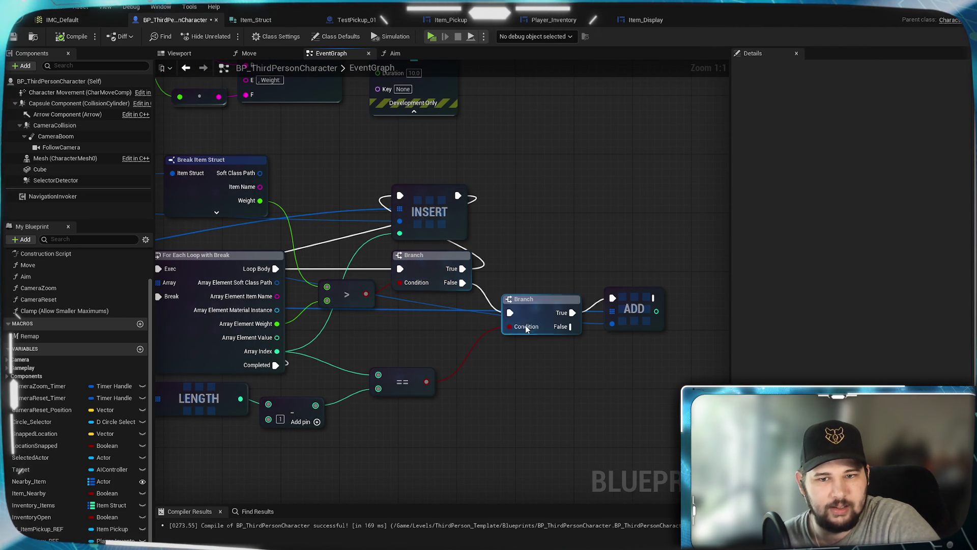
left_click_drag(376, 335, 596, 285)
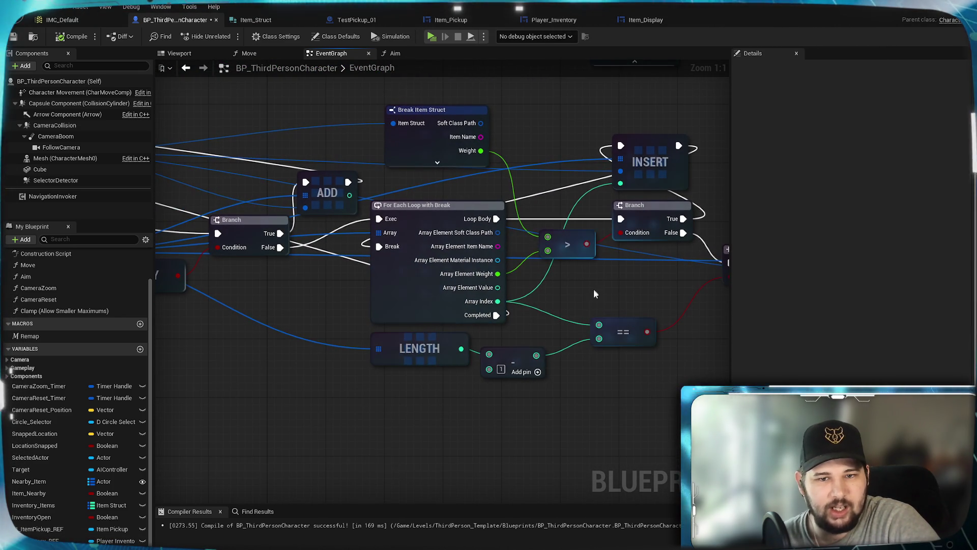
- Wire the ADD node's execution output to the For Each Loop's Break pin
mouse_move(397, 297)
left_mouse_down()
mouse_move(578, 286)
mouse_move(594, 275)
left_mouse_up()
left_click_drag(619, 358, 349, 356)
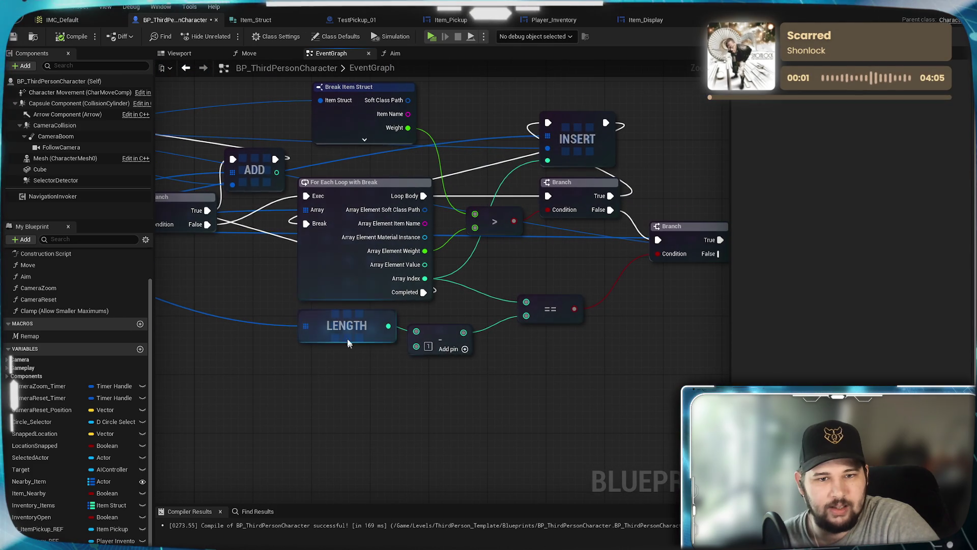
left_click_drag(420, 272, 363, 283)
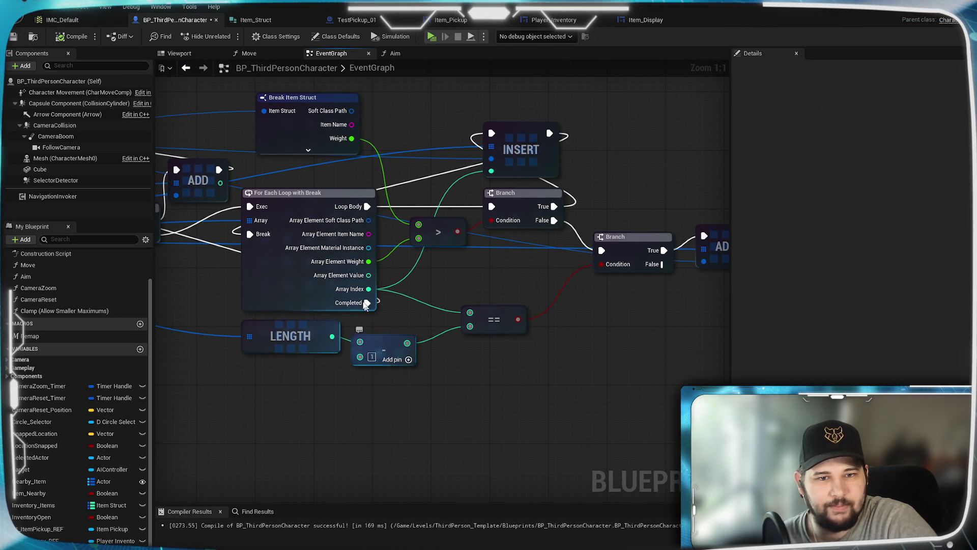
mouse_move(196, 388)
left_mouse_down()
mouse_move(469, 382)
mouse_move(107, 388)
left_mouse_up()
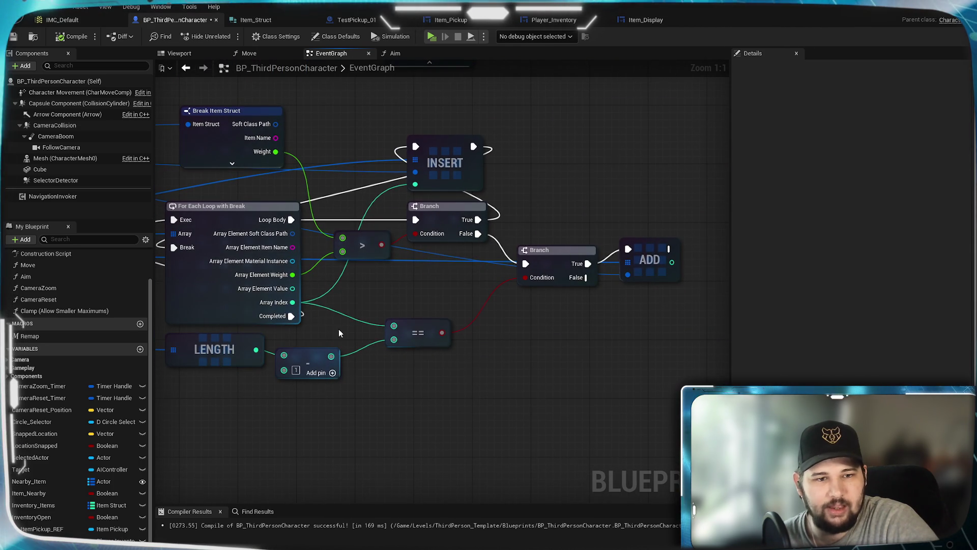
left_click_drag(340, 333, 335, 357)
left_click(411, 367)
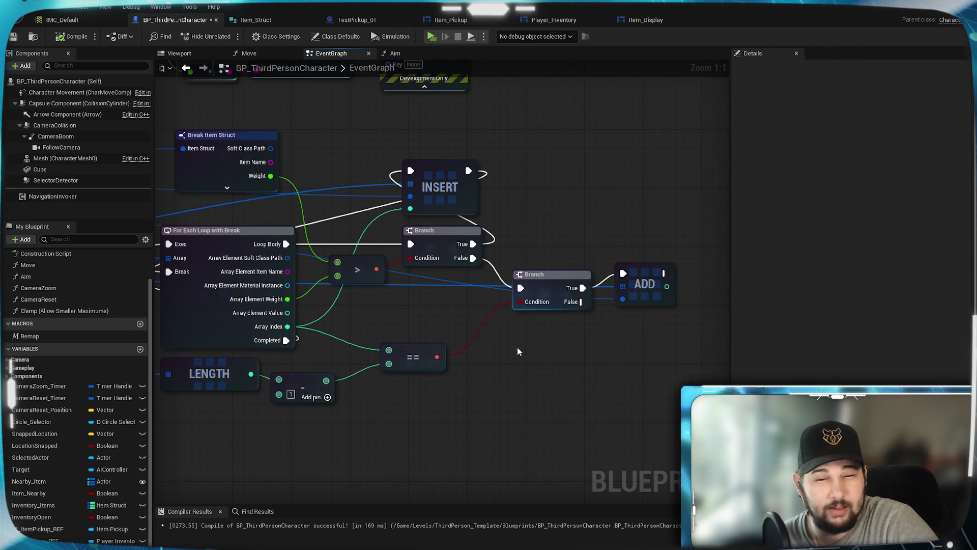
left_click_drag(519, 351, 439, 397)
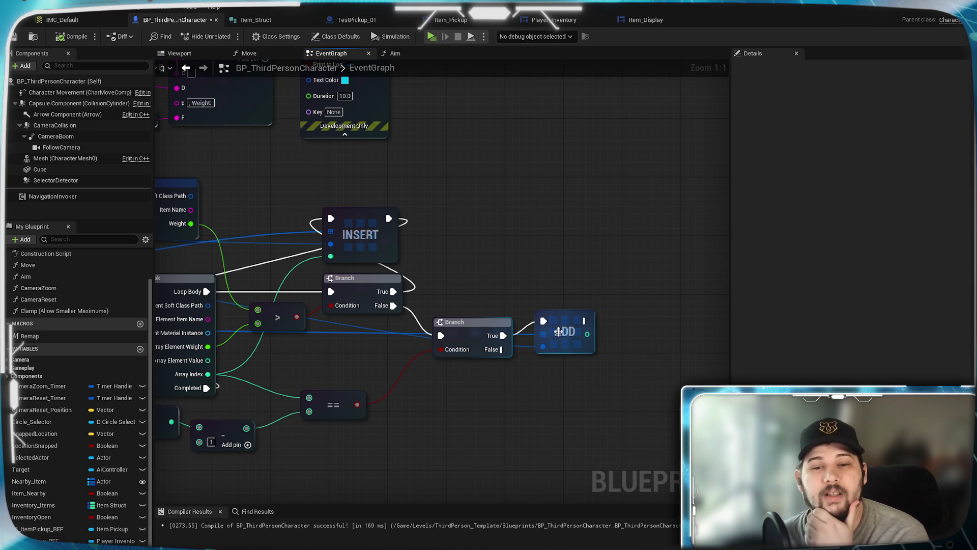
mouse_move(348, 336)
left_mouse_down()
mouse_move(717, 356)
mouse_move(318, 338)
mouse_move(712, 356)
mouse_move(559, 357)
mouse_move(568, 353)
left_mouse_up()
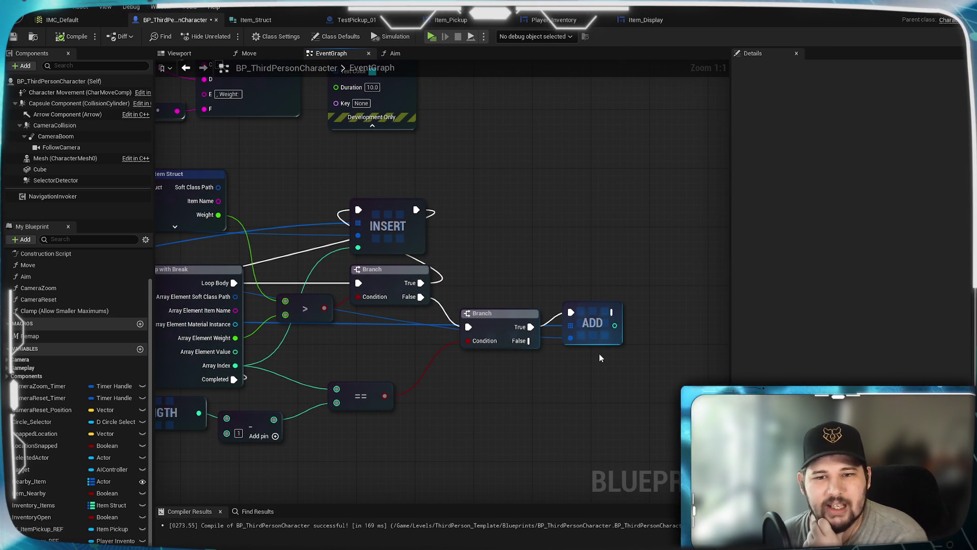
mouse_move(613, 312)
left_mouse_down()
mouse_move(240, 349)
mouse_move(219, 325)
mouse_move(300, 316)
left_mouse_up()
left_click_drag(545, 344, 370, 350)
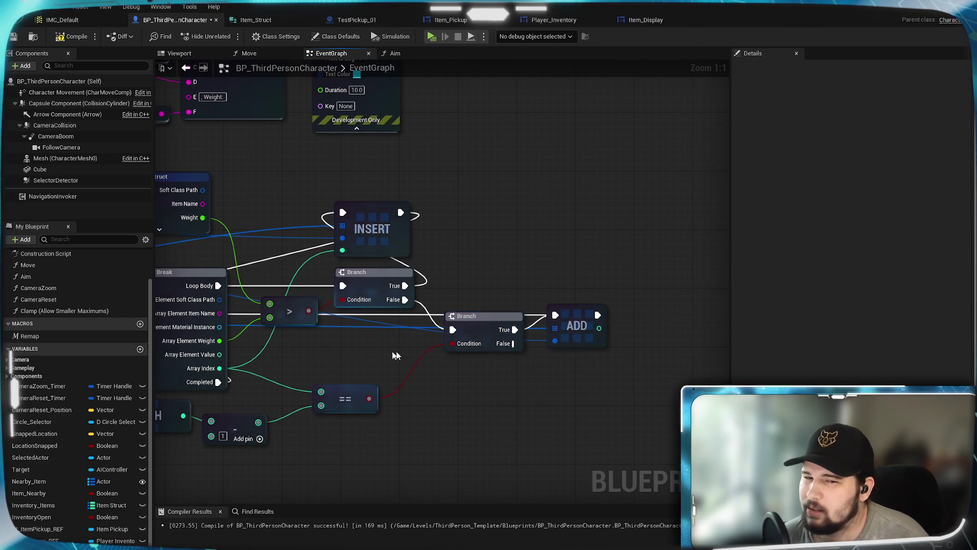
left_click_drag(475, 393, 512, 401)
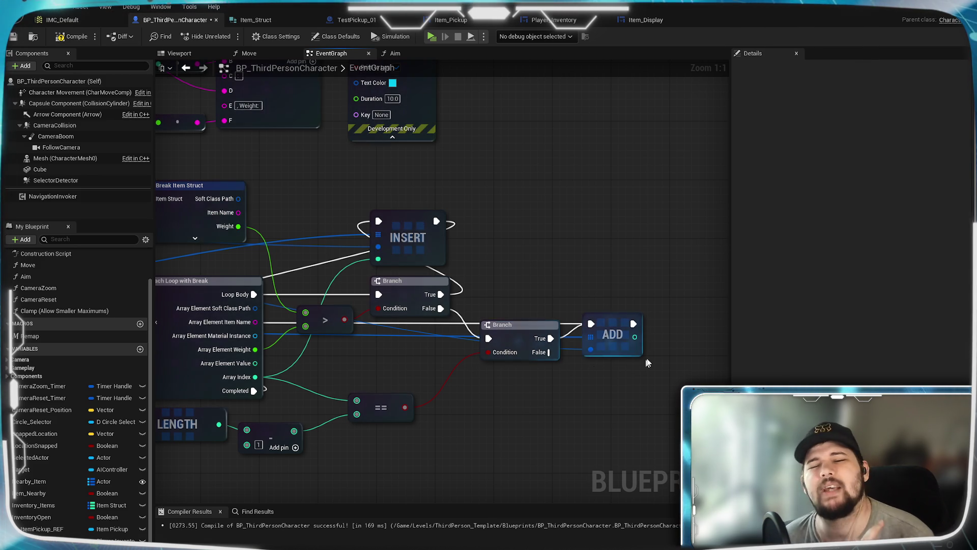
- Compile and save BP_ThirdPersonCharacter, then launch a standalone game preview
left_click(60, 39)
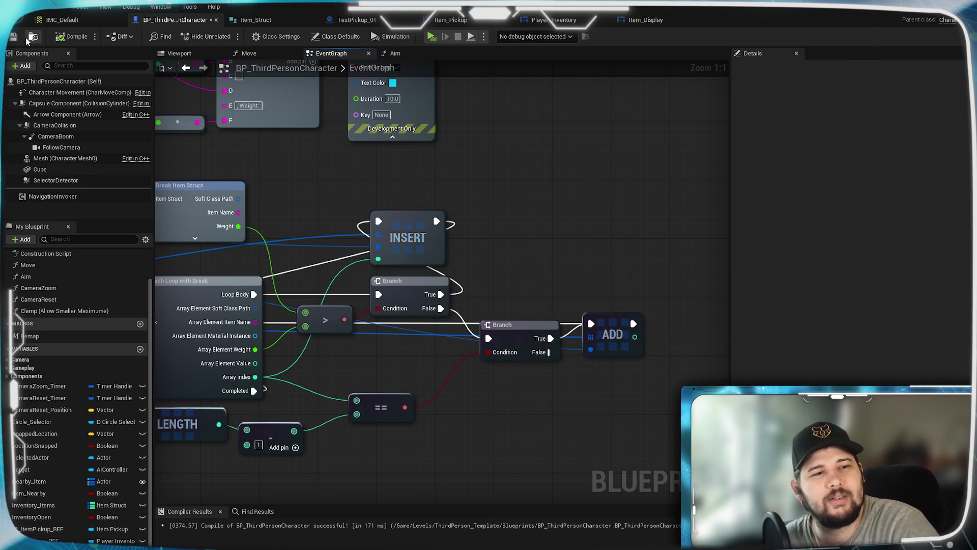
left_click(15, 39)
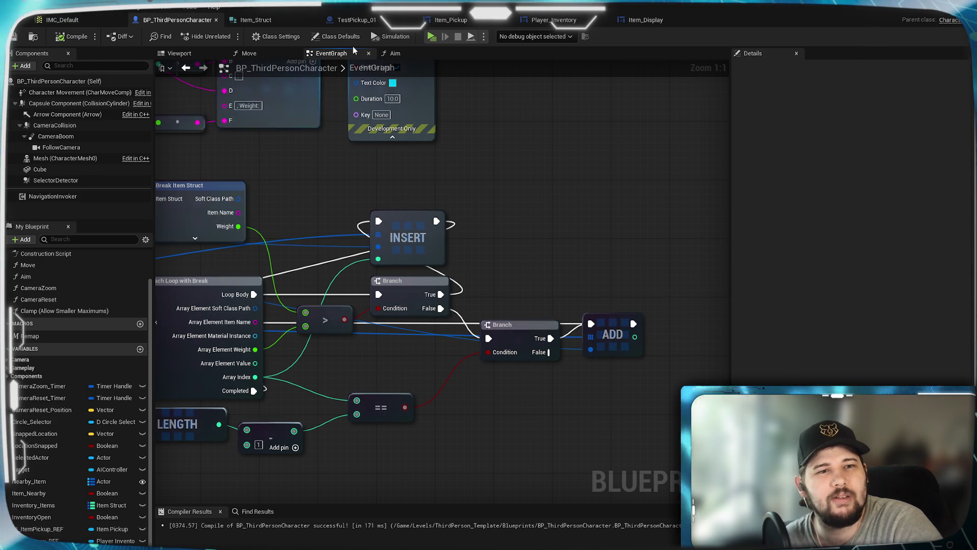
left_click(431, 36)
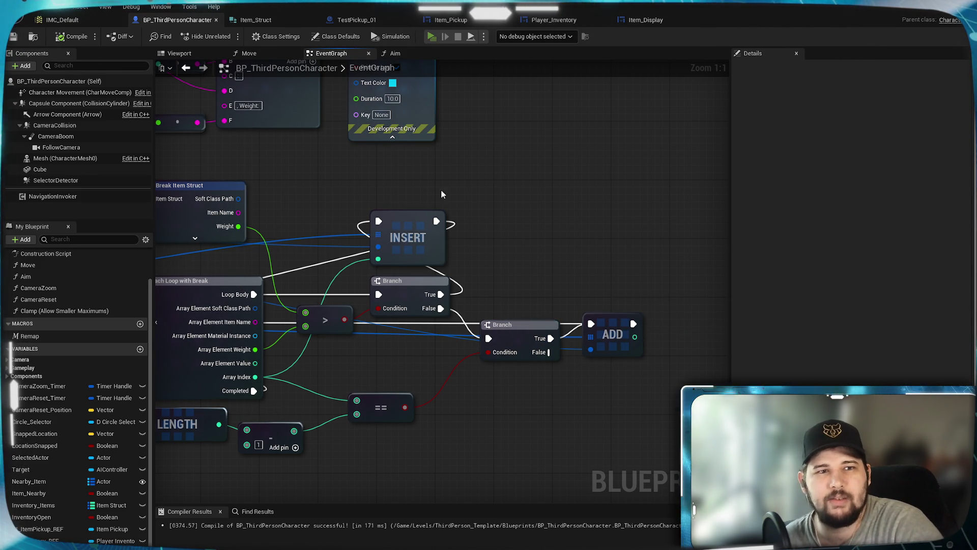
- Run over the pink, red and green test pickups to collect four items, then open the inventory
key("w")
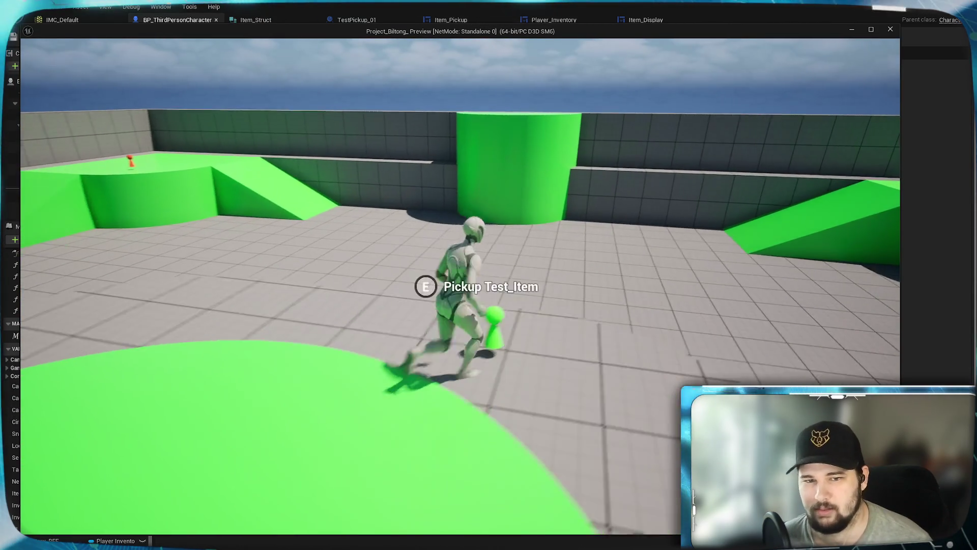
key("w")
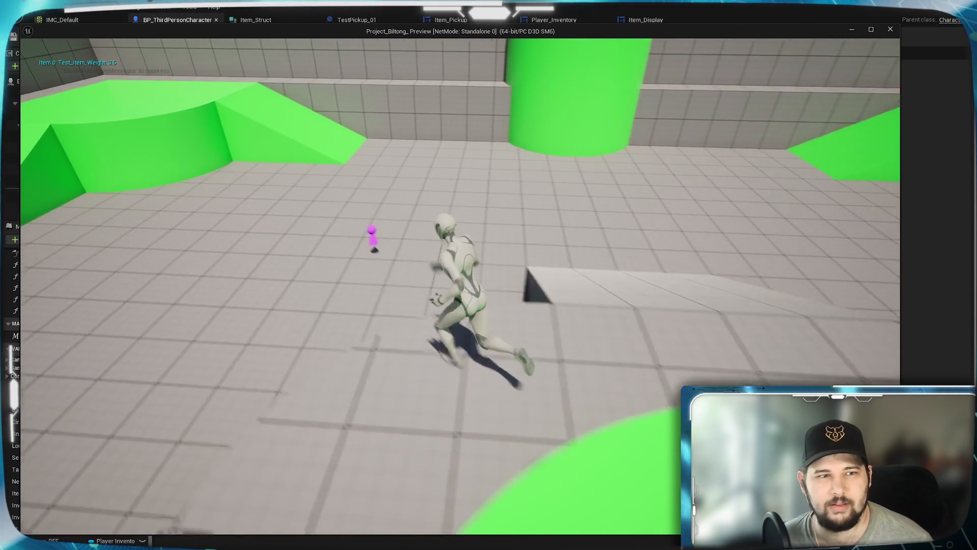
key("w")
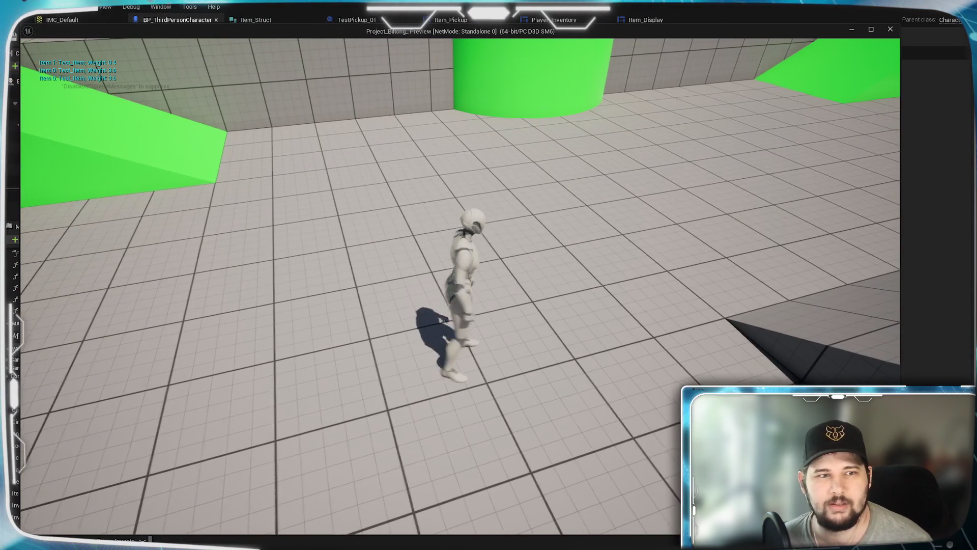
key("w")
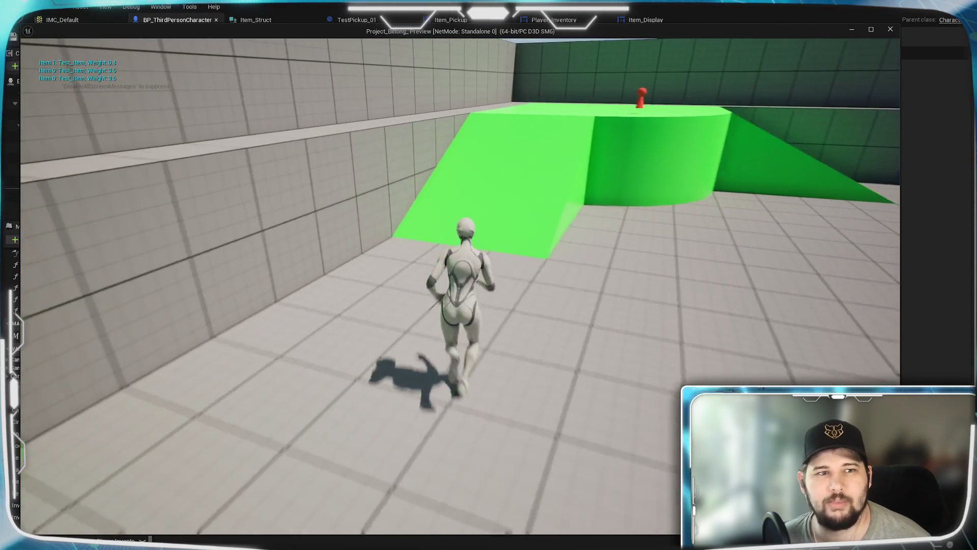
key("w")
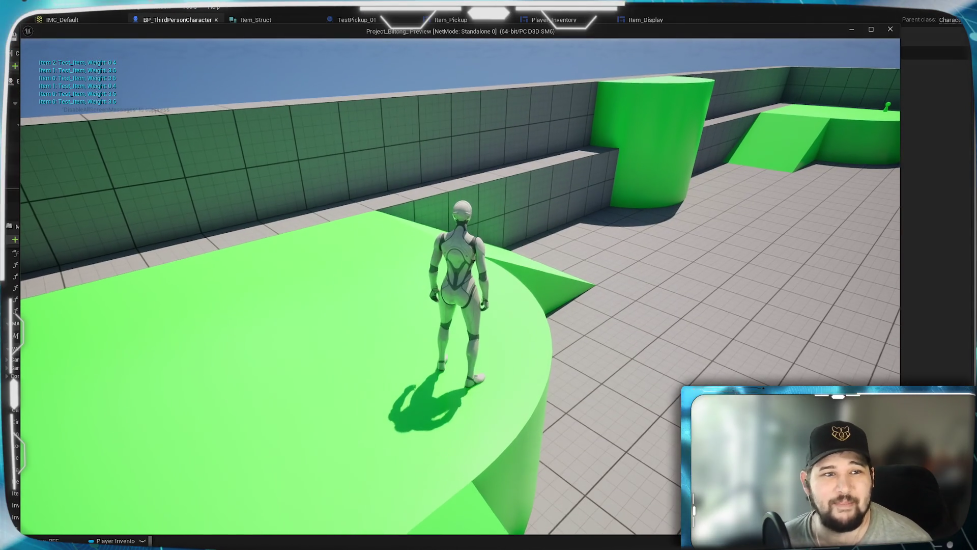
key("w")
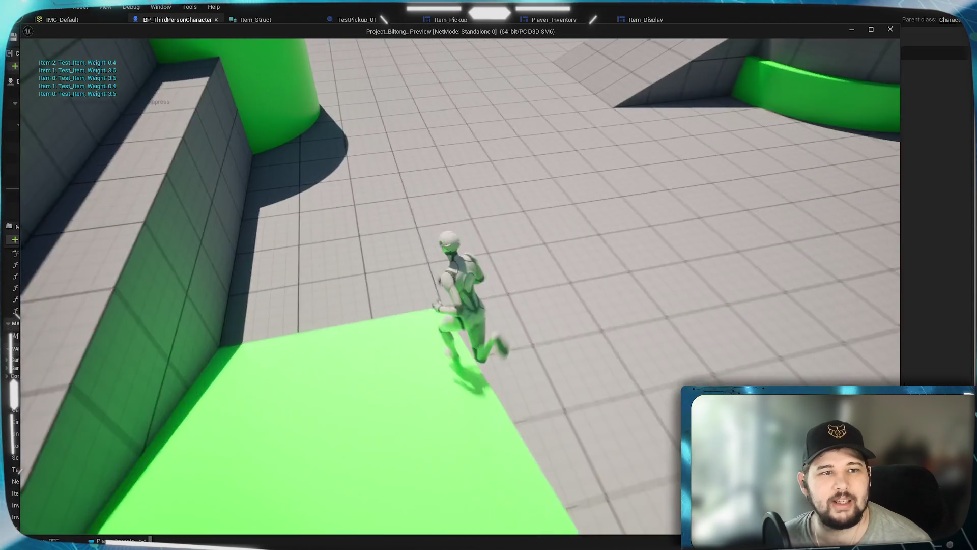
key("w")
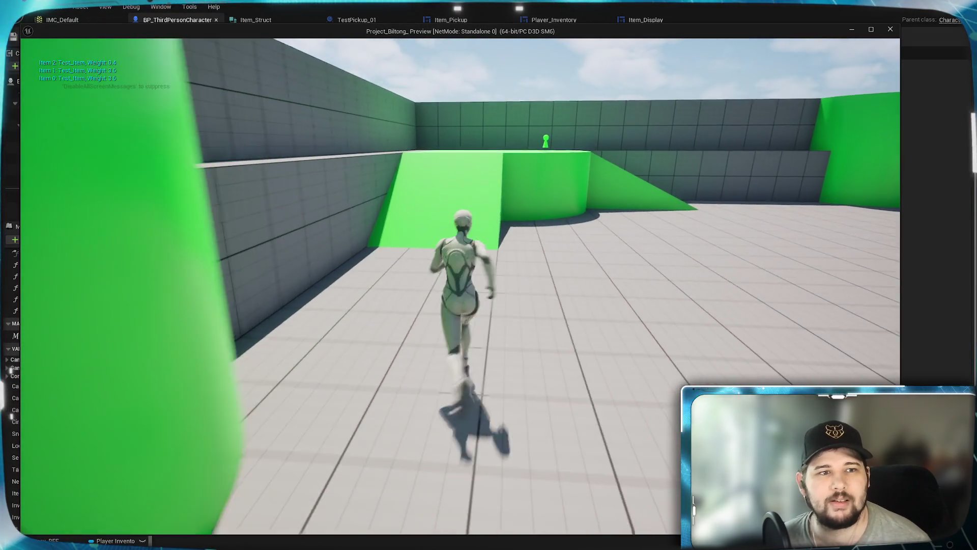
key("w")
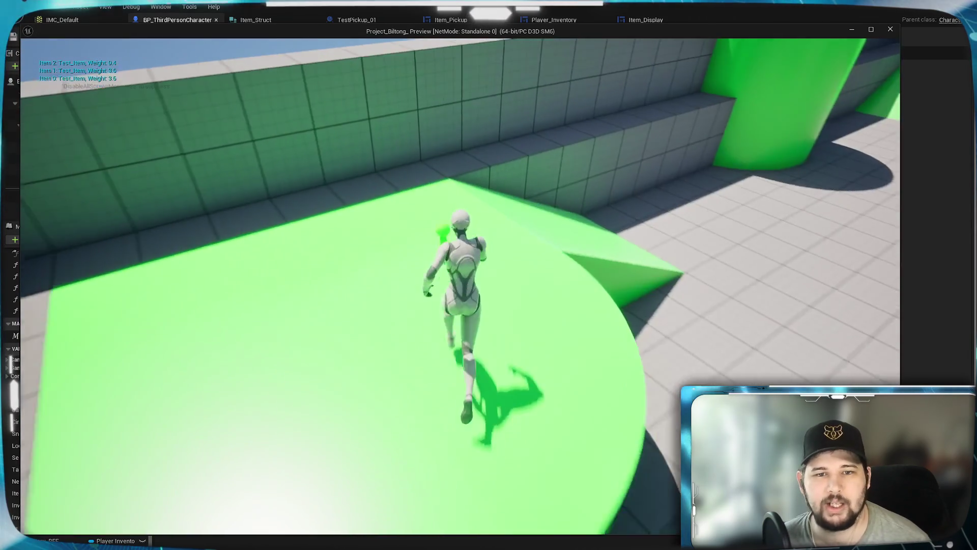
key("e")
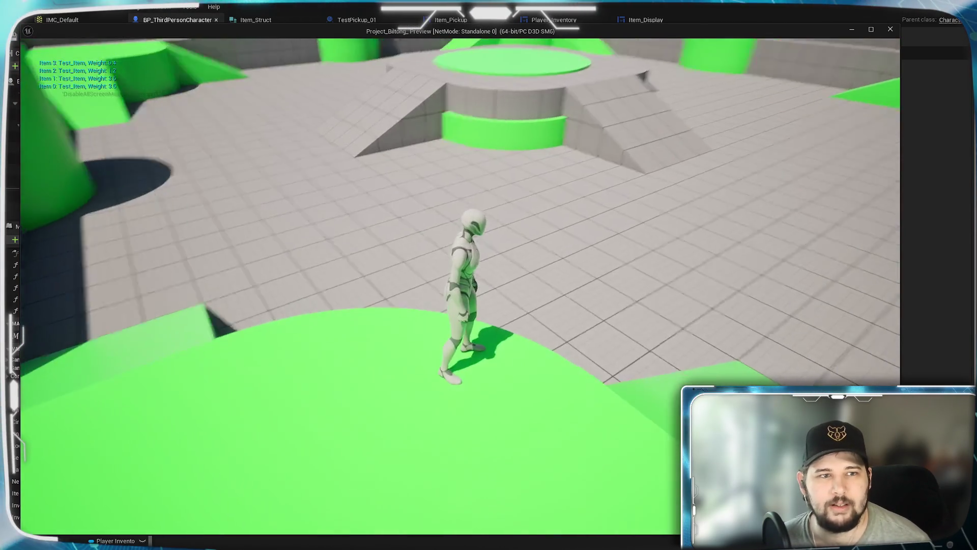
key("i")
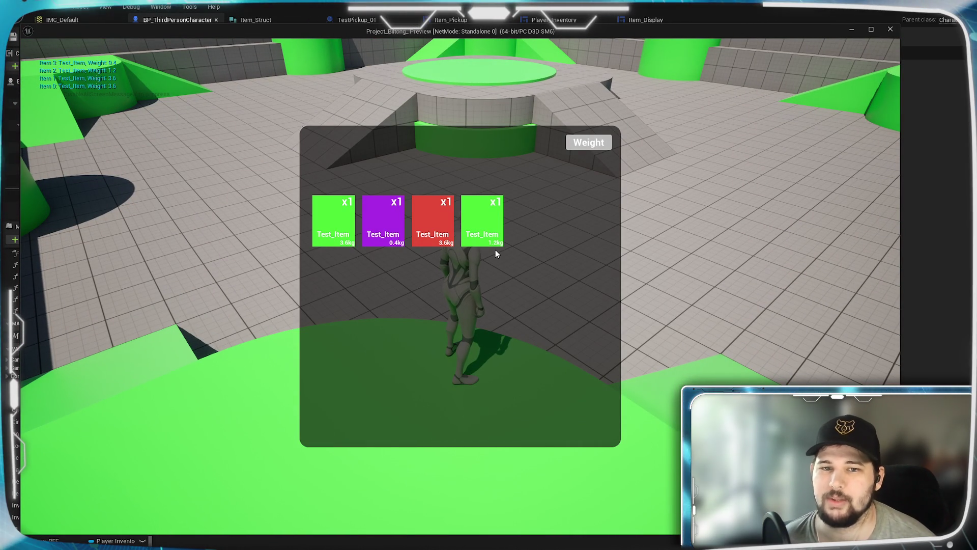
- Sort the four inventory items by Weight, then stop play and return to the character event graph
left_click(580, 147)
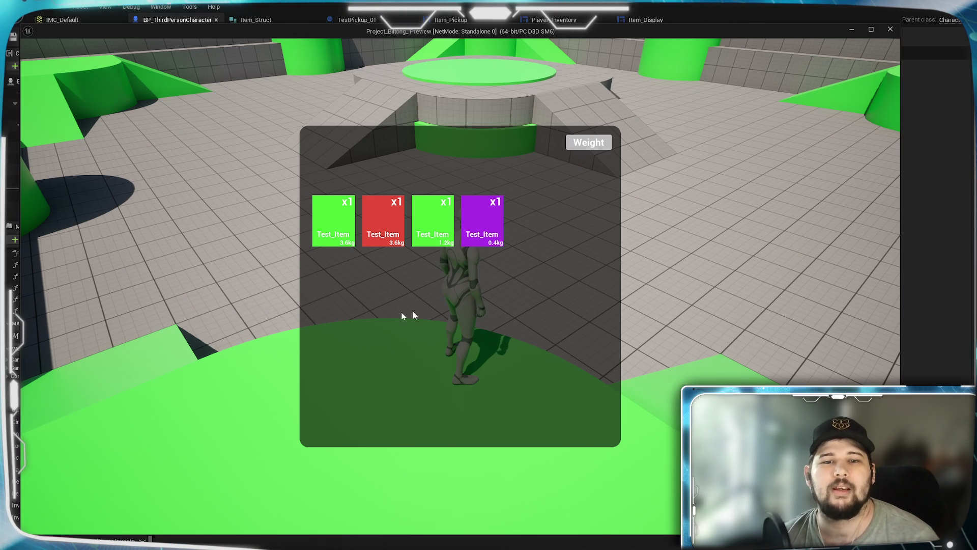
key("Escape")
mouse_move(424, 381)
left_mouse_down()
mouse_move(616, 283)
mouse_move(462, 397)
mouse_move(376, 267)
mouse_move(460, 199)
left_mouse_up()
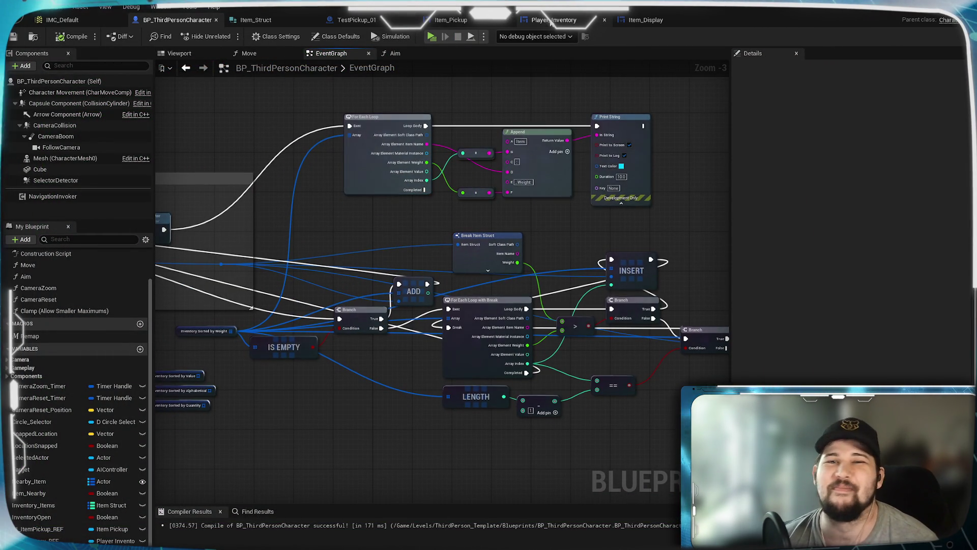
- Switch to the Player_Inventory graph and delete the unused Add node
left_click(549, 20)
mouse_move(723, 321)
left_mouse_down()
mouse_move(560, 316)
mouse_move(432, 341)
mouse_move(594, 305)
left_mouse_up()
scroll(558, 311, "up", 3)
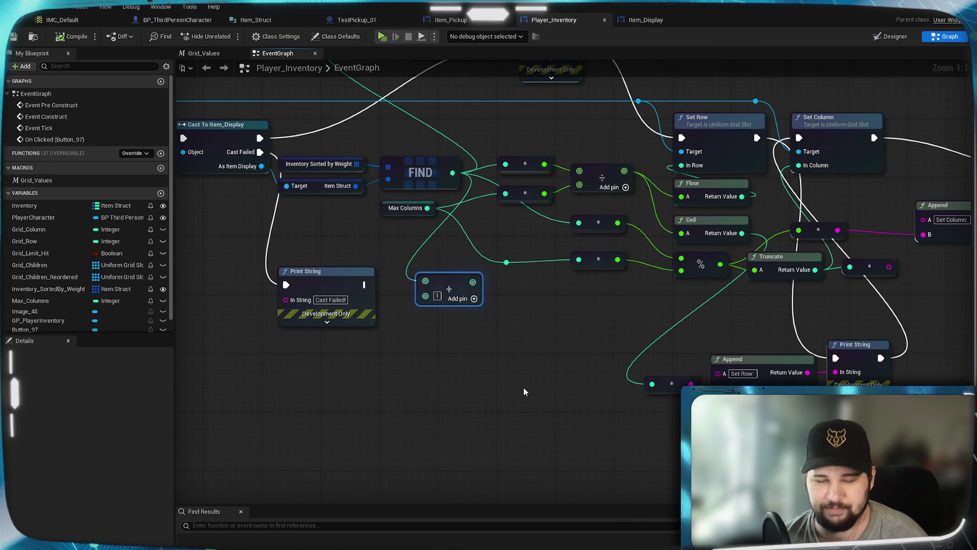
key("Delete")
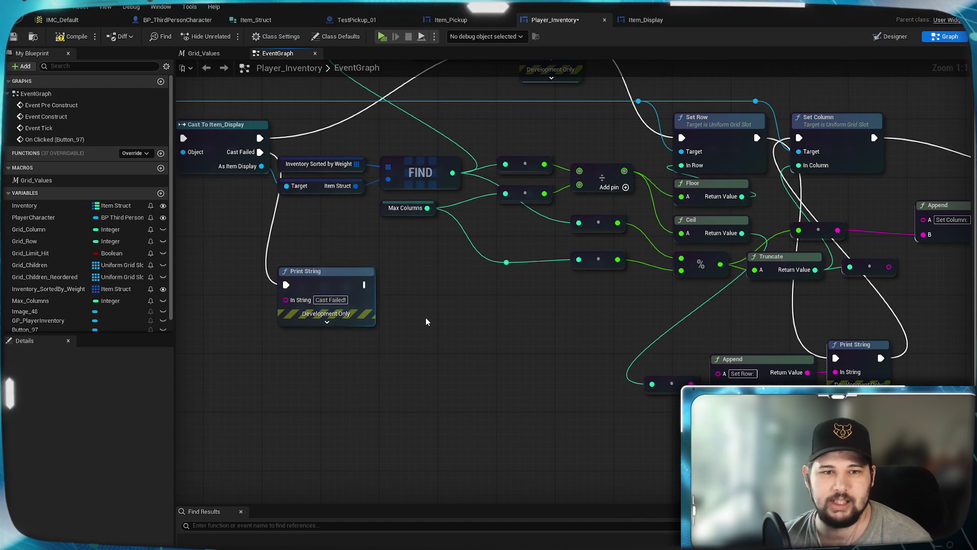
- Delete the reroute nodes on the debug Print String wiring
scroll(426, 316, "down", 4)
mouse_move(447, 417)
left_mouse_down()
mouse_move(465, 466)
mouse_move(447, 344)
left_mouse_up()
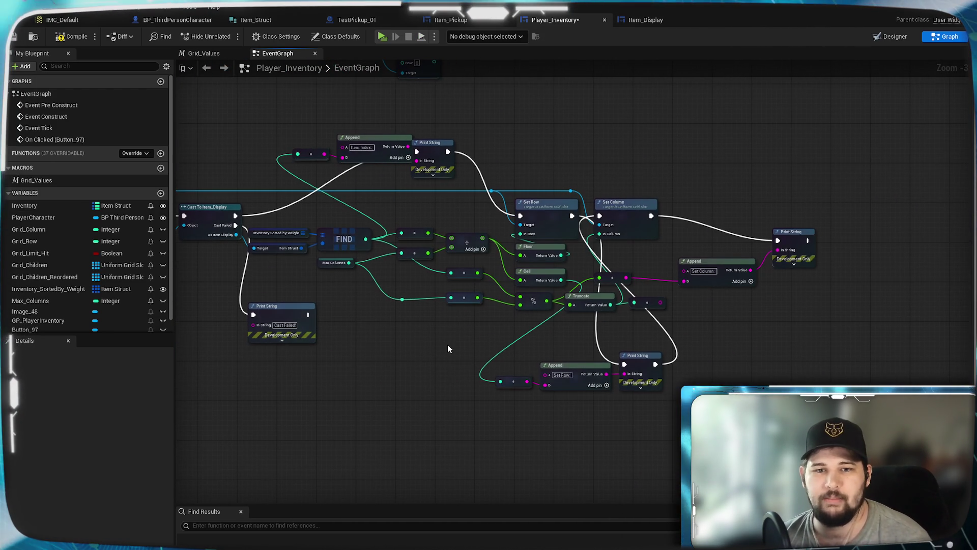
scroll(447, 344, "up", 3)
mouse_move(566, 324)
left_mouse_down()
mouse_move(478, 338)
mouse_move(450, 364)
left_mouse_up()
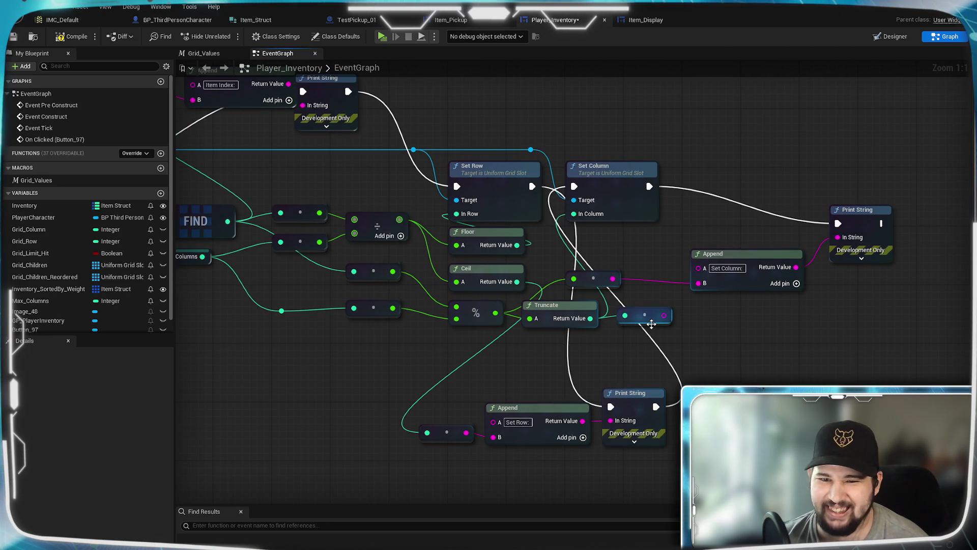
left_click(652, 321)
left_click(596, 277)
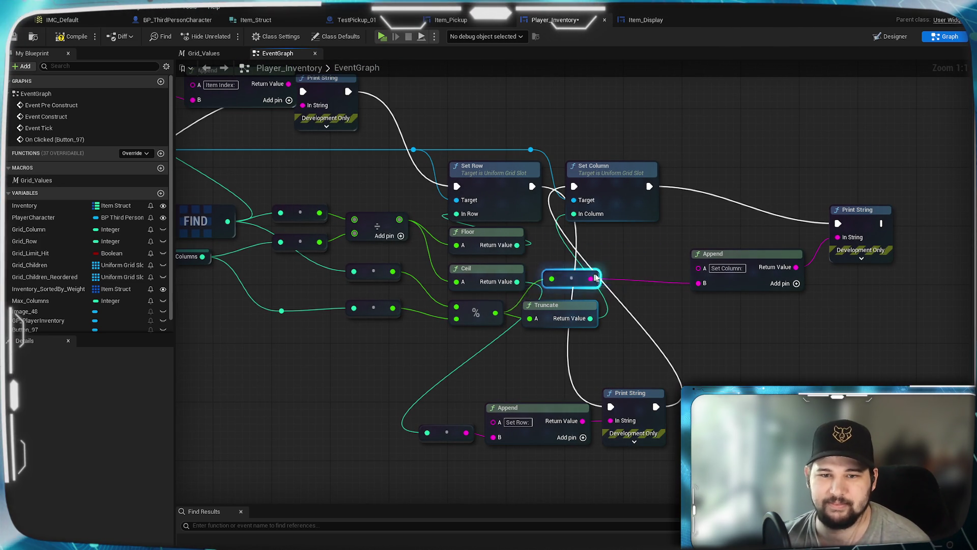
key("Delete")
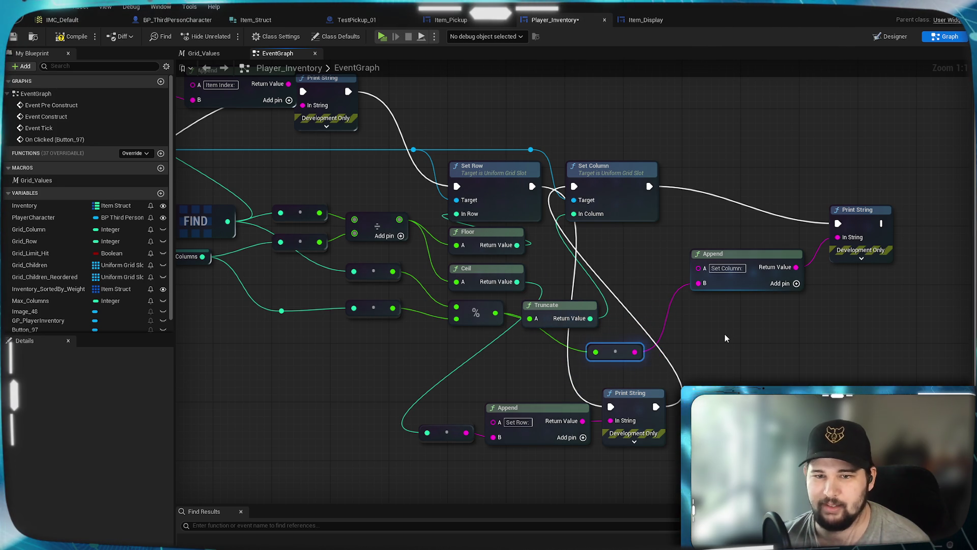
- Delete the Append and Print String debug nodes, including the Cast Failed print
left_click_drag(818, 332, 757, 215)
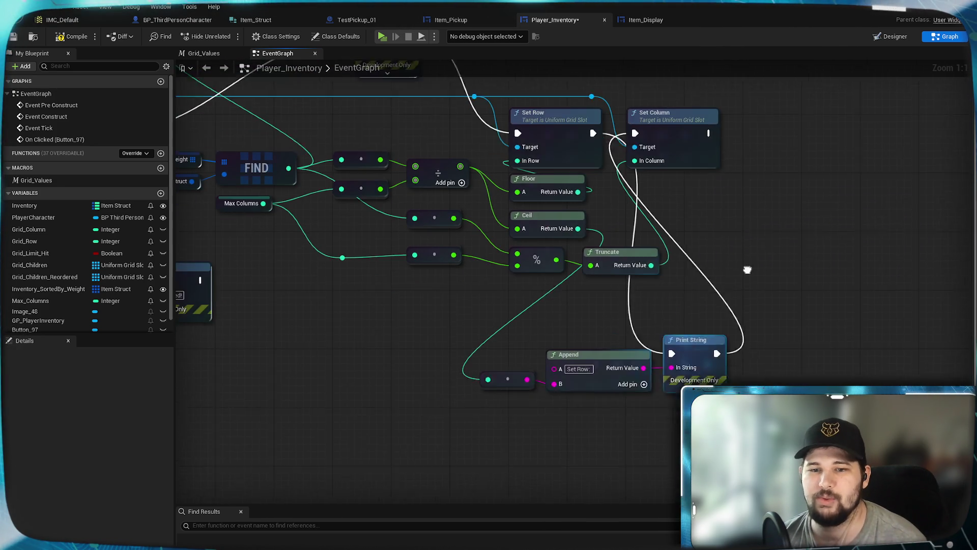
left_click_drag(448, 329, 647, 426)
left_click_drag(661, 140, 470, 239)
key("Delete")
left_click(384, 351)
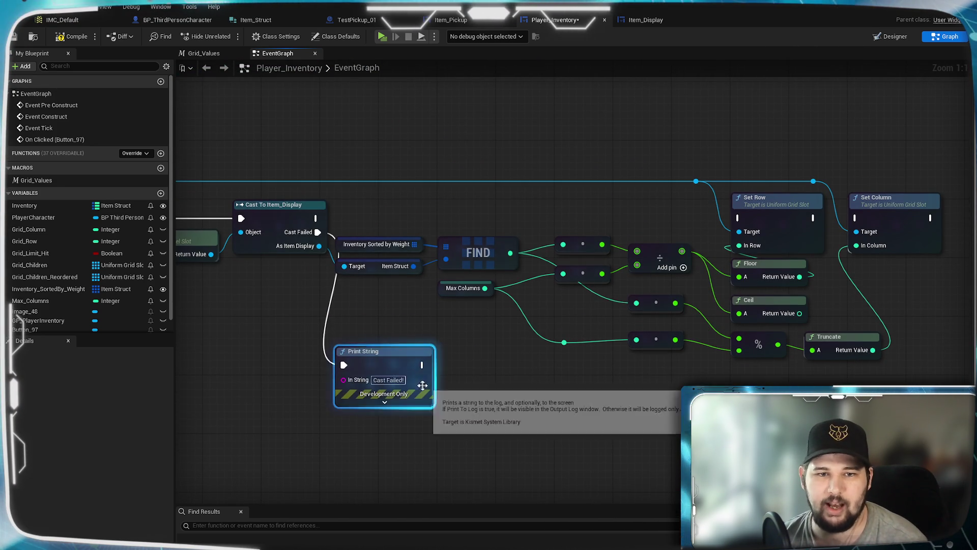
key("Delete")
- Delete the Weight Pressed debug print and wire Cast To Item_Display directly into Set Row
scroll(279, 349, "down", 4)
scroll(491, 242, "up", 3)
left_click(492, 242)
scroll(492, 242, "up", 1)
left_click_drag(418, 320, 448, 325)
left_click(448, 224)
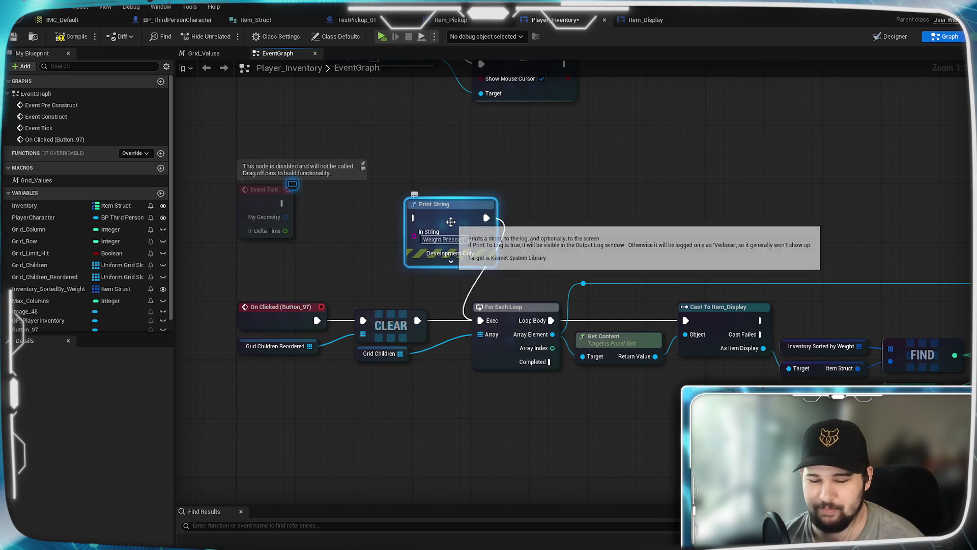
key("Delete")
left_click_drag(272, 284, 694, 284)
- Wire Set Row's execution into Set Column and line up the upper and middle math nodes
left_click_drag(769, 284, 812, 284)
left_click_drag(802, 367, 793, 302)
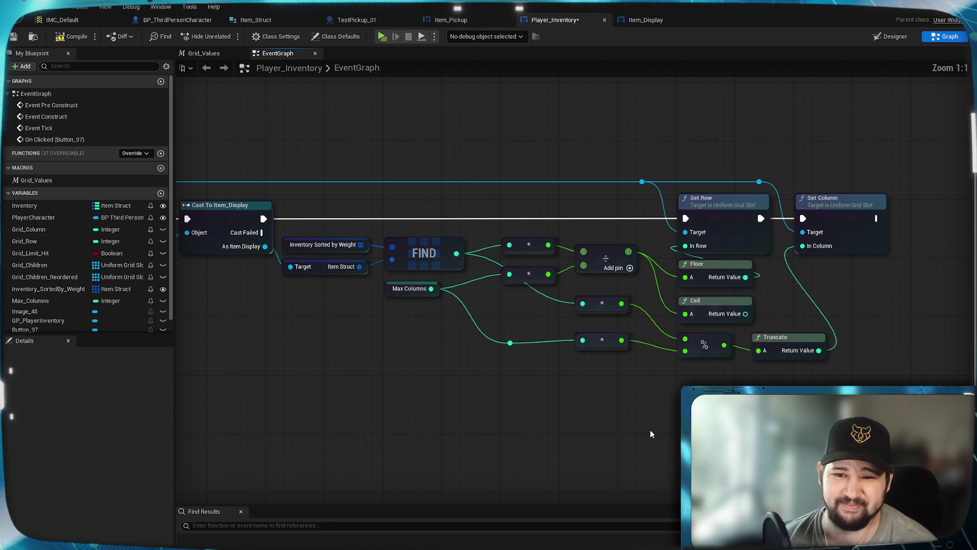
mouse_move(498, 327)
left_mouse_down()
mouse_move(646, 353)
mouse_move(572, 364)
left_mouse_up()
left_click_drag(609, 290, 609, 297)
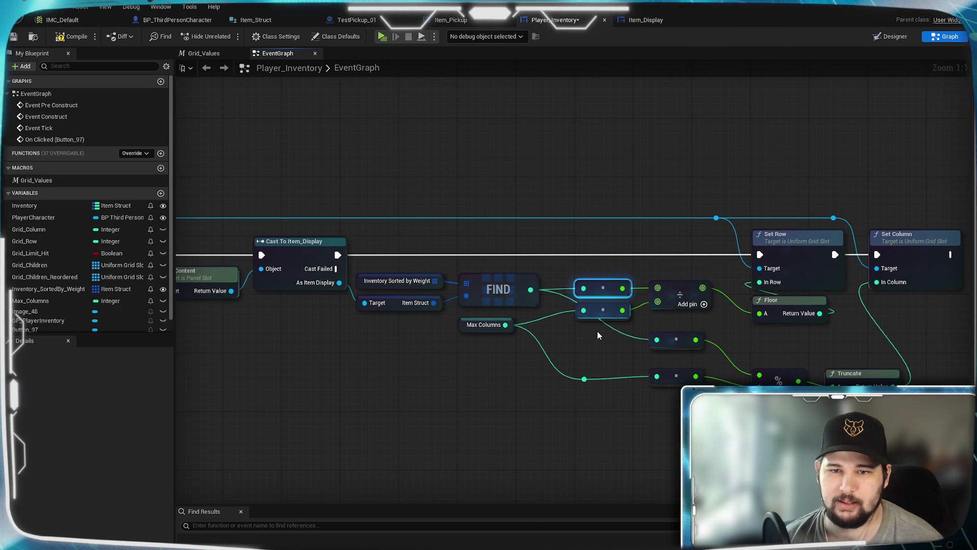
left_click_drag(680, 346, 608, 347)
- Stack the lower math node with the others, delete the leftover reroute and reconnect Max Columns
left_click(676, 380)
left_click_drag(662, 383, 605, 362)
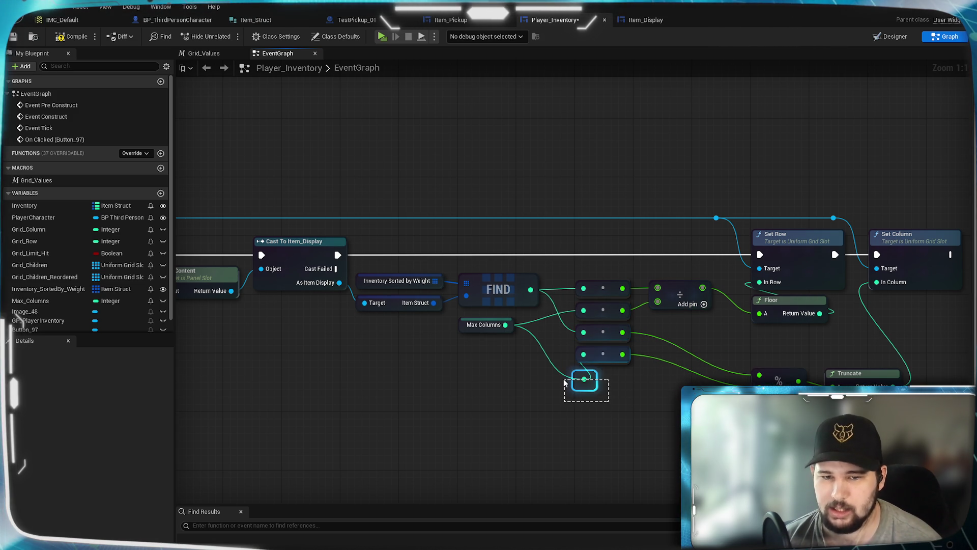
key("Delete")
left_click_drag(510, 326, 584, 355)
- Move the Truncate node to sit directly below Floor
left_click_drag(641, 414, 593, 406)
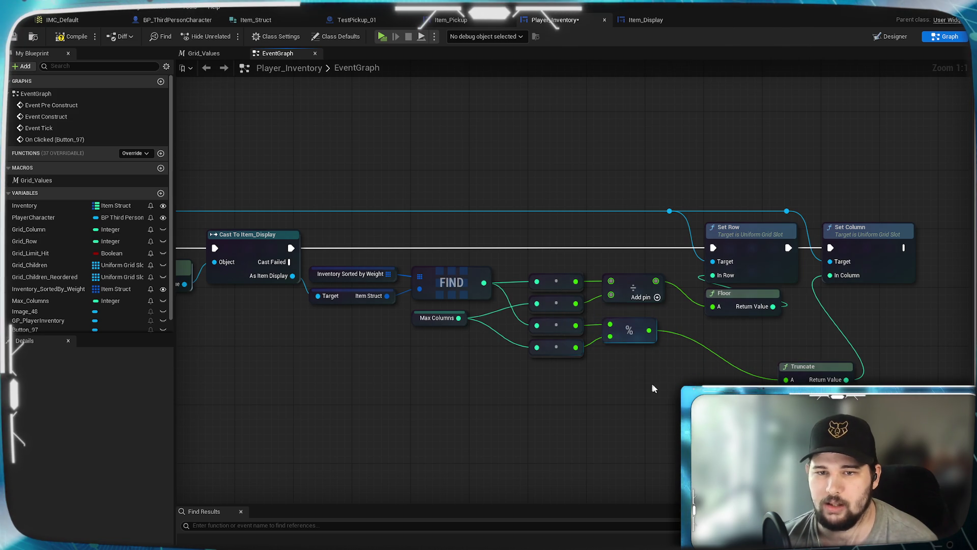
left_click_drag(644, 384, 654, 395)
mouse_move(668, 429)
left_mouse_down()
mouse_move(595, 399)
mouse_move(594, 385)
left_mouse_up()
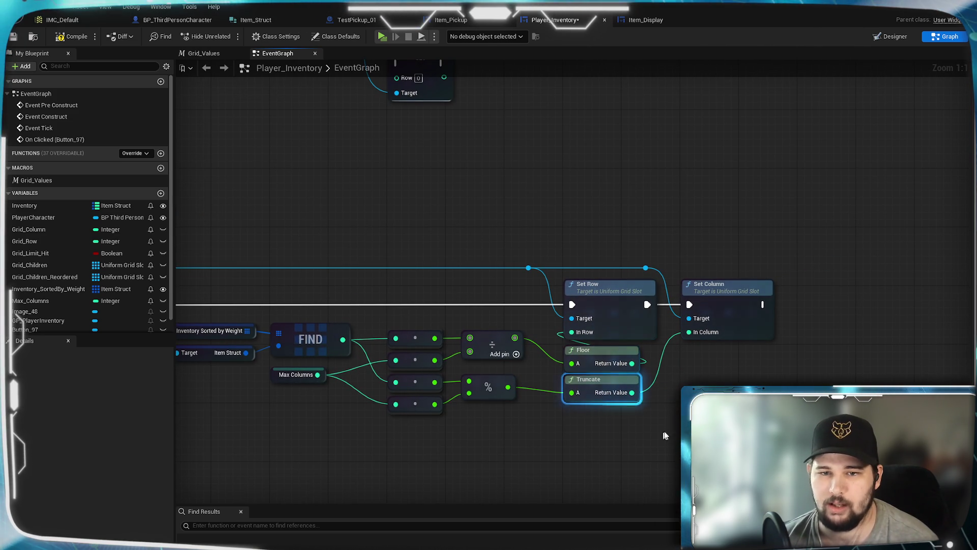
left_click_drag(704, 393, 752, 337)
- Review the tidied chain from For Each Loop through Set Row and Set Column, then switch to Item_Display
left_click_drag(663, 381, 902, 390)
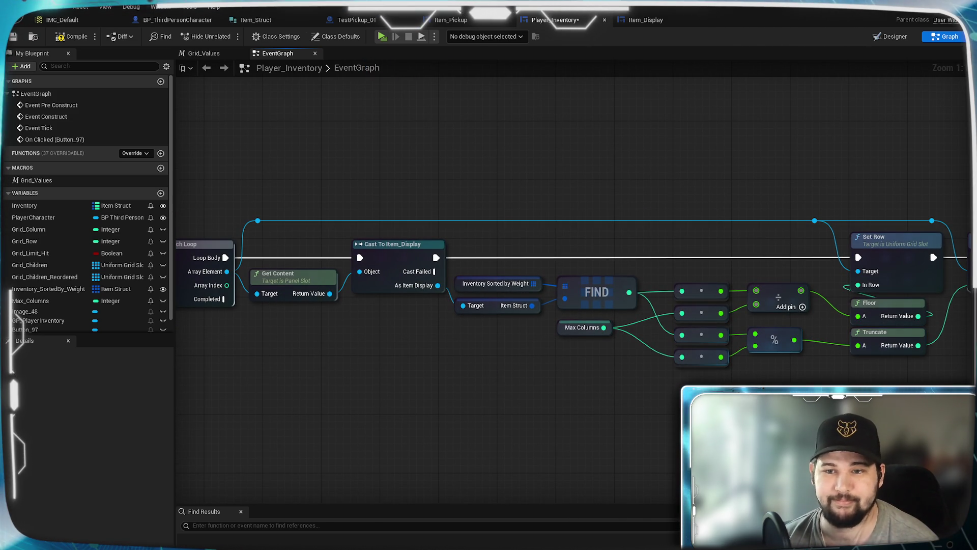
left_click_drag(831, 413, 589, 444)
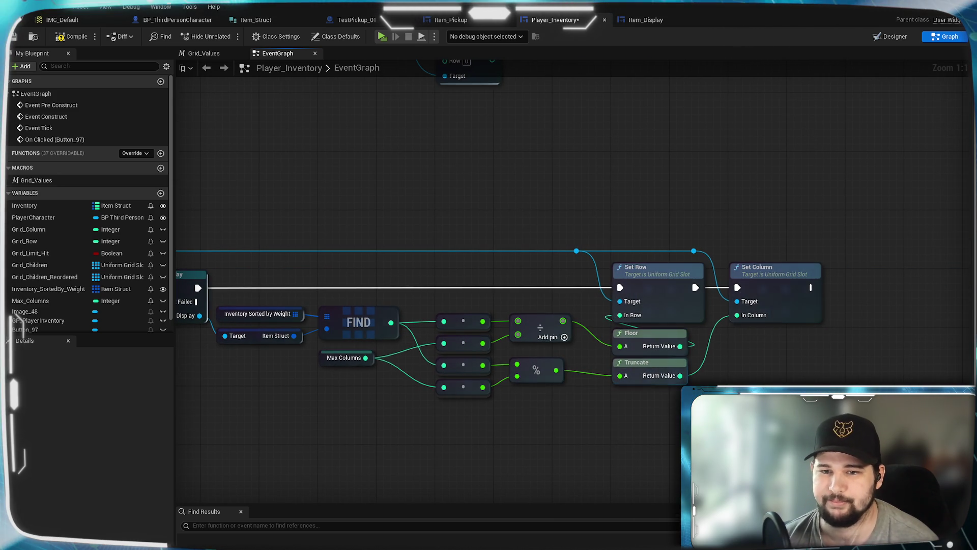
left_click_drag(735, 415, 676, 442)
mouse_move(572, 446)
left_mouse_down()
mouse_move(967, 395)
mouse_move(674, 372)
left_mouse_up()
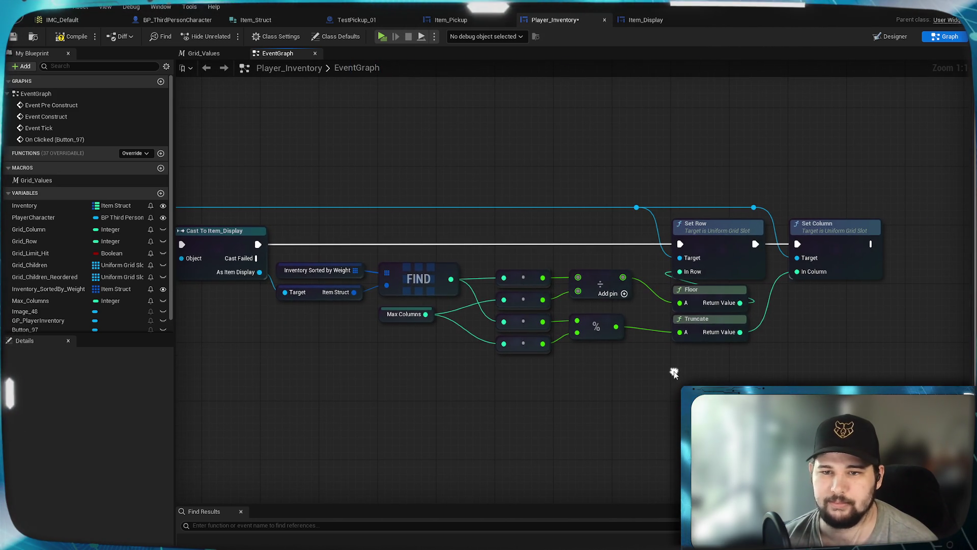
left_click_drag(499, 403, 736, 404)
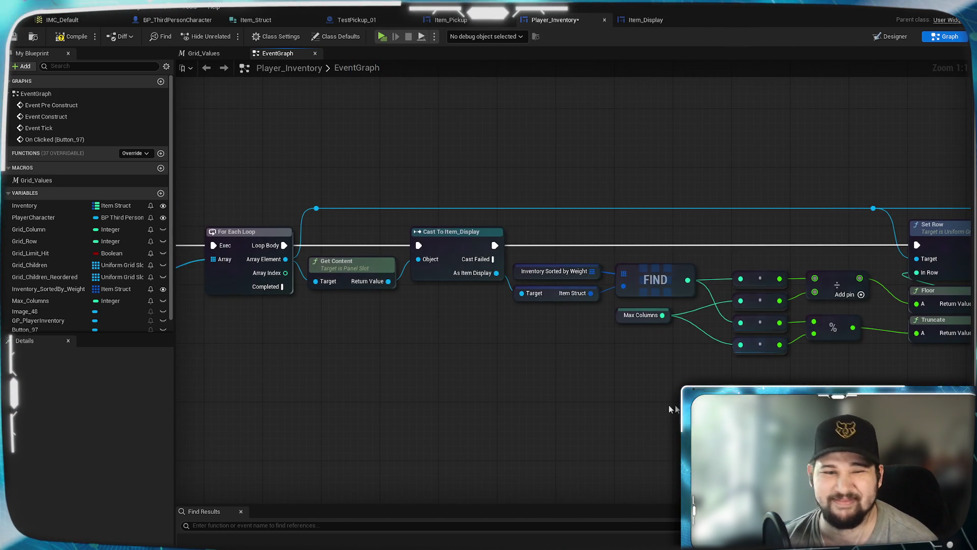
scroll(530, 386, "down", 5)
left_click_drag(584, 370, 470, 352)
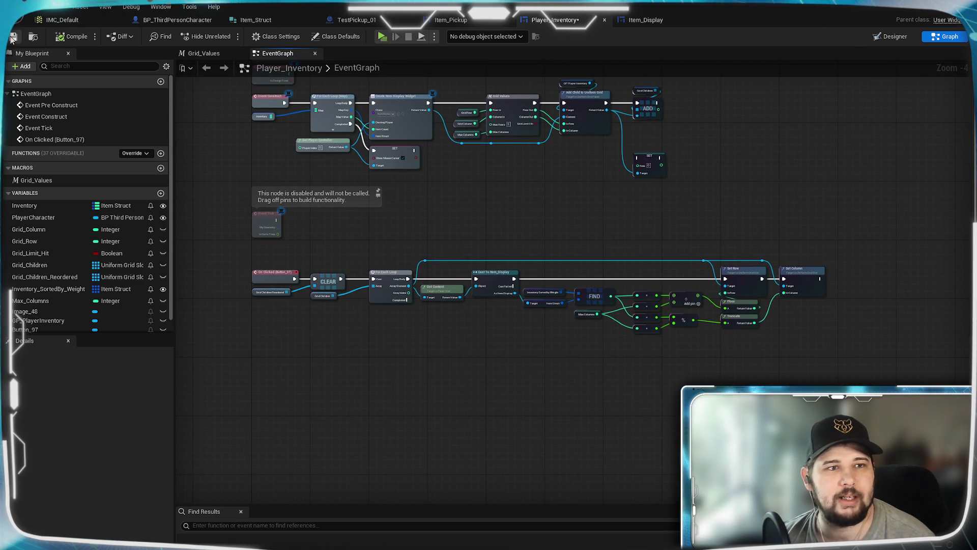
left_click(643, 20)
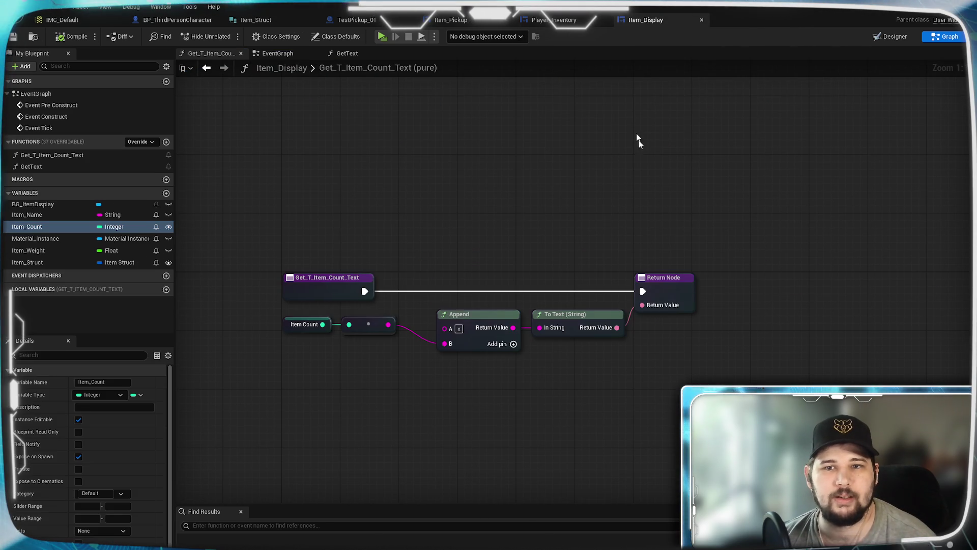
- Look through Item_Display's event graph, GetText and Get_T_Item_Count_Text function graphs
left_click(279, 53)
scroll(504, 285, "down", 2)
scroll(386, 308, "up", 2)
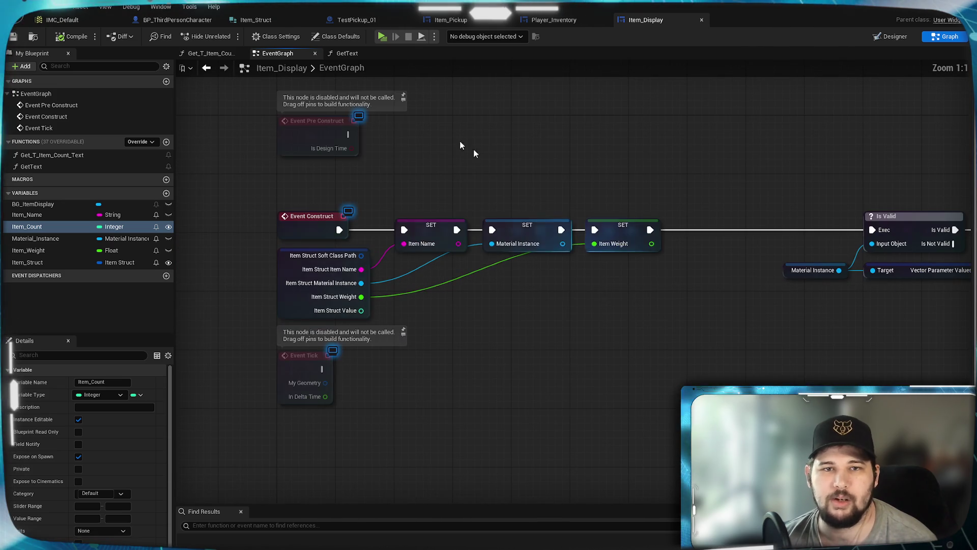
left_click(346, 54)
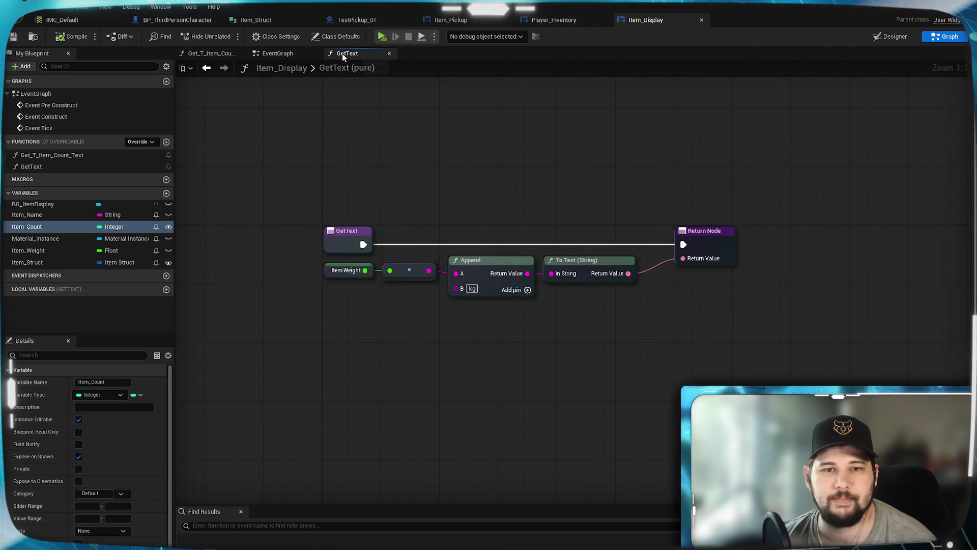
left_click(215, 54)
- Glance at the Item_Pickup widget, then bring up the TestPickup_01 event graph
left_click(463, 20)
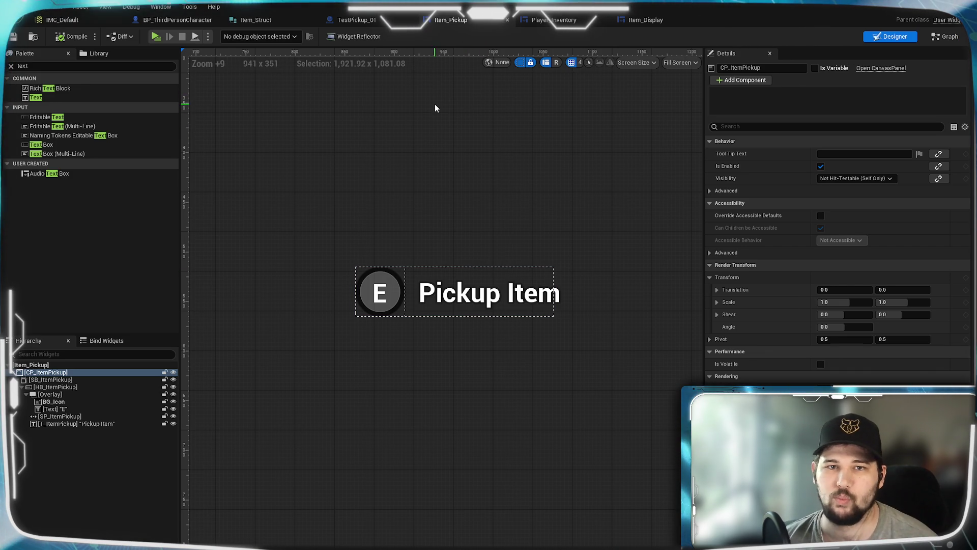
left_click(417, 21)
scroll(648, 218, "down", 5)
scroll(476, 332, "up", 2)
mouse_move(476, 332)
left_mouse_down()
mouse_move(455, 331)
mouse_move(554, 343)
left_mouse_up()
scroll(454, 331, "up", 2)
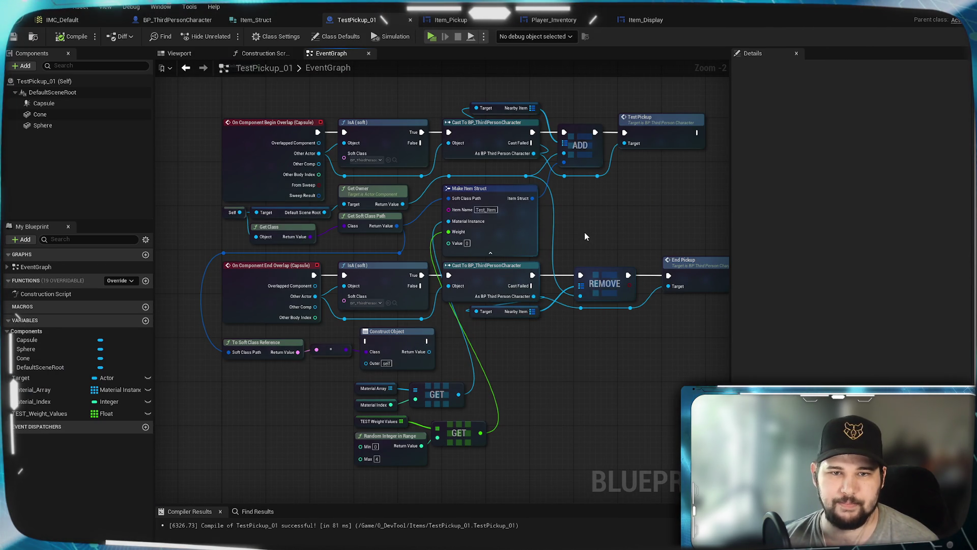
- Inspect TestPickup_01's Make Item Struct, Begin Overlap, ADD and TEST Weight Values nodes
left_click_drag(564, 187, 559, 240)
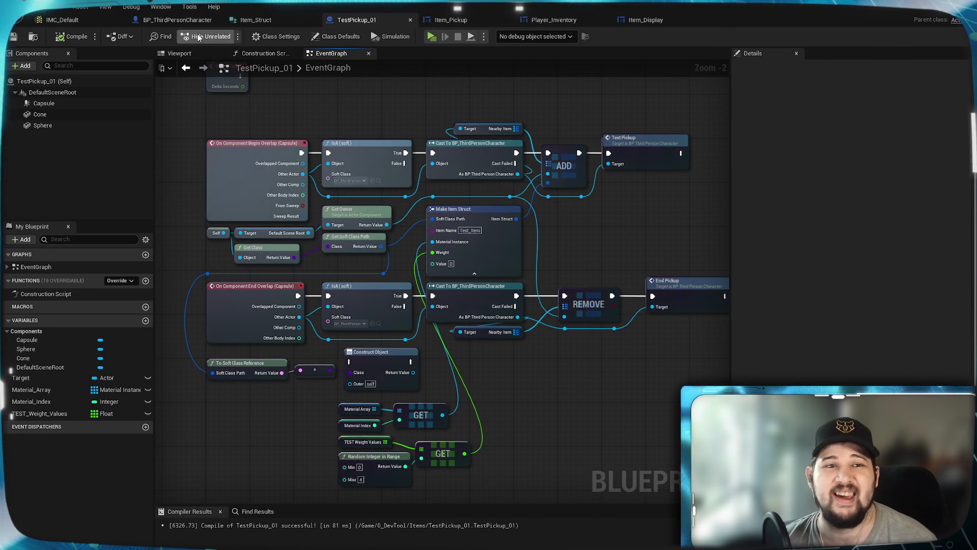
scroll(526, 226, "up", 2)
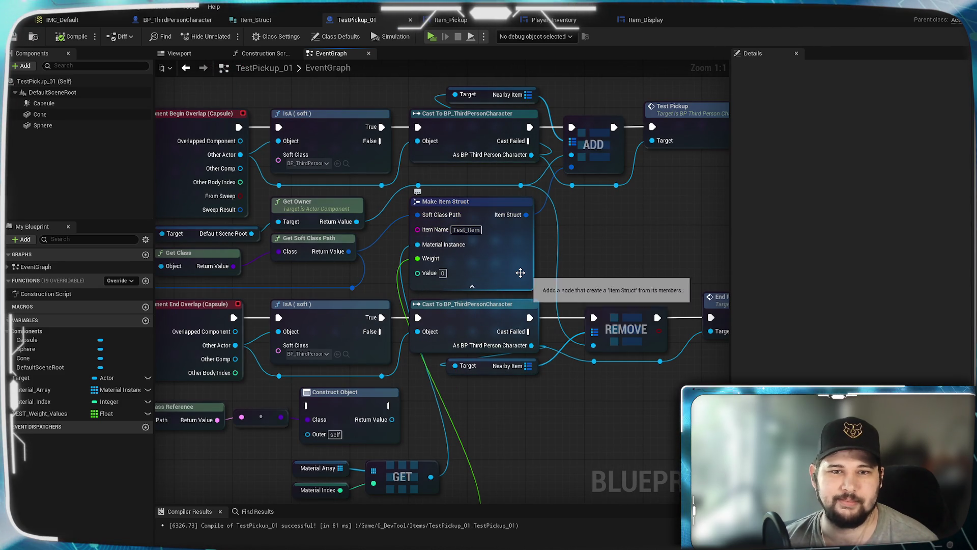
left_click_drag(555, 255, 617, 202)
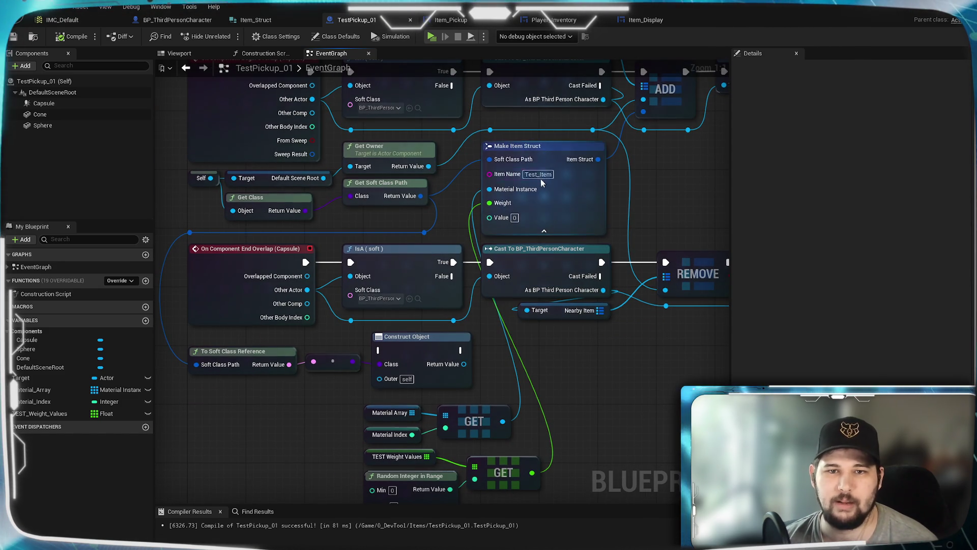
mouse_move(578, 389)
left_mouse_down()
mouse_move(580, 264)
mouse_move(573, 451)
mouse_move(567, 388)
left_mouse_up()
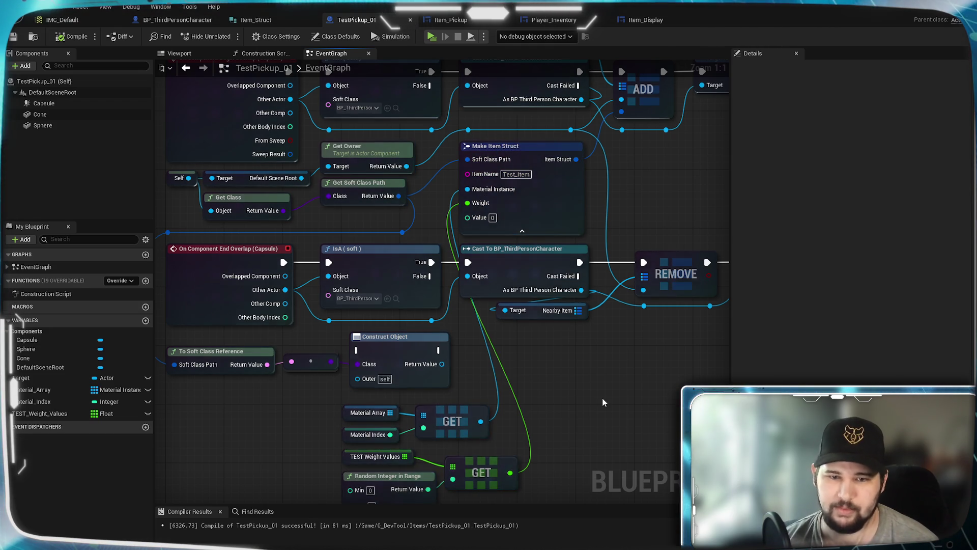
left_click_drag(458, 178, 439, 241)
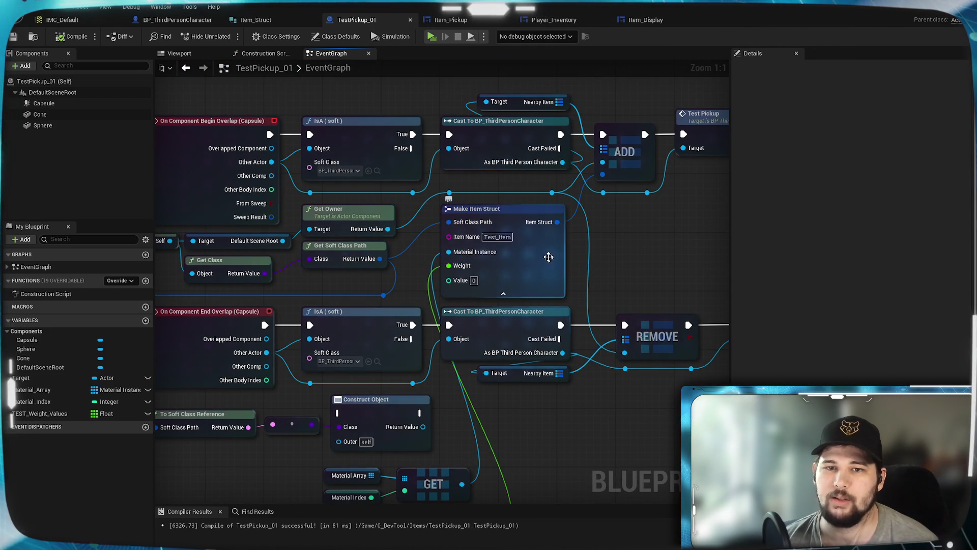
left_click_drag(523, 262, 530, 134)
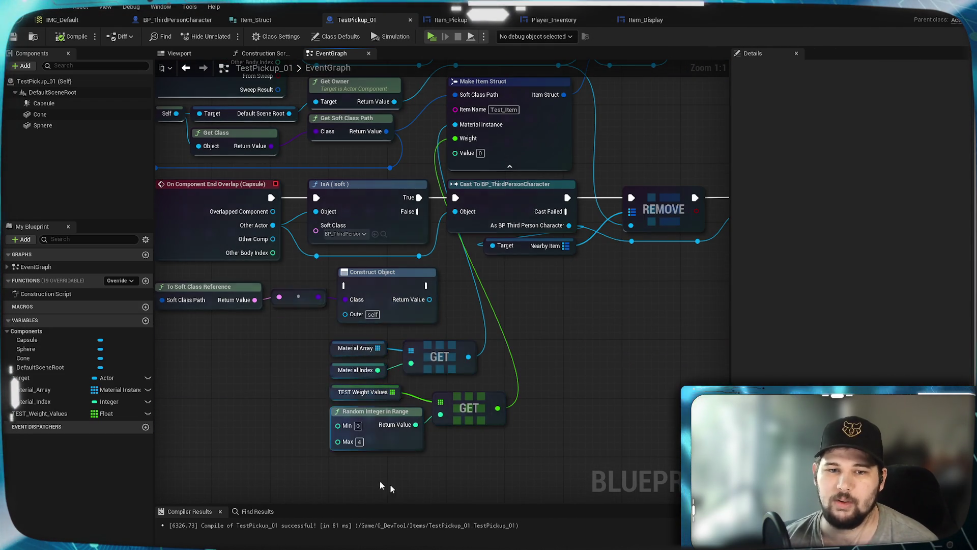
left_click_drag(253, 89, 224, 231)
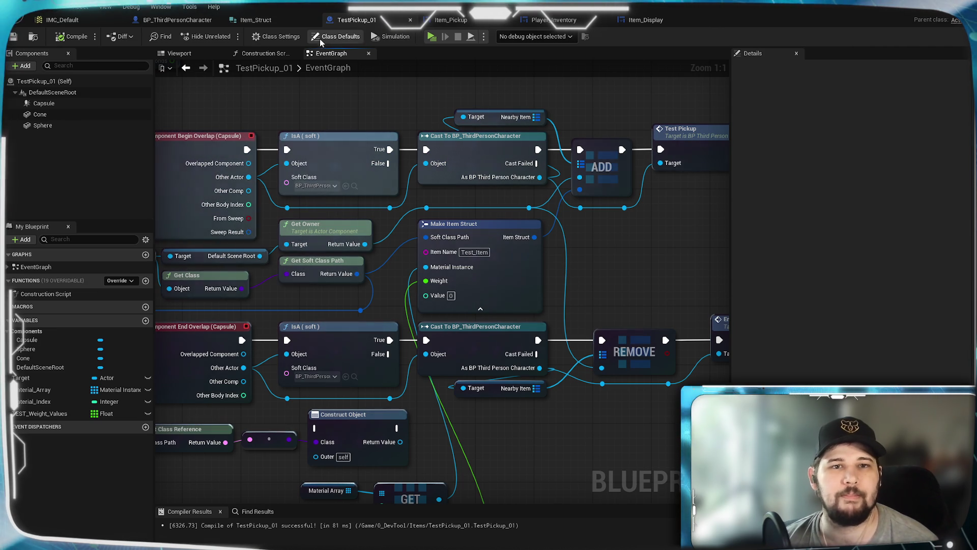
- Check the construction script's Set Material nodes, then open the Item_Struct structure editor
left_click(260, 53)
scroll(436, 284, "down", 2)
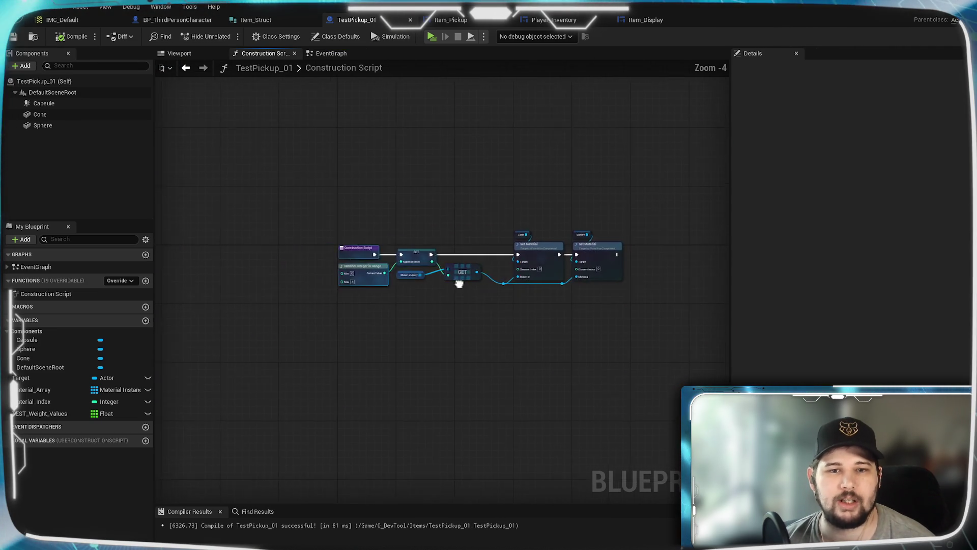
scroll(462, 283, "up", 2)
mouse_move(462, 283)
left_mouse_down()
mouse_move(338, 320)
mouse_move(468, 321)
mouse_move(446, 344)
left_mouse_up()
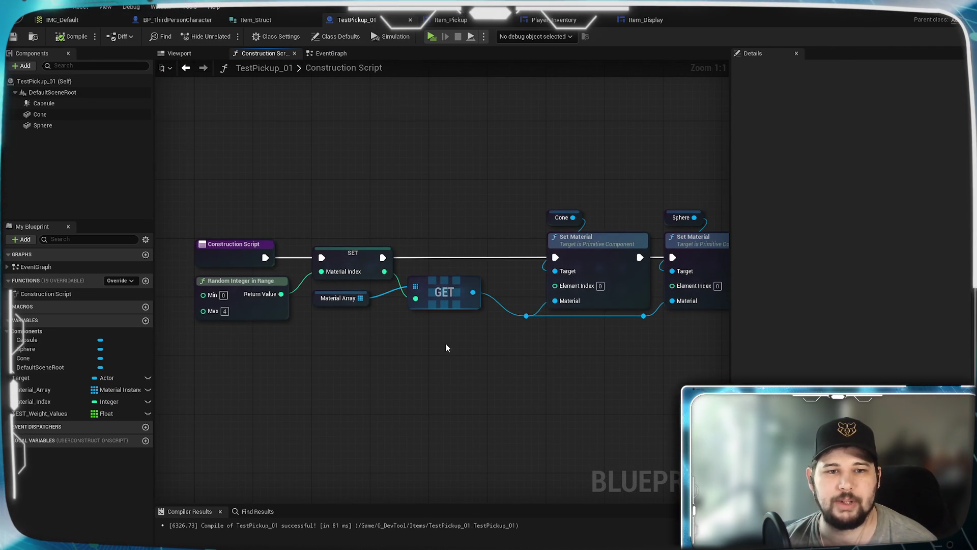
left_click(330, 53)
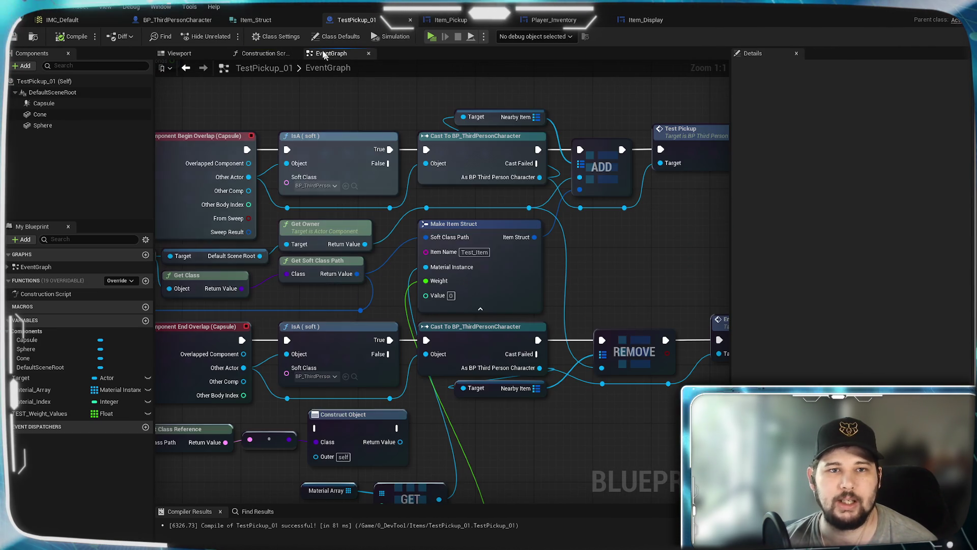
left_click(254, 19)
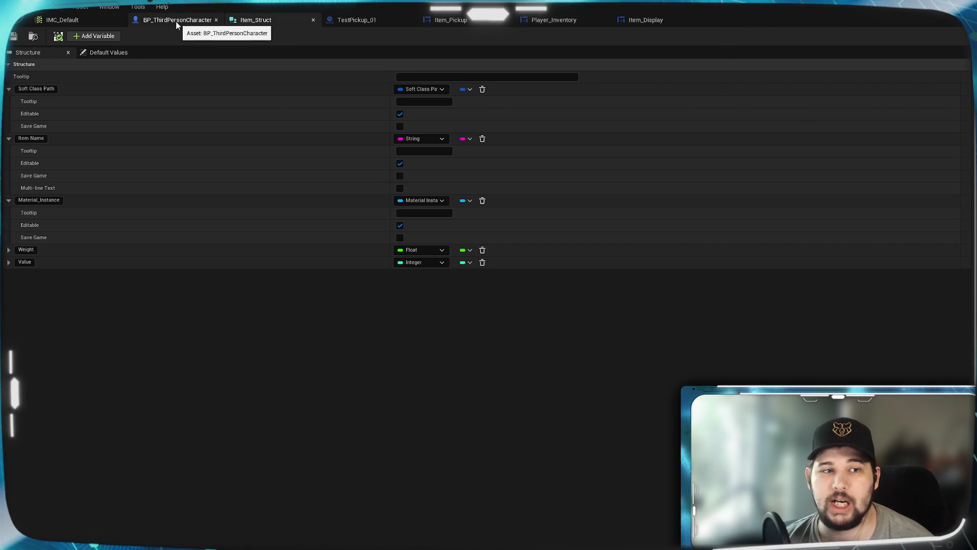
- In BP_ThirdPersonCharacter, bring the Interact and inventory sections of the event graph into view
left_click(182, 23)
scroll(399, 312, "down", 2)
mouse_move(458, 318)
left_mouse_down()
mouse_move(704, 354)
mouse_move(655, 449)
mouse_move(563, 395)
mouse_move(358, 345)
left_mouse_up()
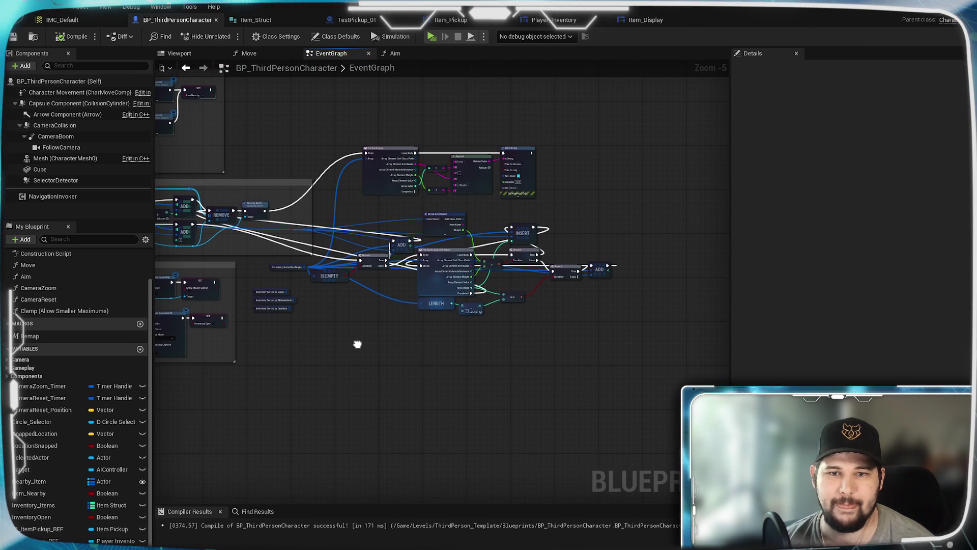
scroll(382, 338, "up", 3)
scroll(436, 354, "down", 1)
scroll(481, 371, "up", 1)
mouse_move(480, 368)
left_mouse_down()
mouse_move(662, 305)
mouse_move(678, 152)
mouse_move(678, 194)
mouse_move(639, 198)
mouse_move(631, 134)
mouse_move(458, 265)
mouse_move(603, 431)
left_mouse_up()
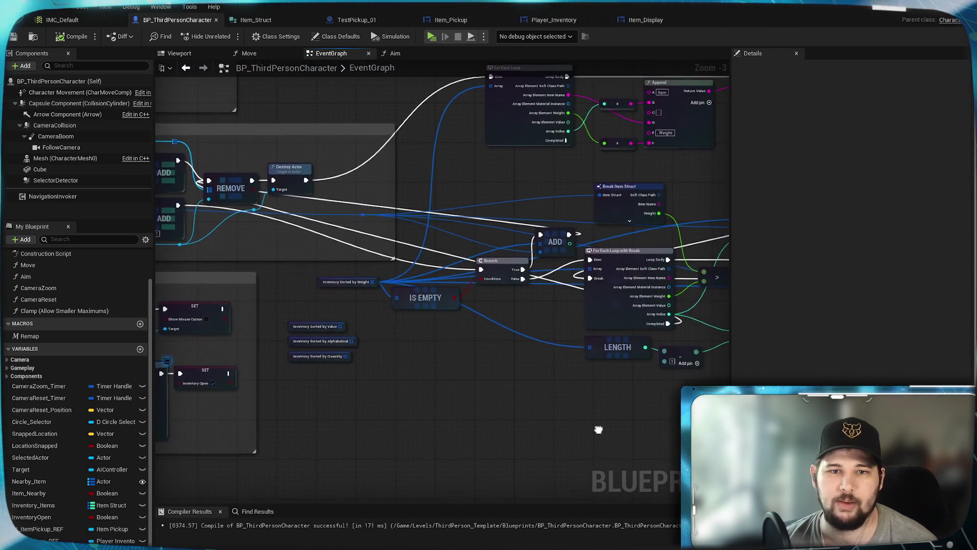
scroll(591, 412, "down", 4)
scroll(533, 342, "up", 5)
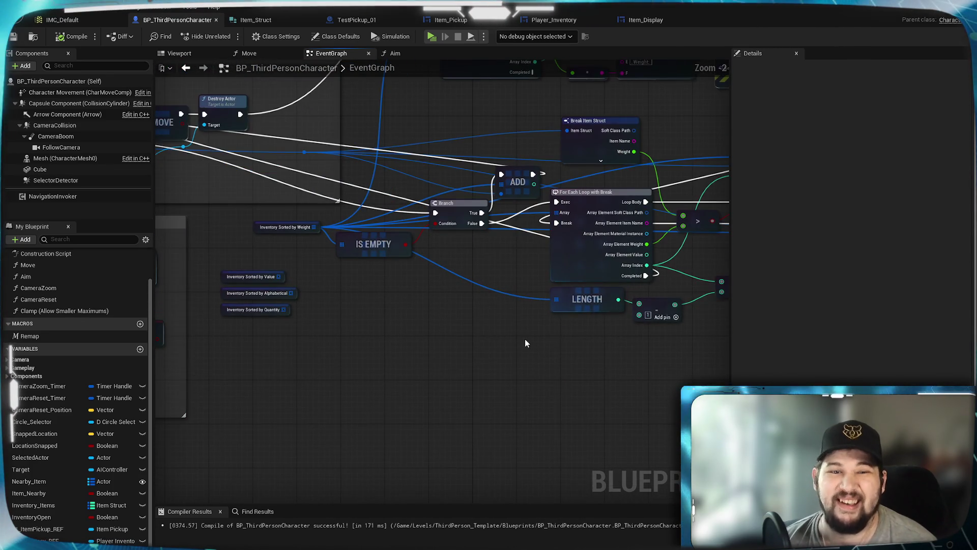
scroll(526, 343, "down", 3)
scroll(485, 273, "up", 3)
- Delete the debug For Each Loop, Append and Print String nodes
left_click_drag(636, 151, 315, 266)
key("Delete")
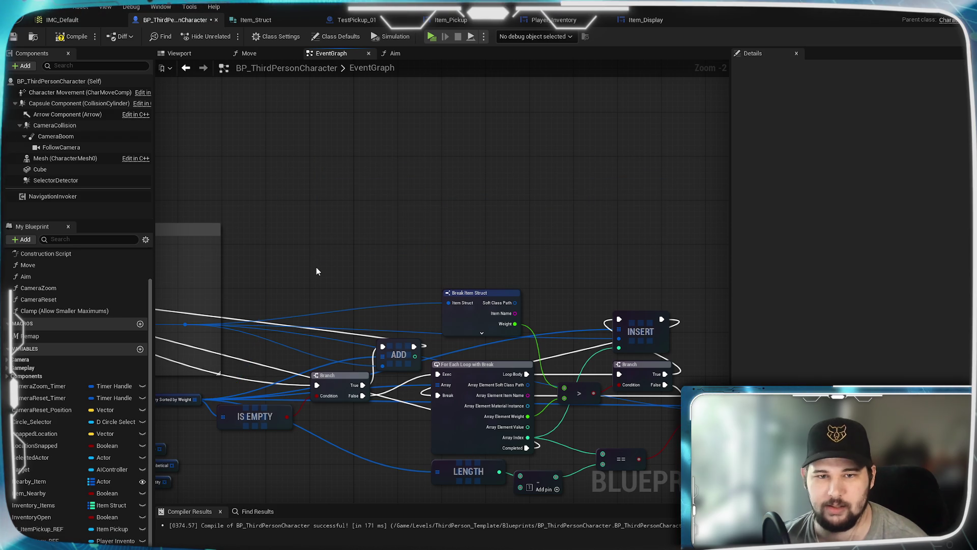
mouse_move(311, 305)
left_mouse_down()
mouse_move(537, 227)
mouse_move(294, 350)
mouse_move(419, 425)
mouse_move(382, 430)
mouse_move(385, 398)
mouse_move(537, 365)
mouse_move(494, 344)
mouse_move(592, 398)
left_mouse_up()
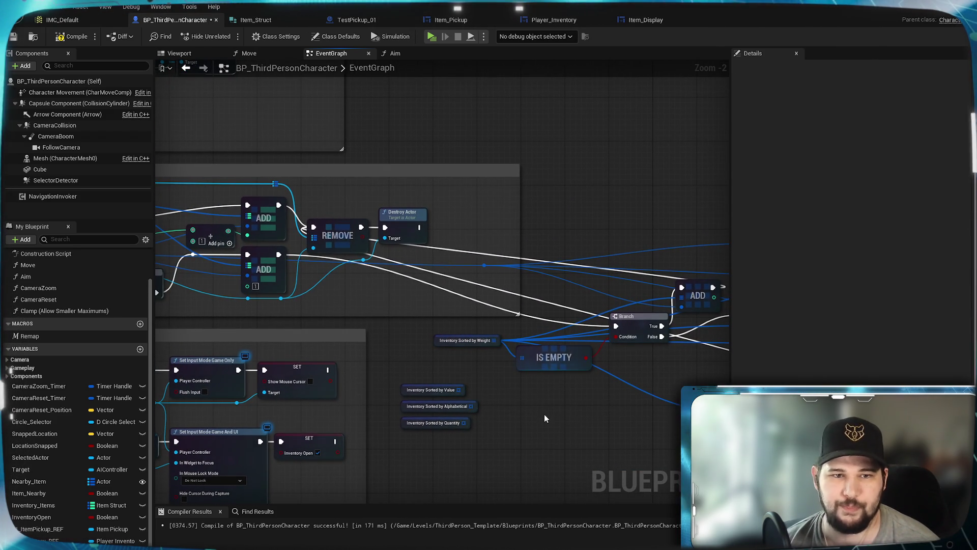
scroll(564, 436, "down", 1)
mouse_move(564, 435)
left_mouse_down()
mouse_move(484, 360)
mouse_move(209, 360)
mouse_move(442, 355)
mouse_move(351, 379)
left_mouse_up()
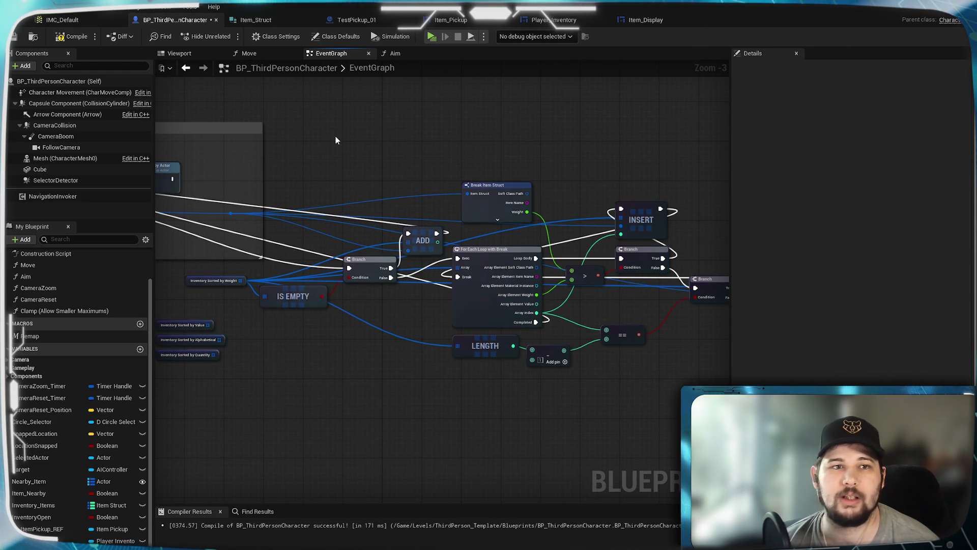
- Save the BP_ThirdPersonCharacter blueprint
left_click(14, 38)
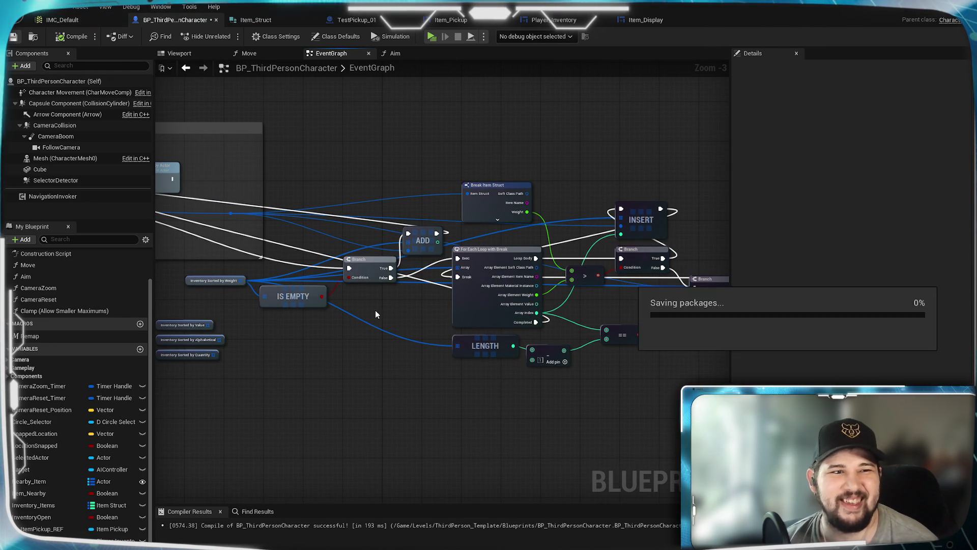
scroll(371, 357, "down", 3)
left_click_drag(421, 422, 630, 419)
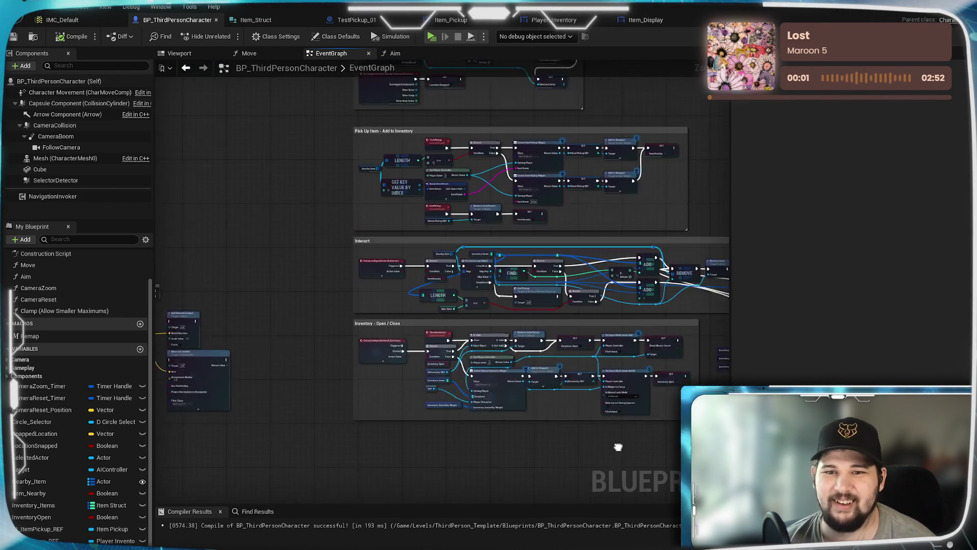
- Look over the inventory sorting nodes, show Item_Struct, then minimize the blueprint editor window
left_click_drag(229, 246, 545, 187)
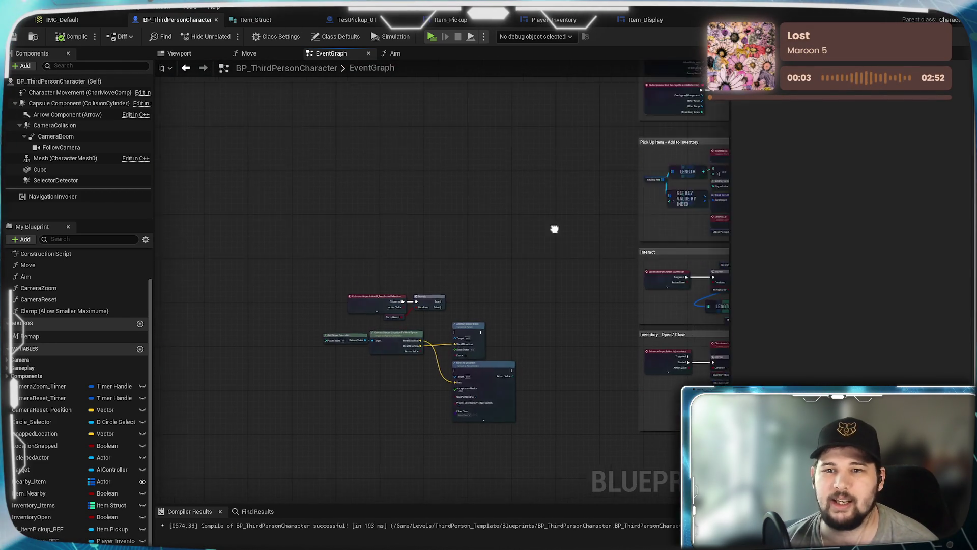
scroll(565, 211, "up", 3)
scroll(517, 368, "up", 3)
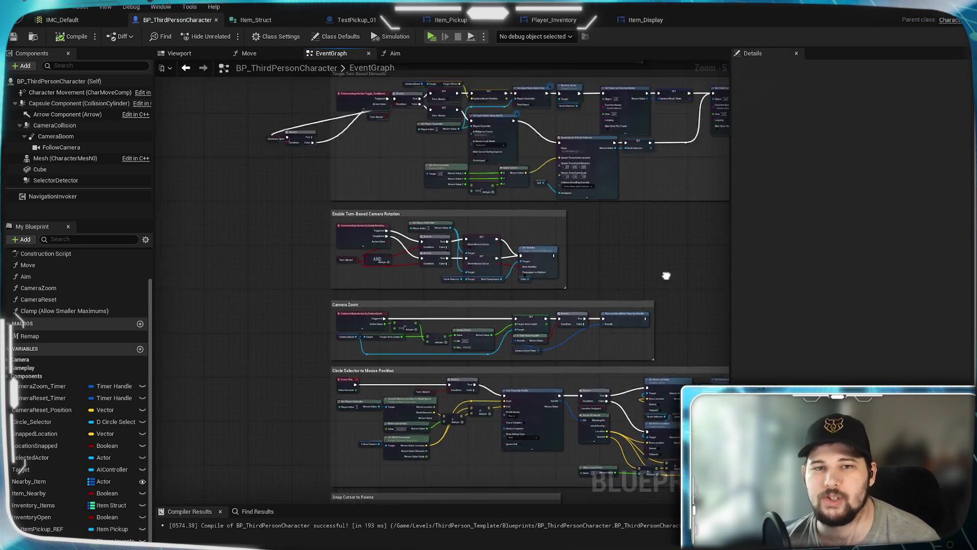
scroll(581, 344, "up", 3)
mouse_move(581, 344)
left_mouse_down()
mouse_move(521, 354)
mouse_move(555, 354)
mouse_move(183, 96)
left_mouse_up()
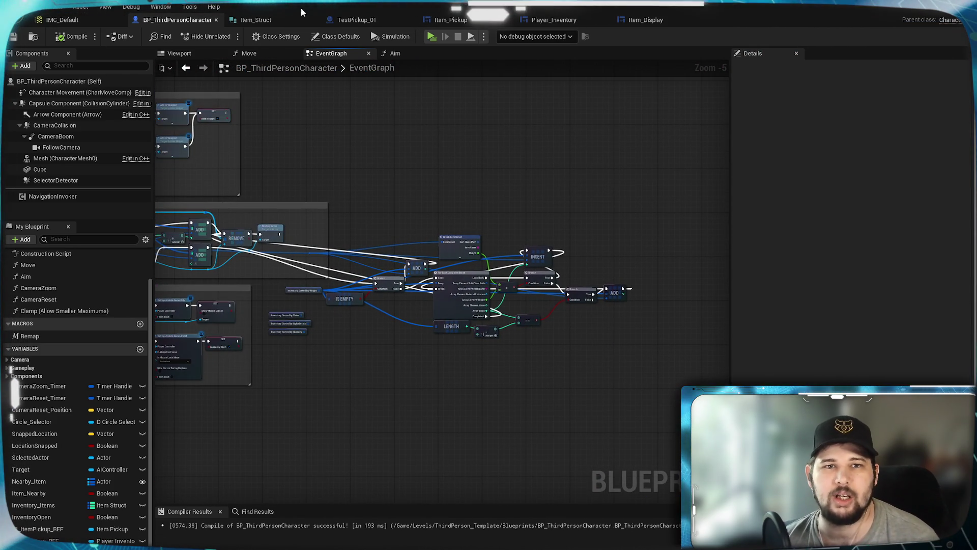
left_click(249, 20)
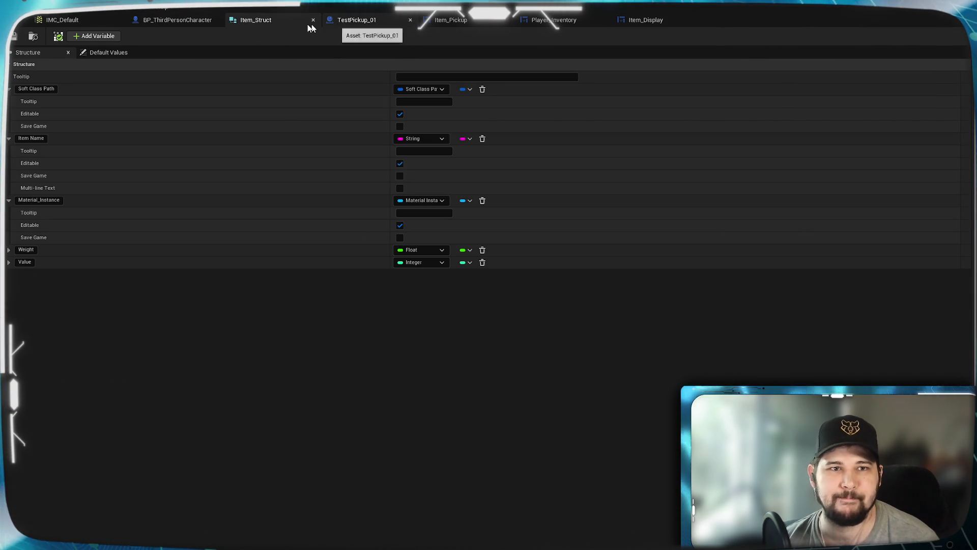
left_click(910, 15)
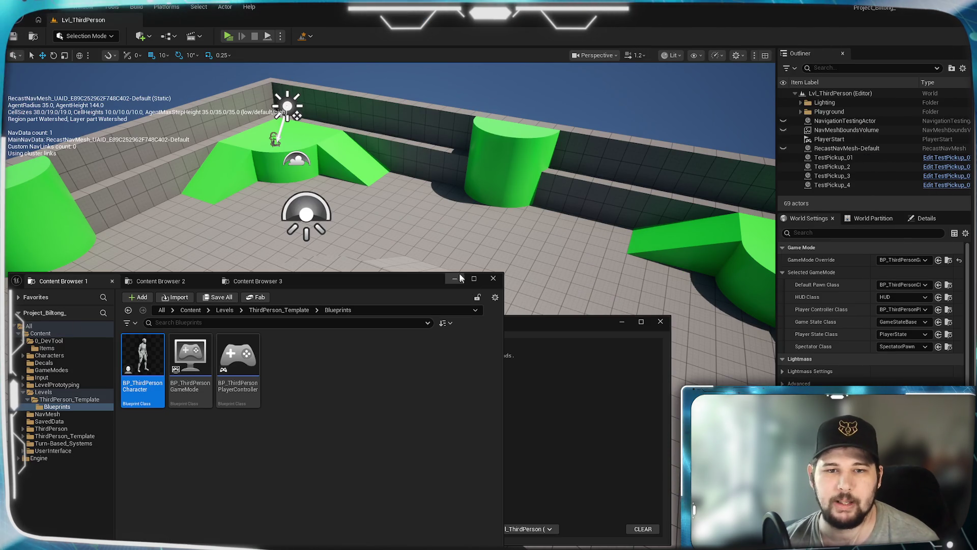
- Close the Content Browser and message log, then select TestPickup_01 and show its properties
left_click(455, 280)
left_click(621, 322)
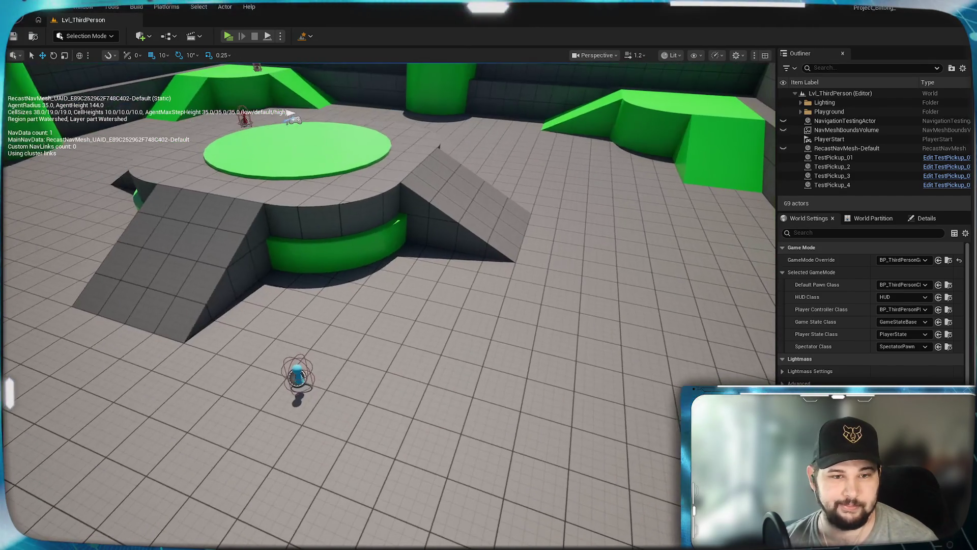
left_click(297, 377)
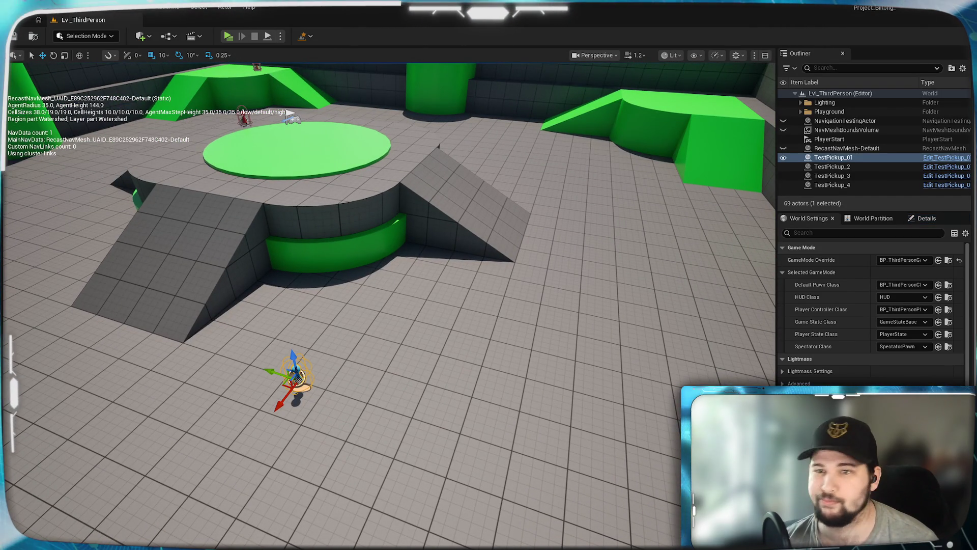
left_click(827, 185)
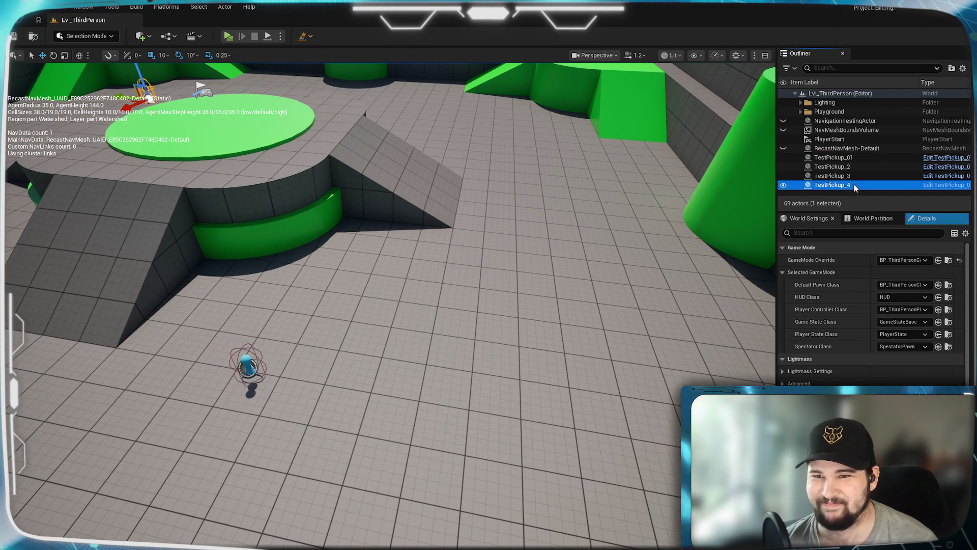
left_click(853, 158)
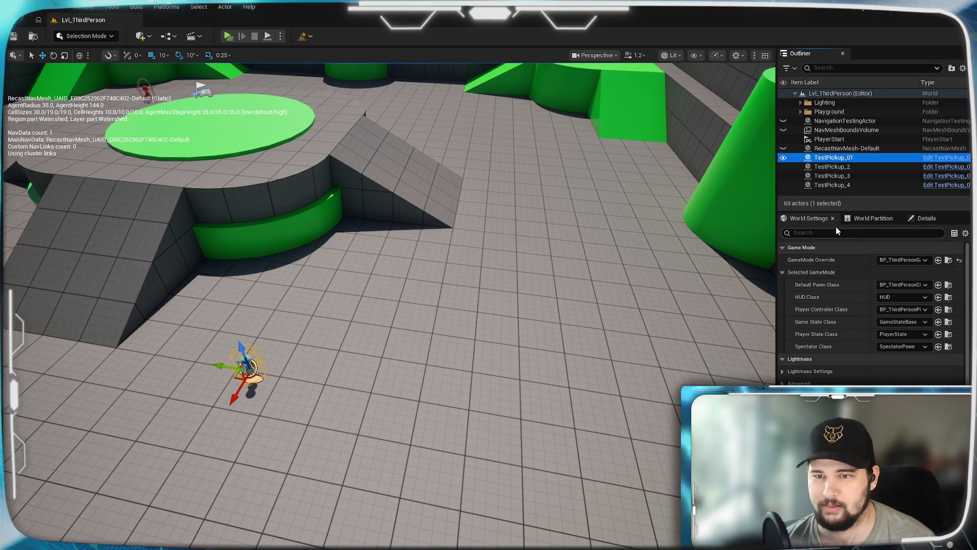
left_click(939, 217)
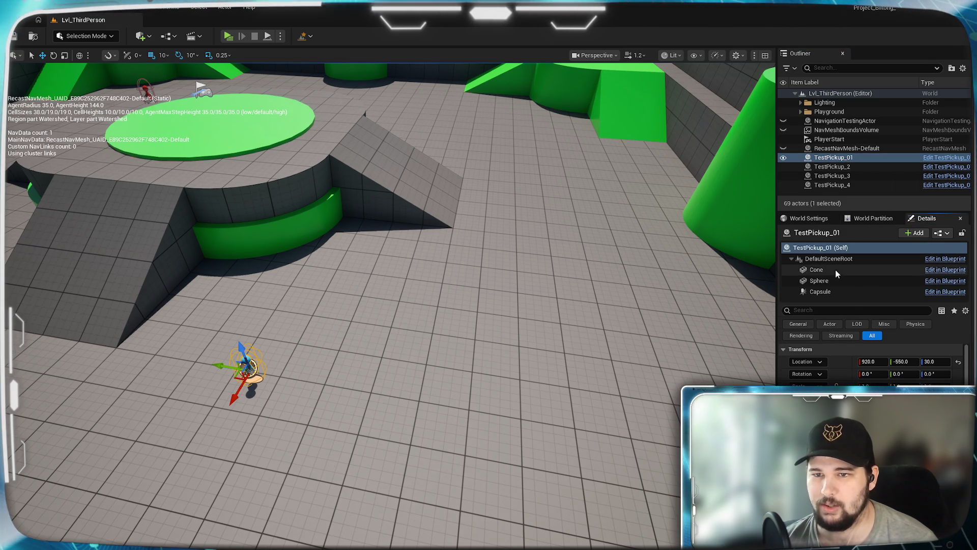
- Rename the actor to TestPickup_1 and save the current level
left_click(848, 157)
type("TestPickup_1")
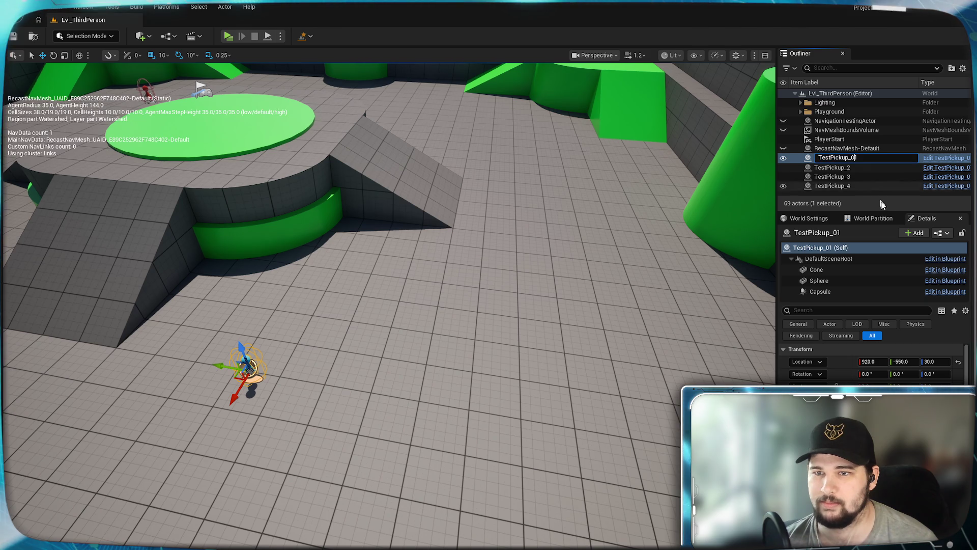
key("Return")
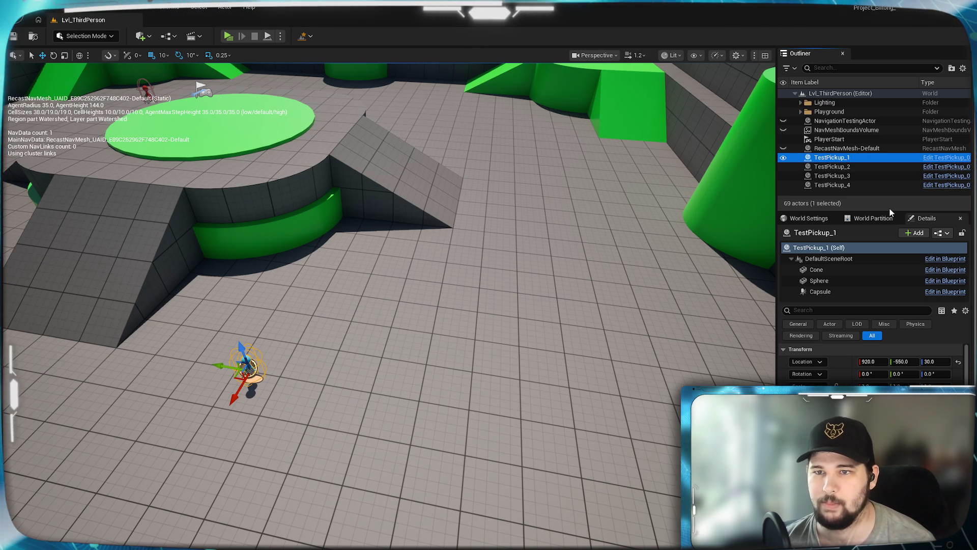
left_click(14, 36)
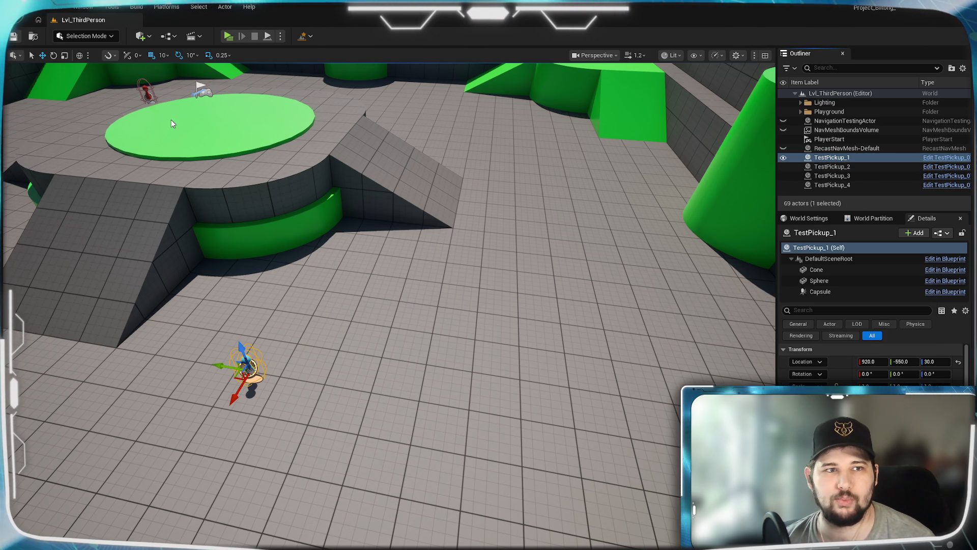
- Frame the viewport on TestPickup_1, fly around the level, and return above the central platform
mouse_move(332, 408)
left_mouse_down()
mouse_move(367, 407)
mouse_move(351, 376)
left_mouse_up()
key("f")
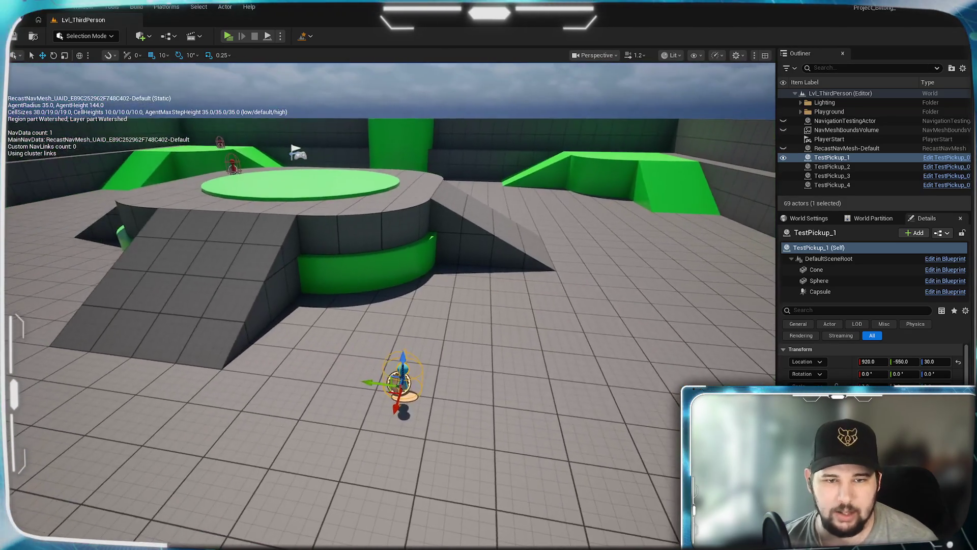
mouse_move(387, 305)
left_mouse_down()
mouse_move(306, 306)
mouse_move(336, 300)
mouse_move(313, 304)
left_mouse_up()
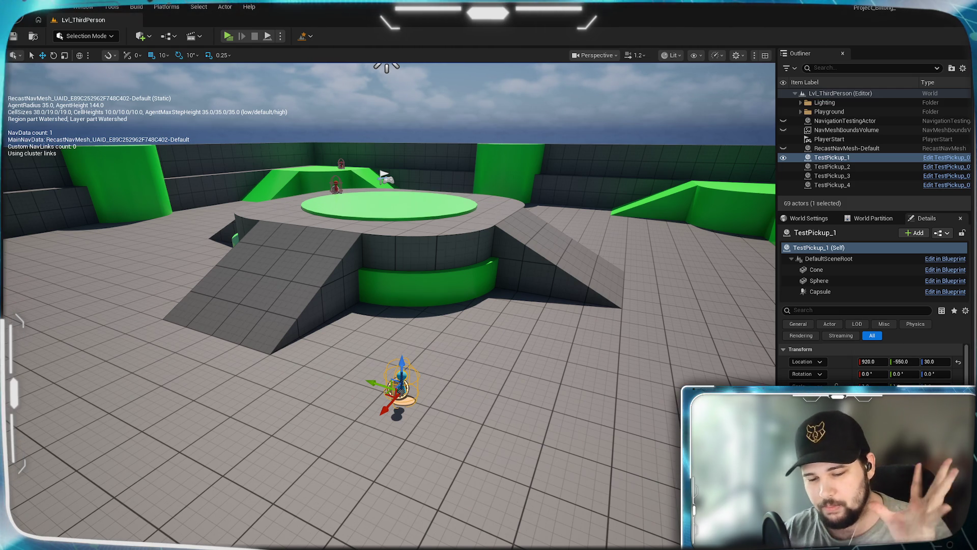
mouse_move(380, 462)
left_mouse_down()
mouse_move(326, 467)
mouse_move(301, 453)
mouse_move(331, 446)
mouse_move(326, 438)
left_mouse_up()
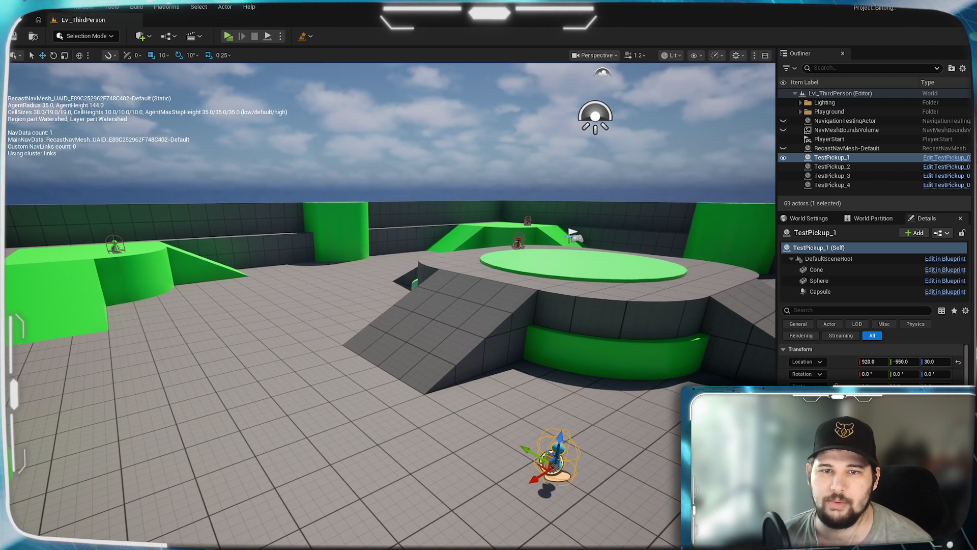
left_click_drag(181, 281, 193, 287)
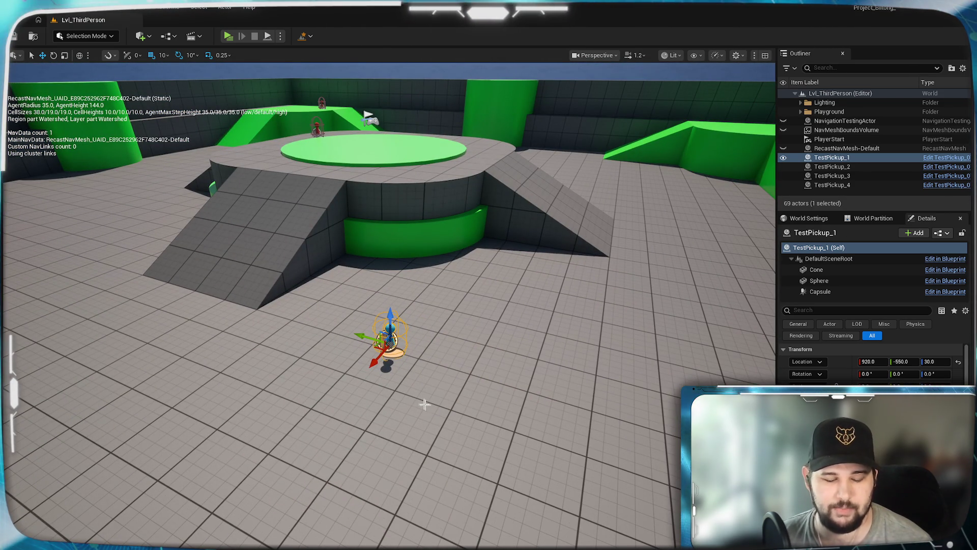
- Duplicate TestPickup_1 into new copies clustered beside it on the floor
key("ctrl+d")
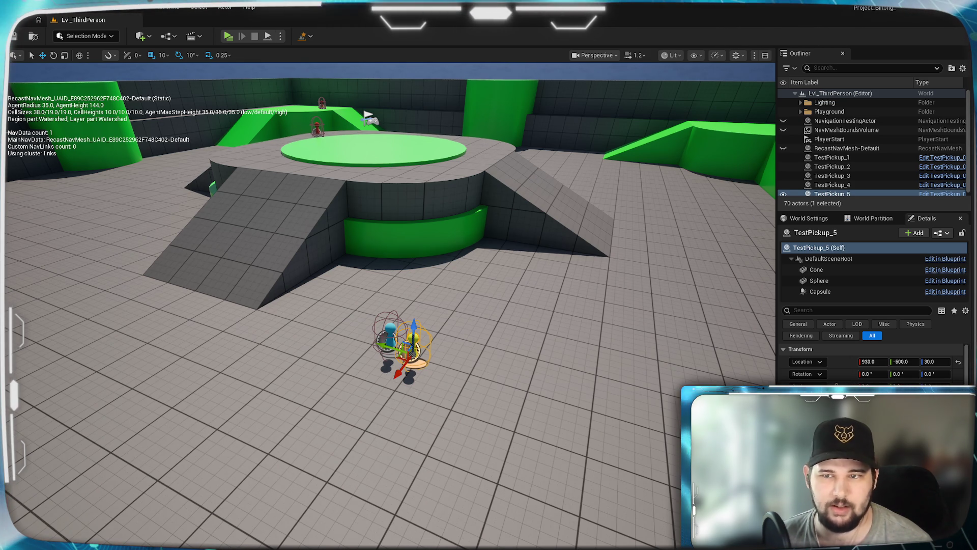
key("ctrl+d")
mouse_move(388, 375)
left_mouse_down()
mouse_move(331, 341)
mouse_move(355, 351)
left_mouse_up()
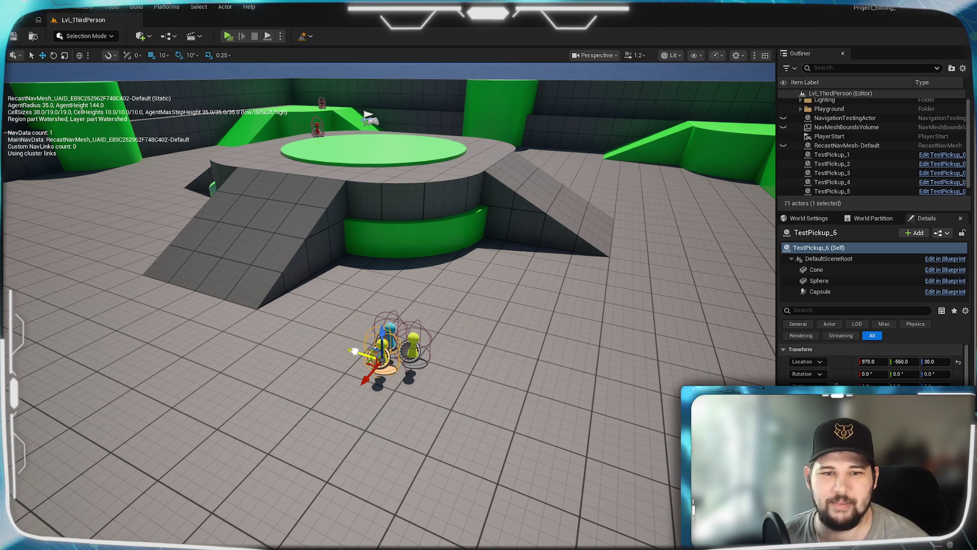
mouse_move(356, 357)
left_mouse_down()
mouse_move(340, 376)
mouse_move(362, 368)
mouse_move(414, 389)
mouse_move(373, 372)
left_mouse_up()
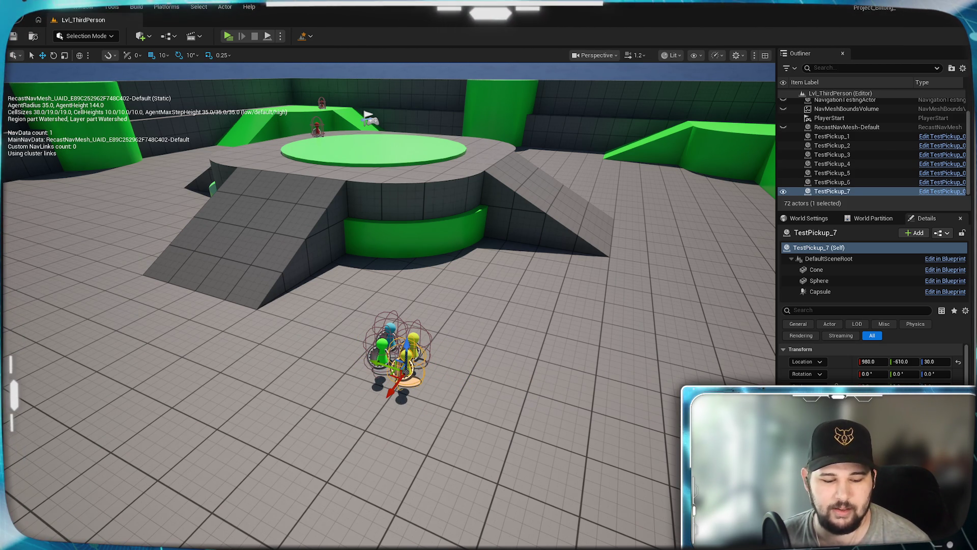
- Duplicate again, push TestPickup_8 far right along Y, then copy it
key("ctrl+d")
left_click_drag(366, 368, 426, 398)
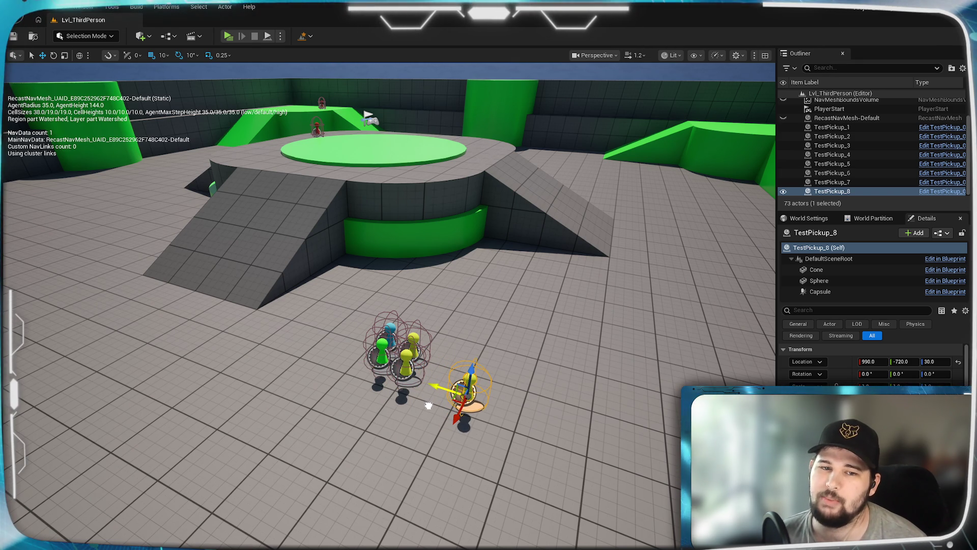
left_click_drag(430, 407, 437, 411)
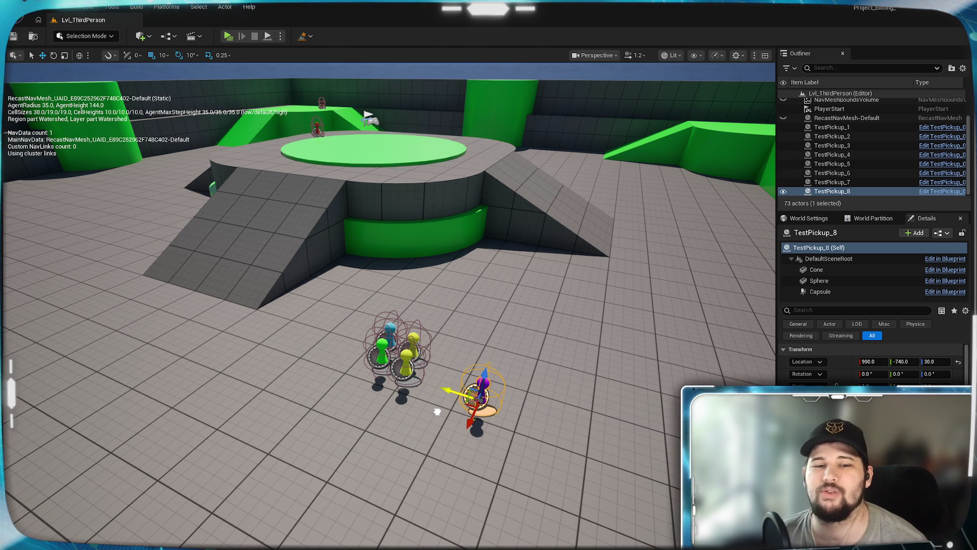
mouse_move(438, 411)
left_mouse_down()
mouse_move(583, 463)
mouse_move(619, 352)
mouse_move(609, 329)
mouse_move(644, 349)
left_mouse_up()
key("ctrl+d")
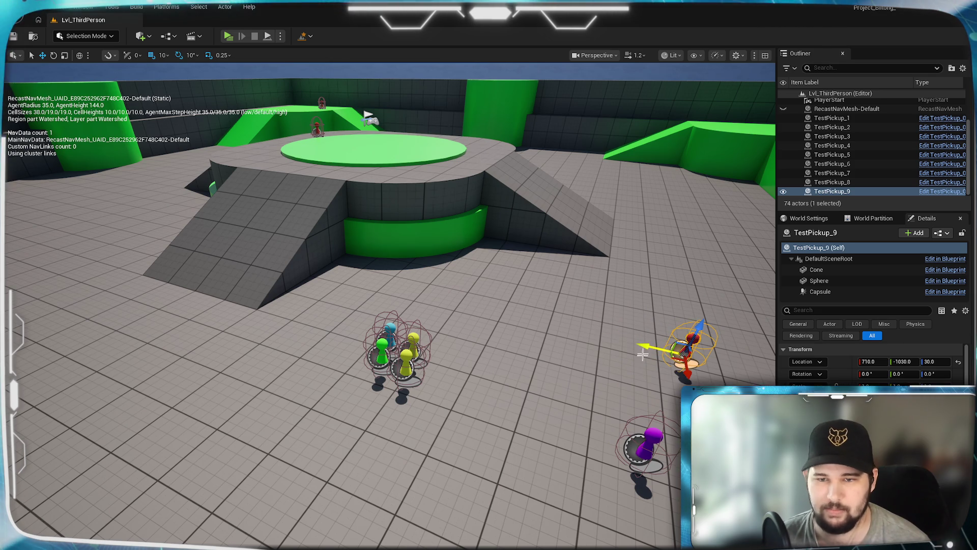
- Spread duplicated pickups up to TestPickup_16 across the floor and the green ledge, then switch to TestPickup_01's graph
key("ctrl+d")
mouse_move(683, 379)
left_mouse_down()
mouse_move(653, 200)
mouse_move(565, 180)
mouse_move(601, 185)
left_mouse_up()
key("ctrl+d")
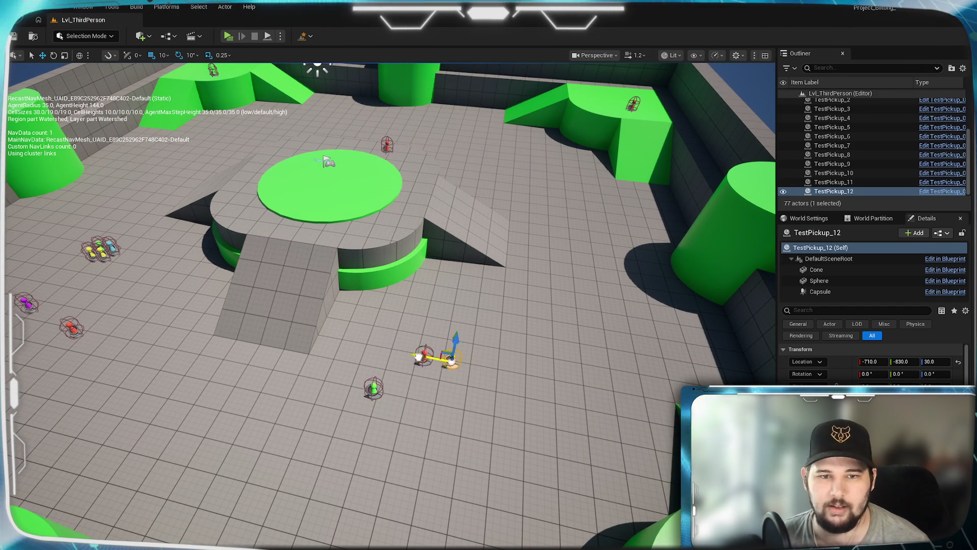
mouse_move(419, 356)
left_mouse_down()
mouse_move(481, 362)
mouse_move(566, 391)
mouse_move(588, 287)
mouse_move(632, 311)
mouse_move(619, 312)
mouse_move(654, 437)
left_mouse_up()
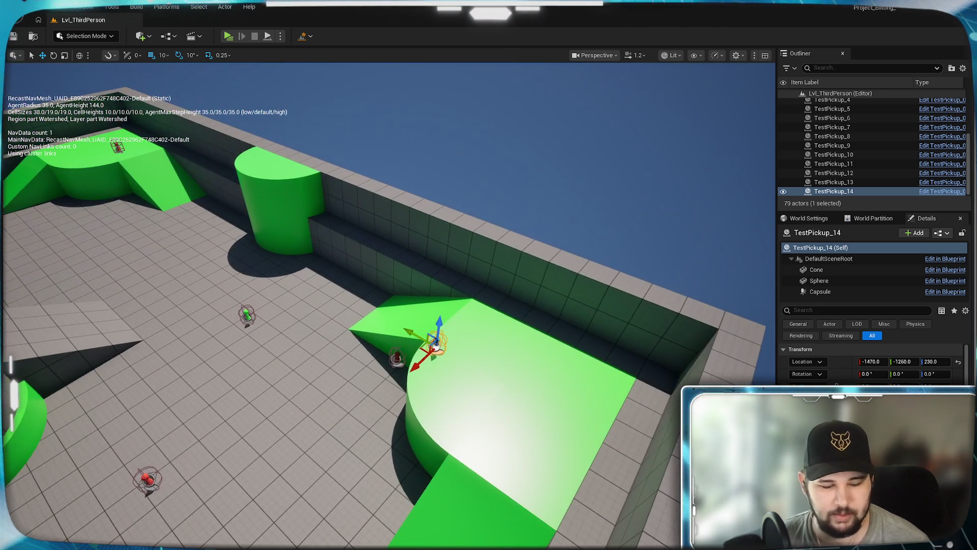
mouse_move(427, 346)
left_mouse_down()
mouse_move(490, 379)
mouse_move(449, 426)
left_mouse_up()
left_click_drag(439, 393, 460, 414)
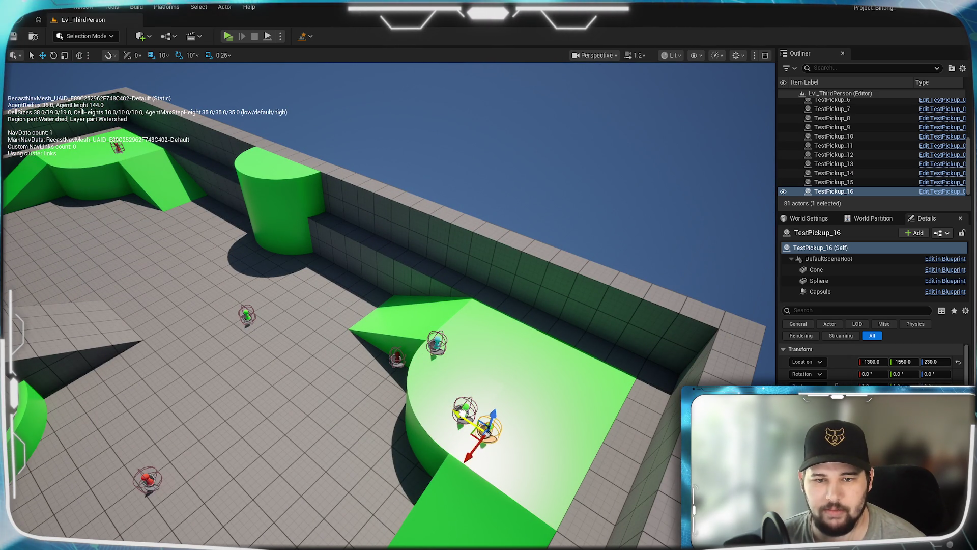
key("ctrl+e")
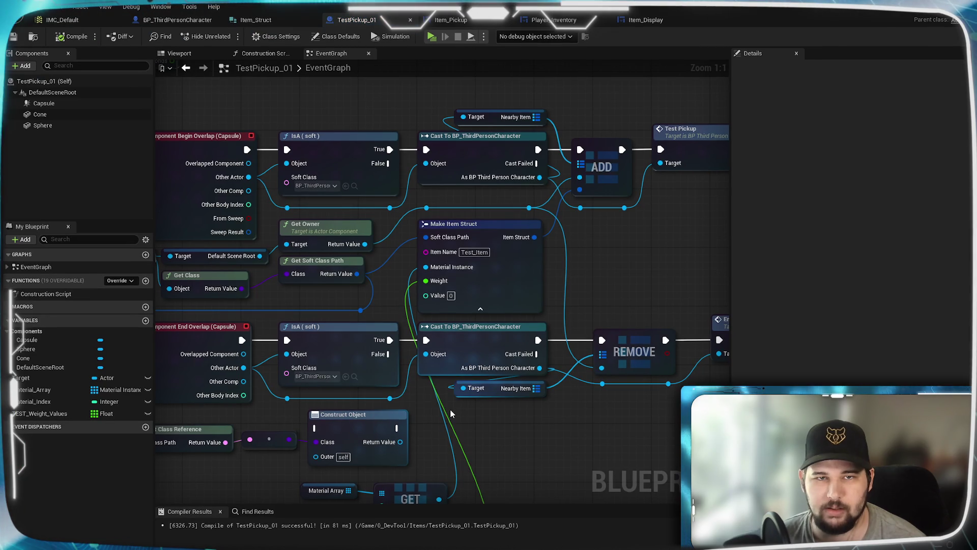
- In the level editor, duplicate pickups onto the open floor, reaching TestPickup_21
key("alt+Tab")
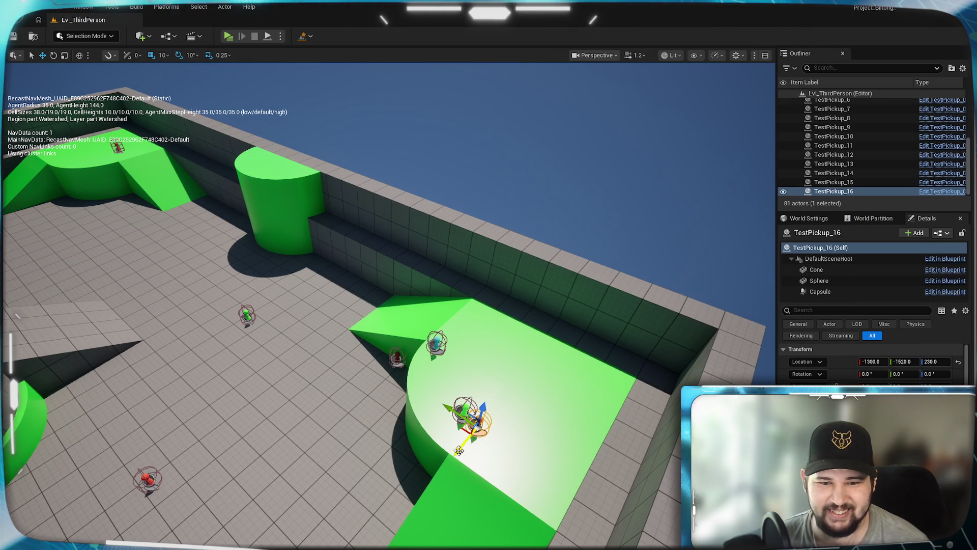
mouse_move(461, 451)
left_mouse_down()
mouse_move(452, 454)
mouse_move(474, 427)
mouse_move(478, 375)
mouse_move(623, 489)
mouse_move(585, 469)
mouse_move(592, 476)
left_mouse_up()
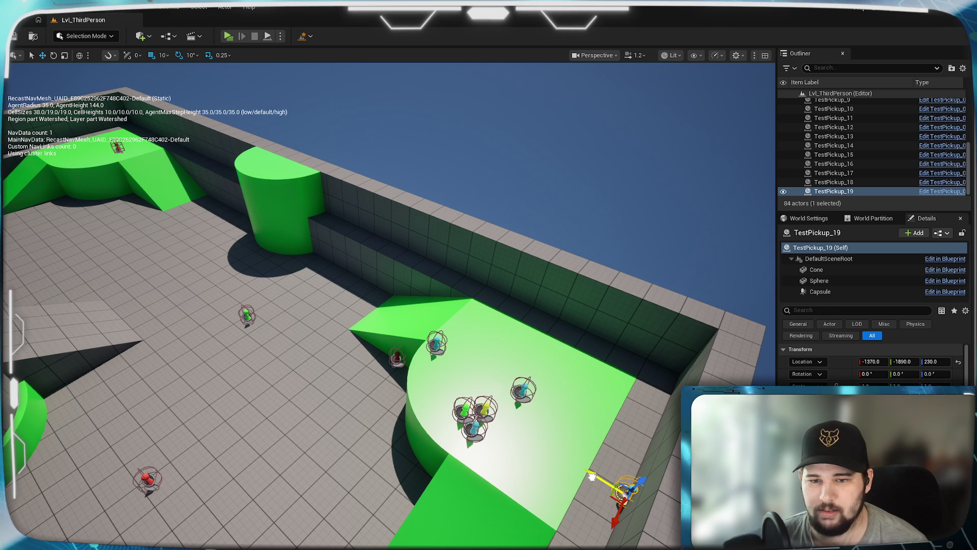
key("ctrl+d")
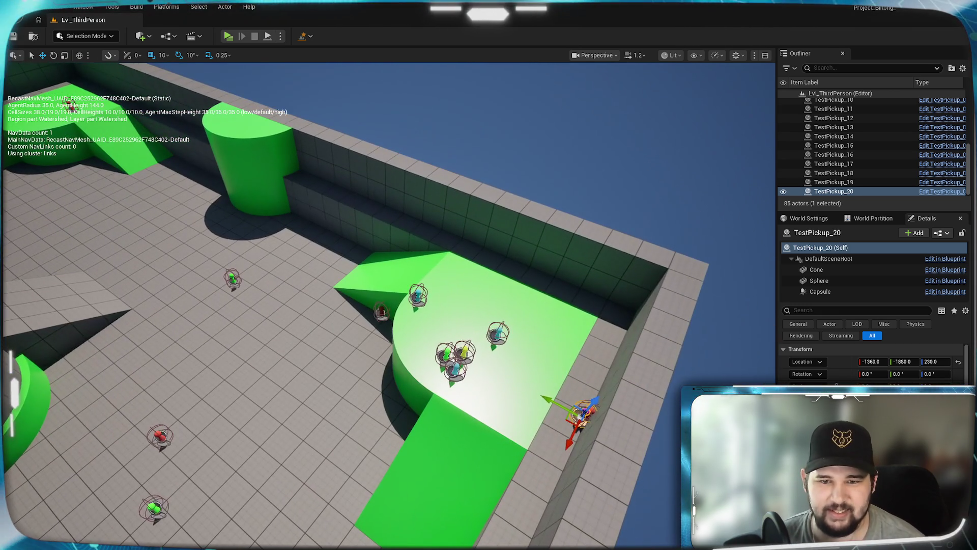
mouse_move(580, 413)
left_mouse_down()
mouse_move(498, 392)
mouse_move(404, 328)
mouse_move(325, 410)
mouse_move(556, 468)
mouse_move(529, 448)
mouse_move(164, 426)
mouse_move(163, 416)
left_mouse_up()
key("ctrl+d")
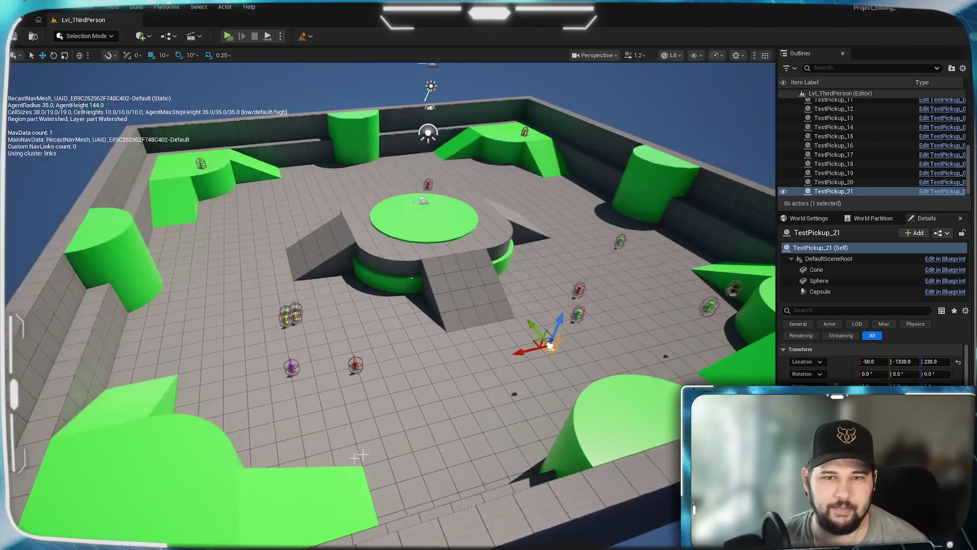
- Copy pickups across the open floor, onto the front-left green ledge and the far-left raised ledge
left_click_drag(516, 354, 390, 382)
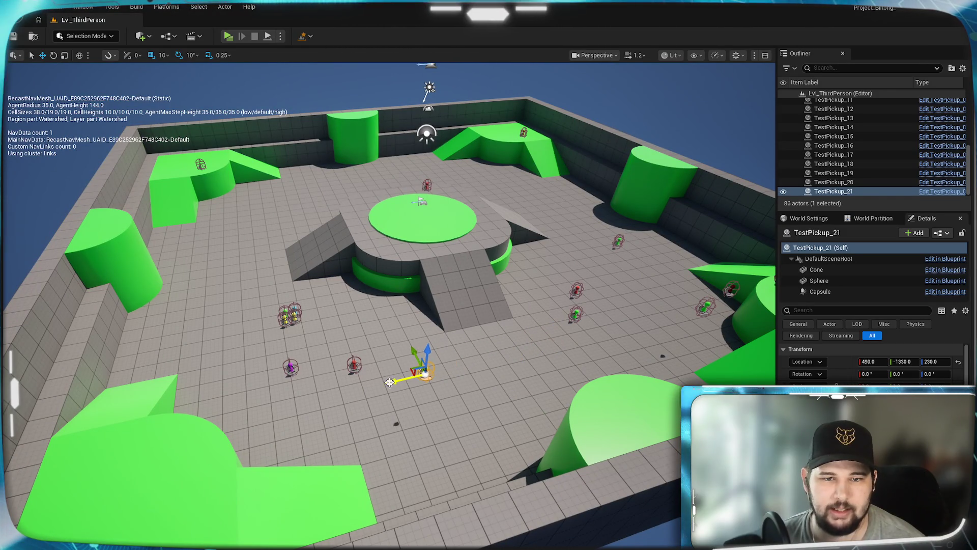
mouse_move(415, 348)
left_mouse_down()
mouse_move(417, 432)
mouse_move(131, 450)
left_mouse_up()
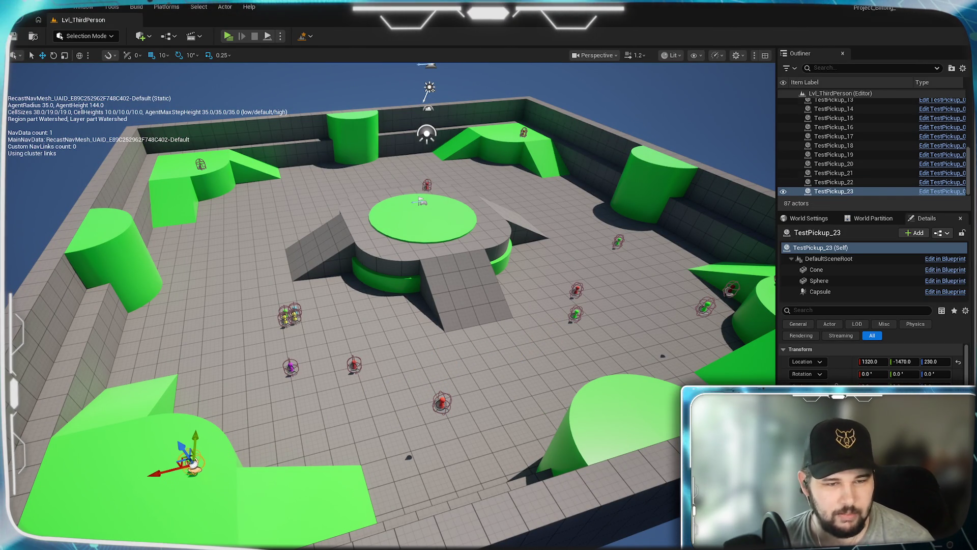
mouse_move(196, 461)
left_mouse_down()
mouse_move(122, 462)
mouse_move(208, 402)
left_mouse_up()
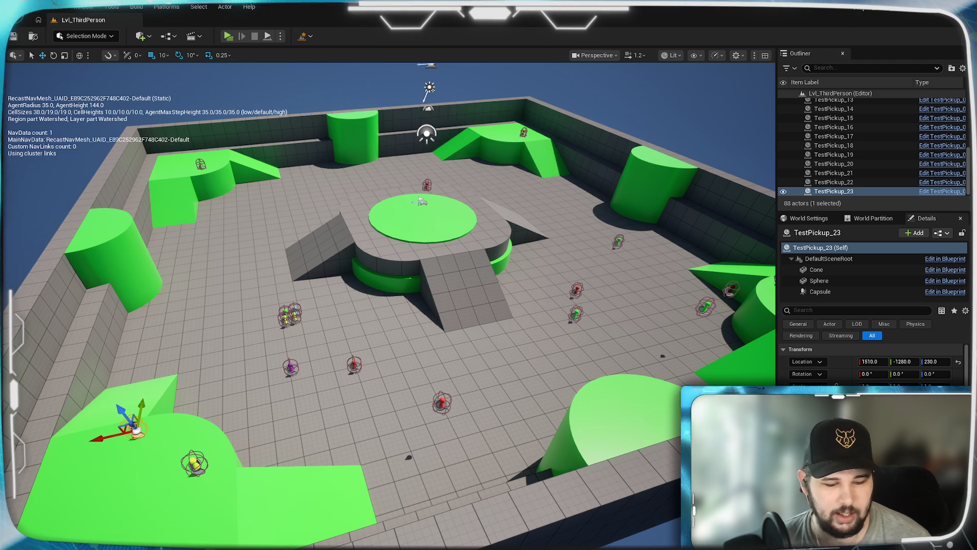
key("ctrl+d")
mouse_move(138, 402)
left_mouse_down()
mouse_move(168, 179)
mouse_move(191, 152)
left_mouse_up()
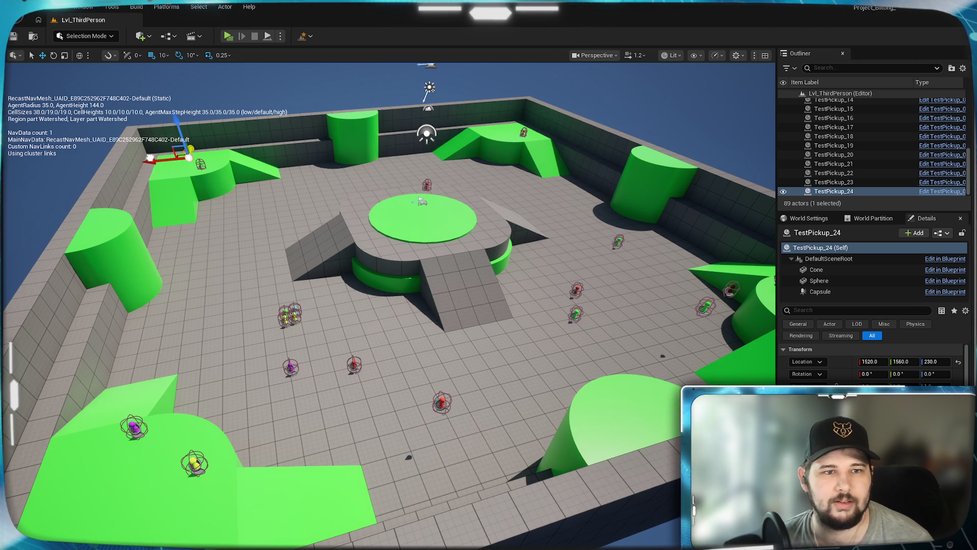
- Add copies beside the left ledge and at another spot, then duplicate TestPickup_5
key("ctrl+d")
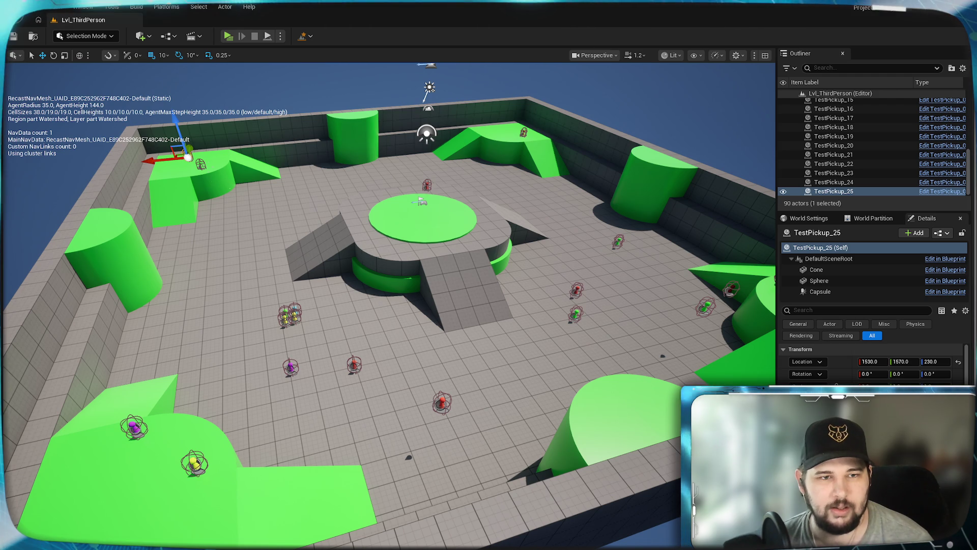
mouse_move(193, 147)
left_mouse_down()
mouse_move(190, 158)
mouse_move(119, 174)
left_mouse_up()
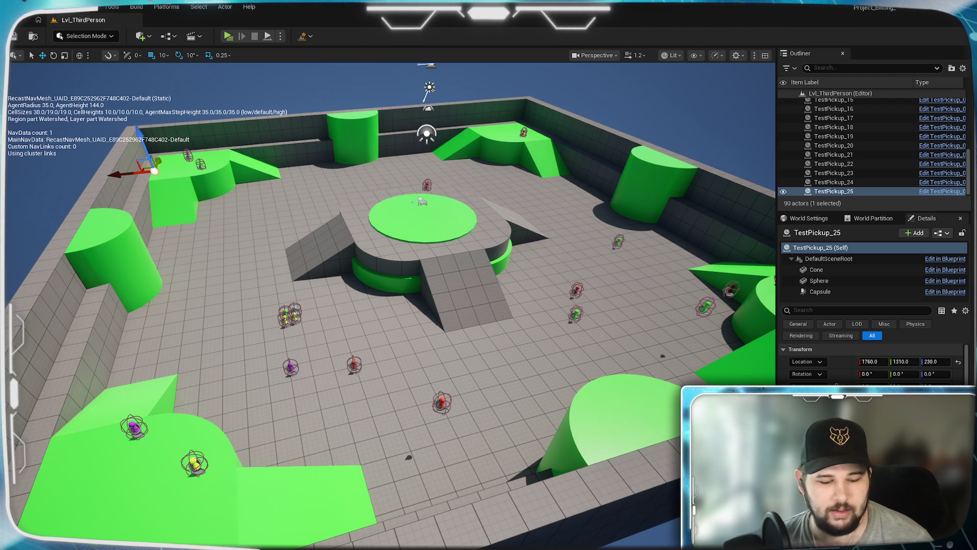
mouse_move(384, 163)
left_mouse_down()
mouse_move(474, 155)
mouse_move(477, 120)
mouse_move(505, 121)
mouse_move(482, 129)
mouse_move(503, 122)
mouse_move(513, 138)
mouse_move(638, 187)
mouse_move(428, 222)
mouse_move(432, 216)
mouse_move(379, 220)
mouse_move(396, 236)
mouse_move(379, 195)
mouse_move(280, 216)
mouse_move(333, 211)
left_mouse_up()
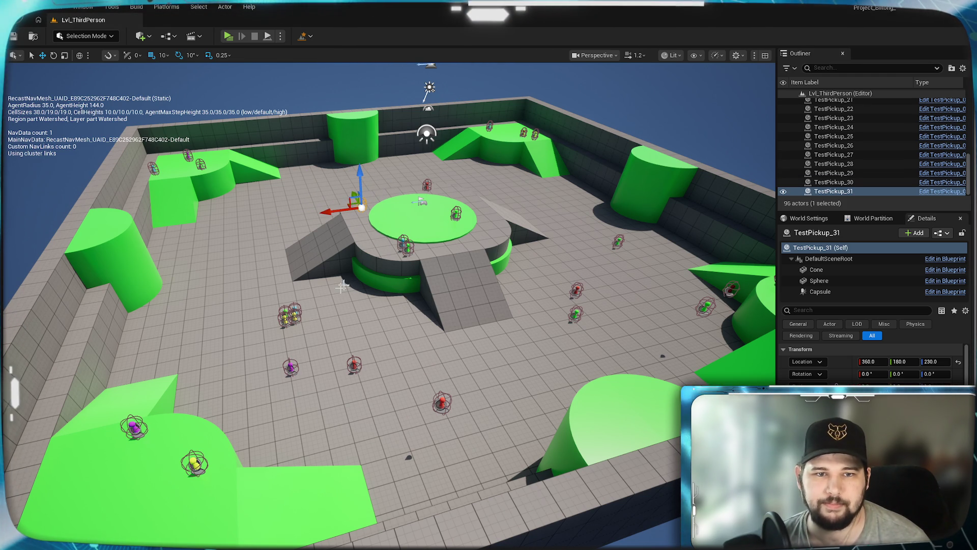
left_click(292, 317)
key("ctrl+d")
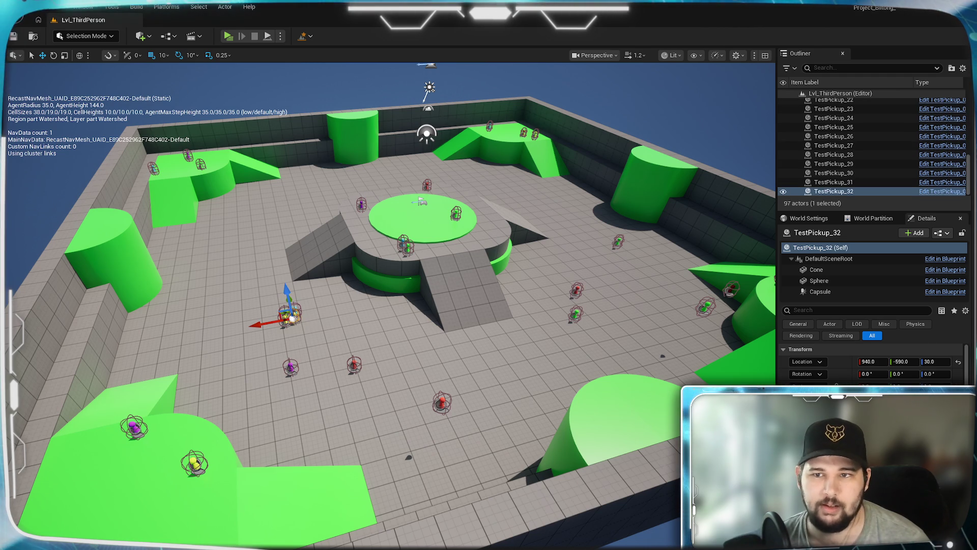